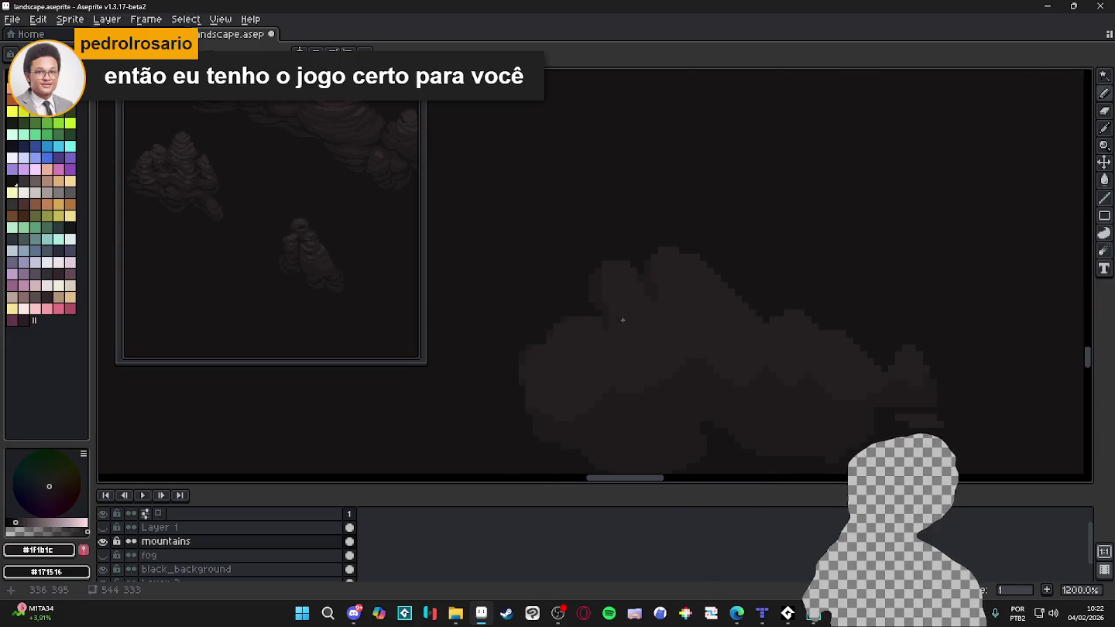
pyautogui.scroll(1, 619, 310)
# Zoom in and centre the dark cloud shape, then sample its #1F1B1C tone as the drawing colour.
pyautogui.moveTo(660, 356); pyautogui.dragTo(590, 302)
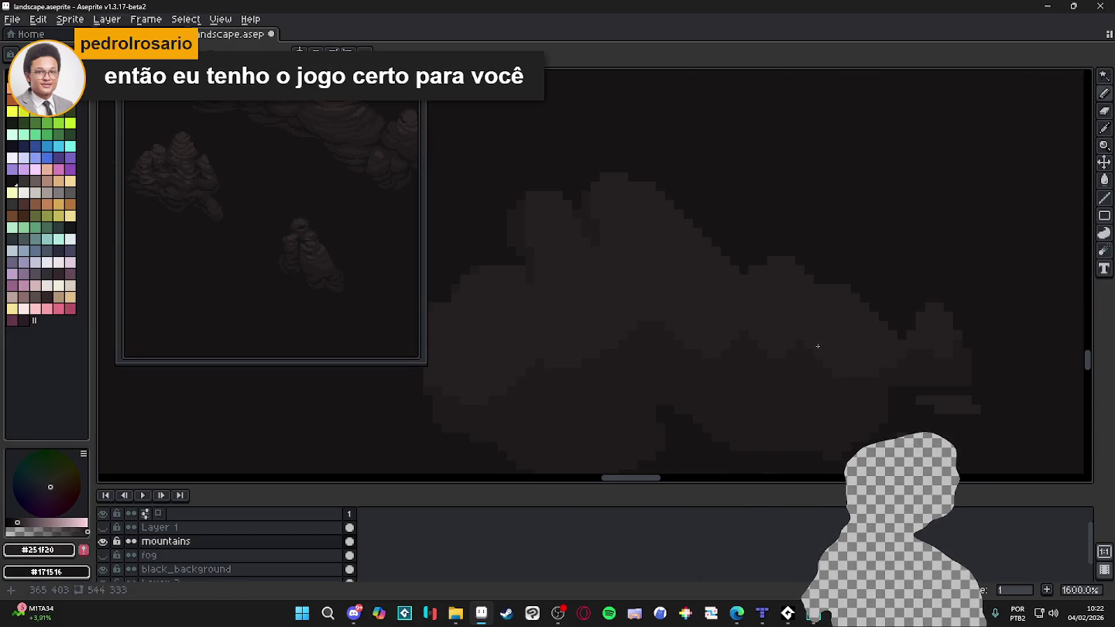
pyautogui.scroll(-1, 697, 344)
pyautogui.scroll(1, 614, 366)
pyautogui.scroll(-1, 567, 364)
pyautogui.keyDown('alt'); pyautogui.click(582, 381); pyautogui.keyUp('alt')
pyautogui.scroll(1, 563, 390)
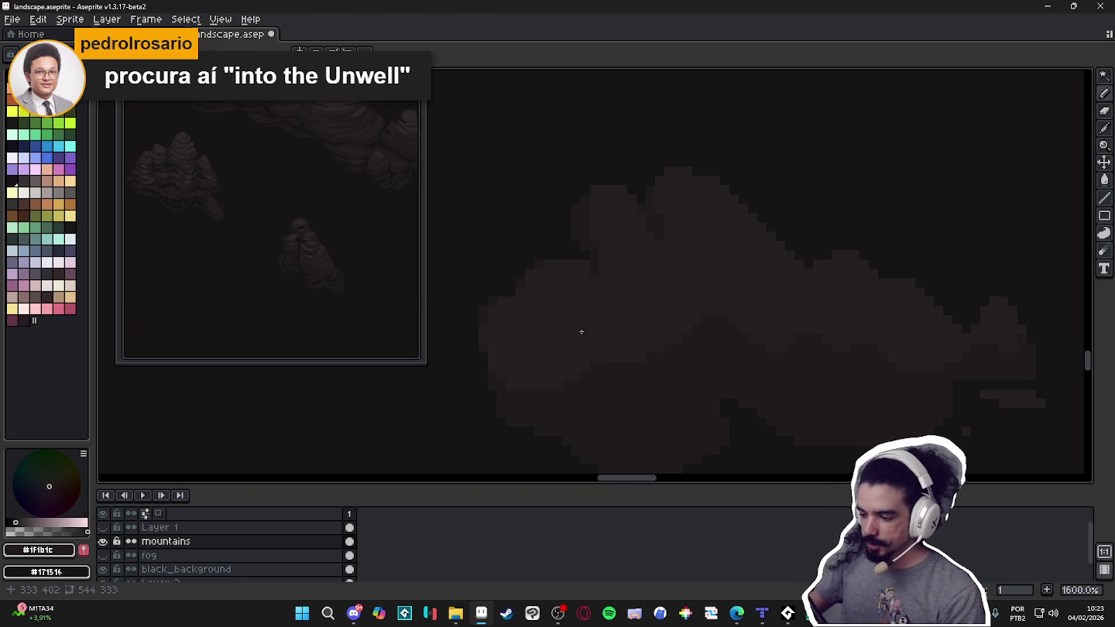
# Switch to Steam and open the Into The Unwell store page from a search.
pyautogui.click(506, 616)
pyautogui.click(608, 65)
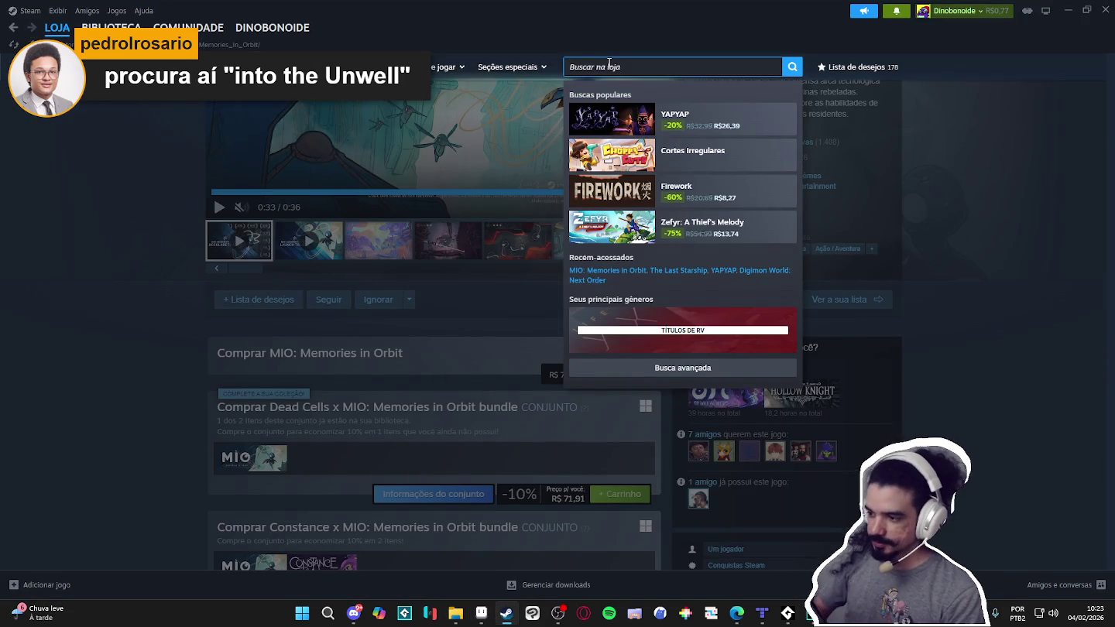
pyautogui.write('into theun')
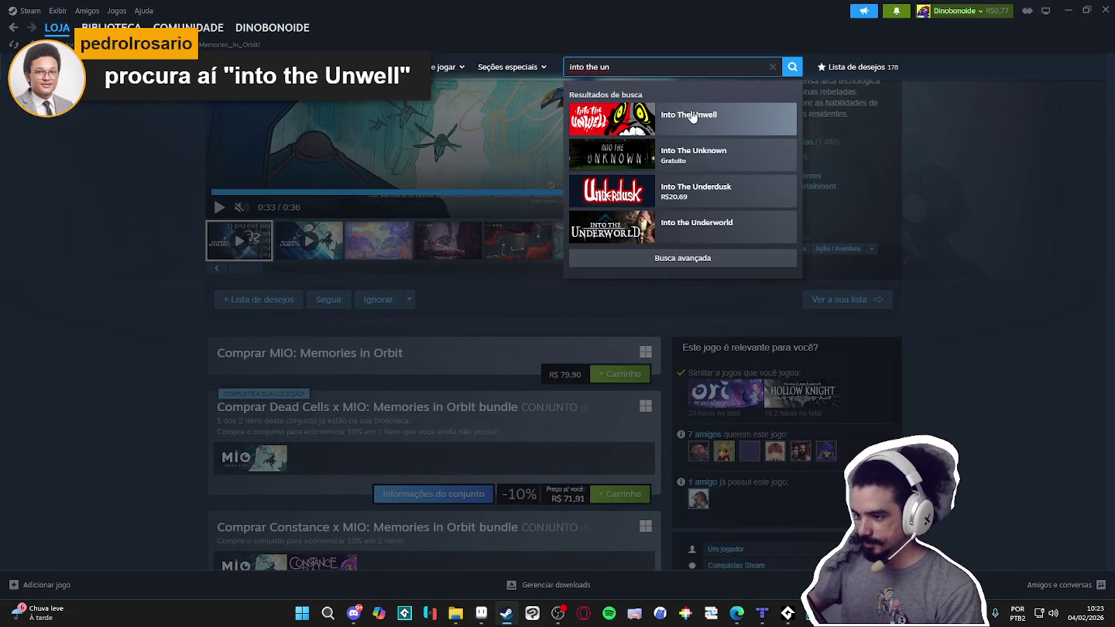
pyautogui.click(611, 118)
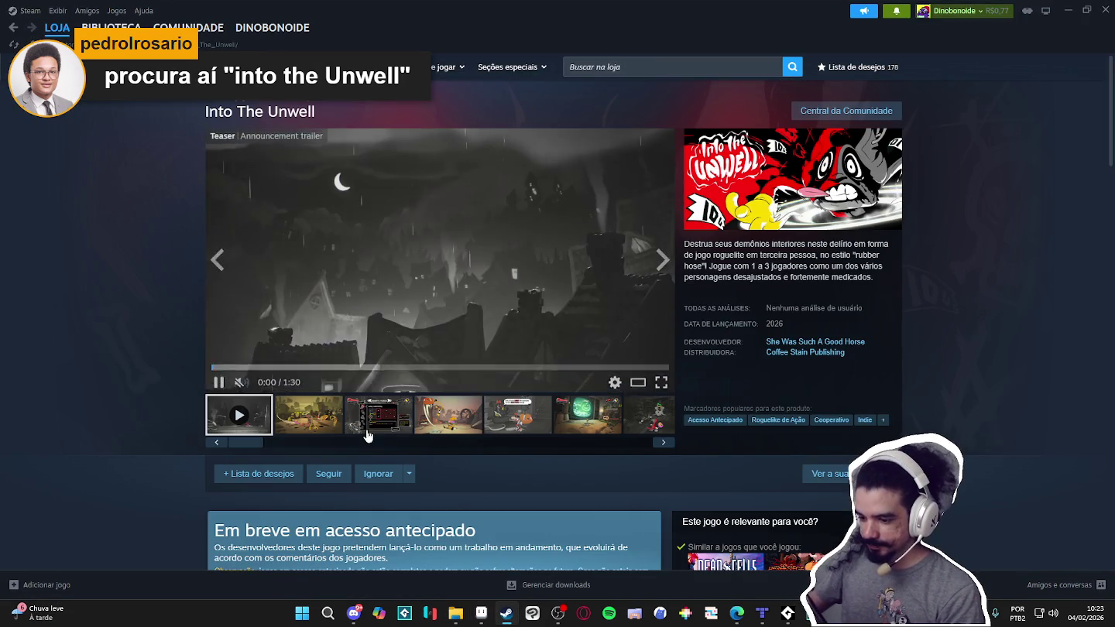
# Watch the Into The Unwell trailer fullscreen, skip ahead, then exit fullscreen.
pyautogui.click(323, 425)
pyautogui.click(236, 422)
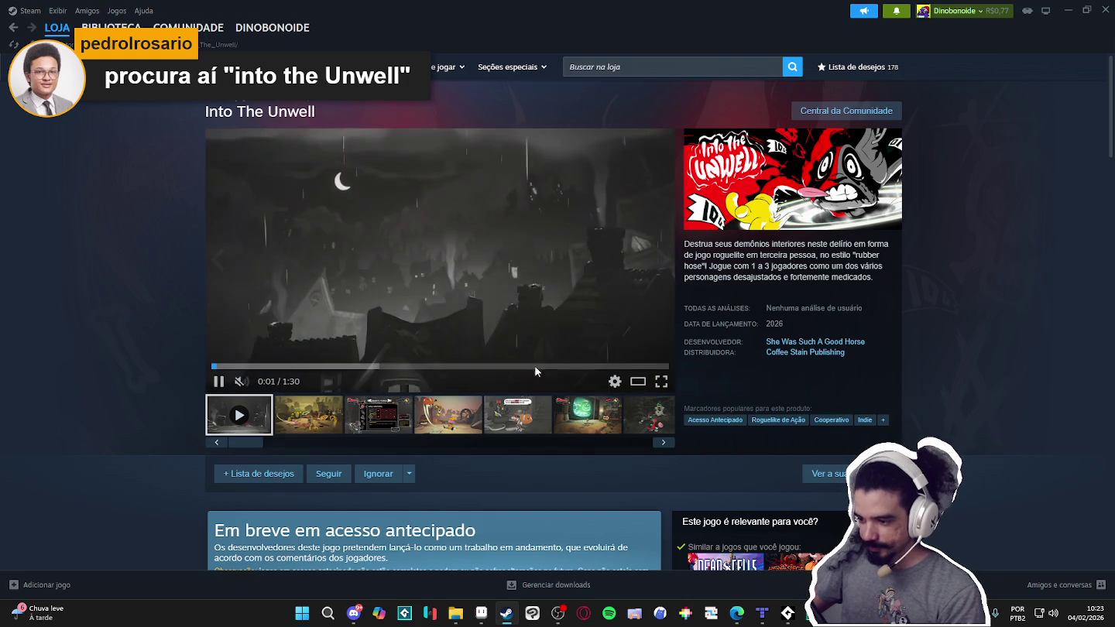
pyautogui.click(660, 382)
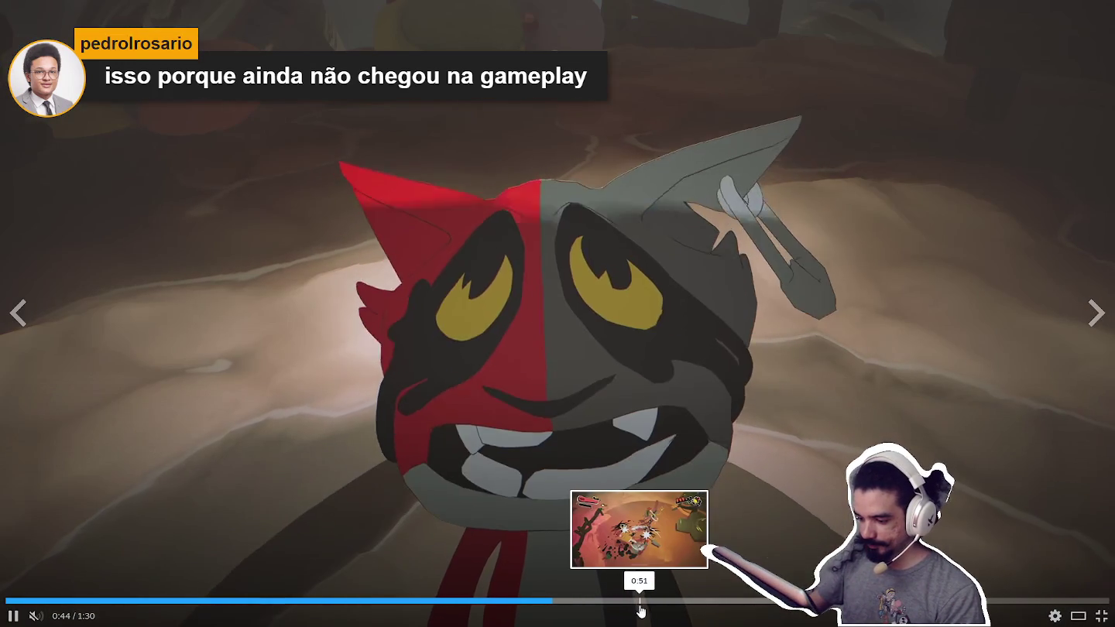
pyautogui.click(639, 604)
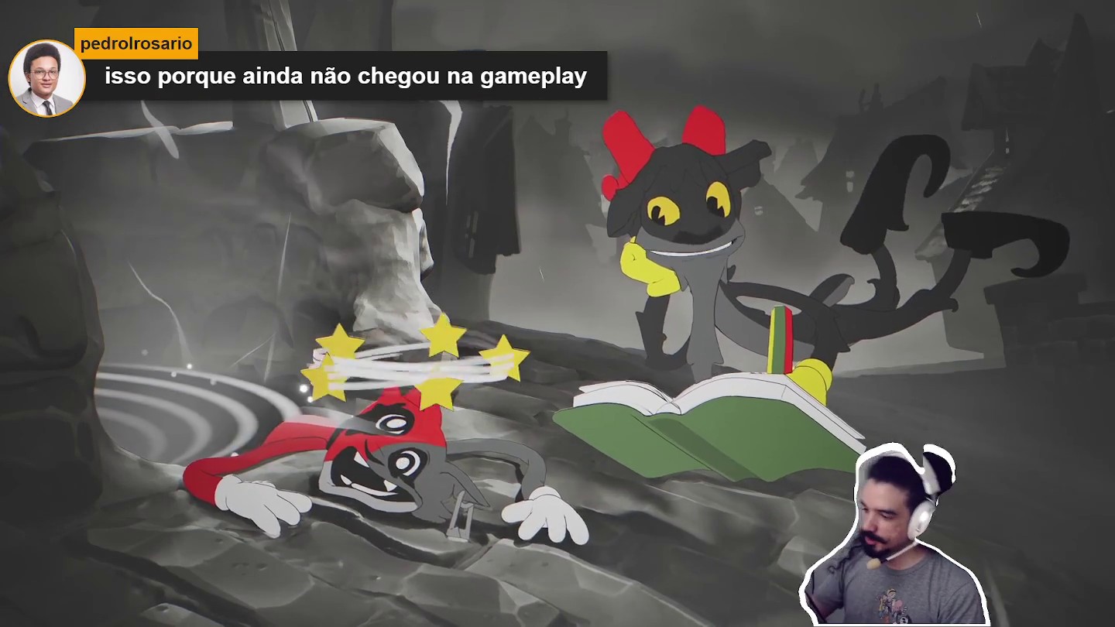
pyautogui.press('Escape')
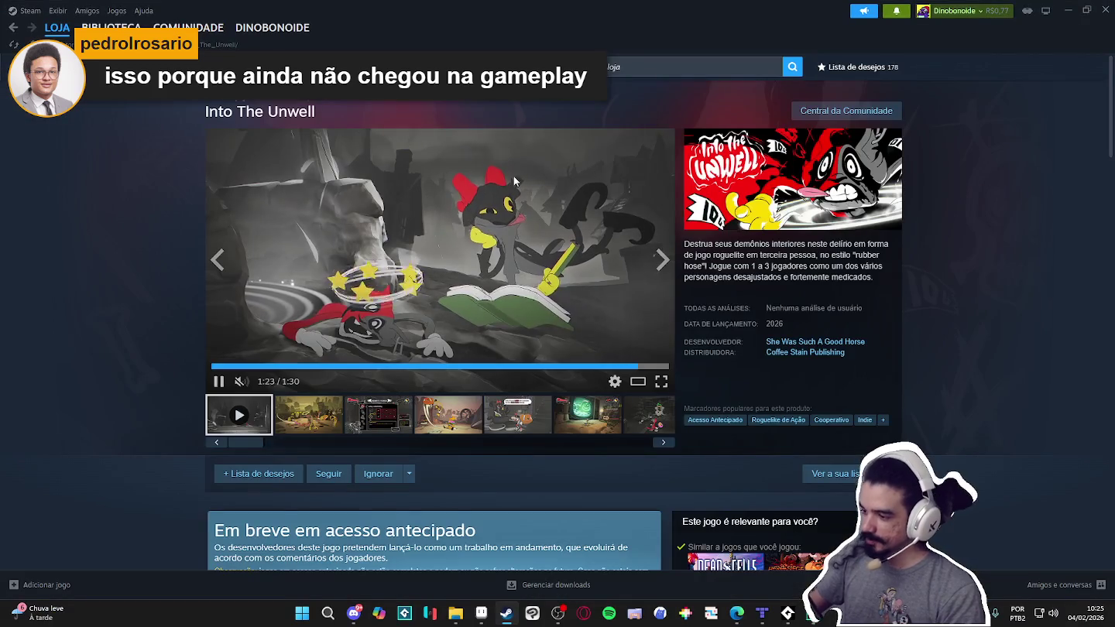
pyautogui.click(625, 70)
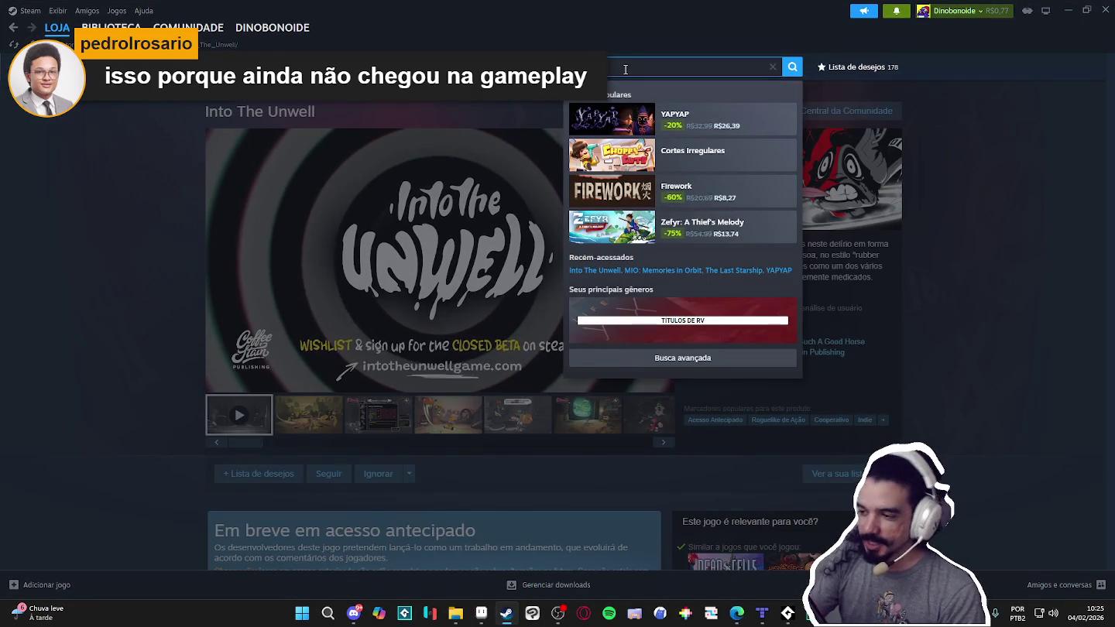
# Search 'guinea', open Guinea Pig Parkour® and watch its trailer fullscreen.
pyautogui.write('guinea')
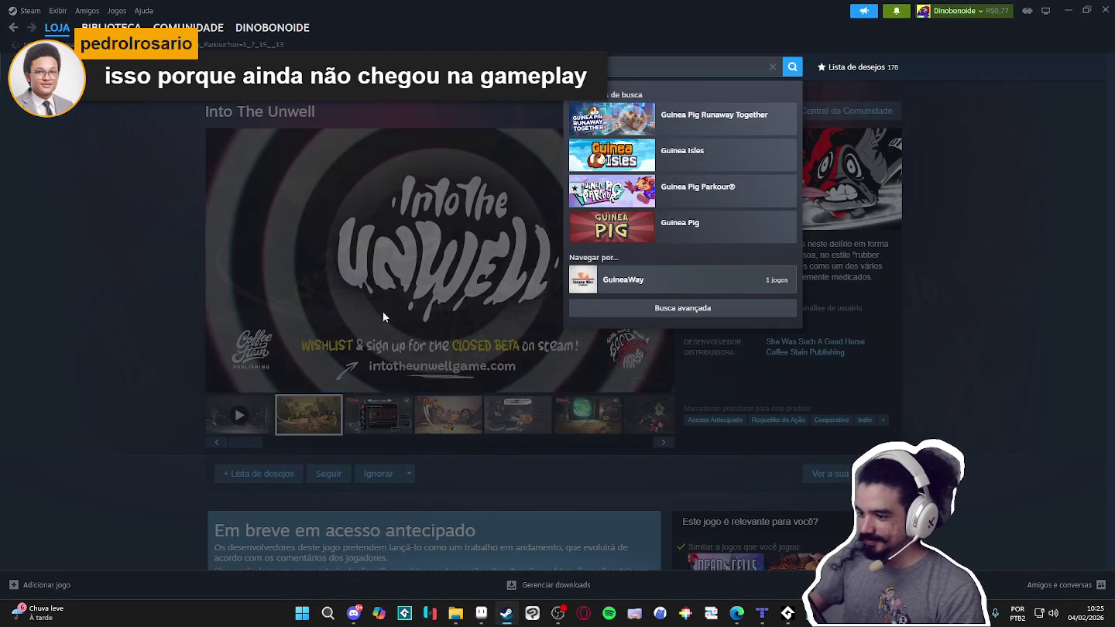
pyautogui.click(697, 189)
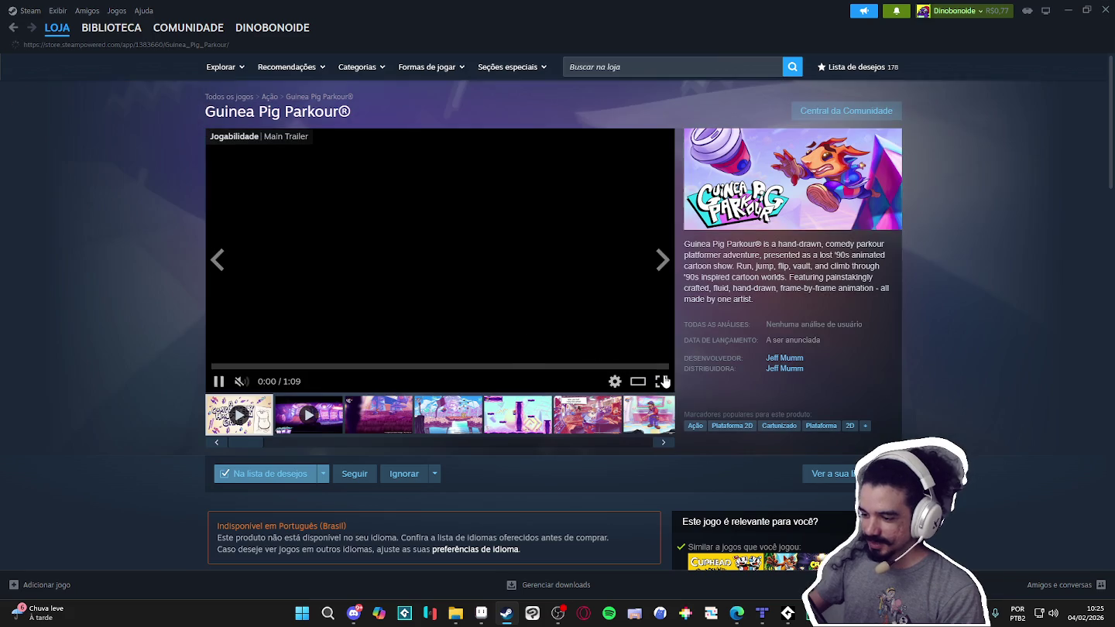
pyautogui.click(661, 380)
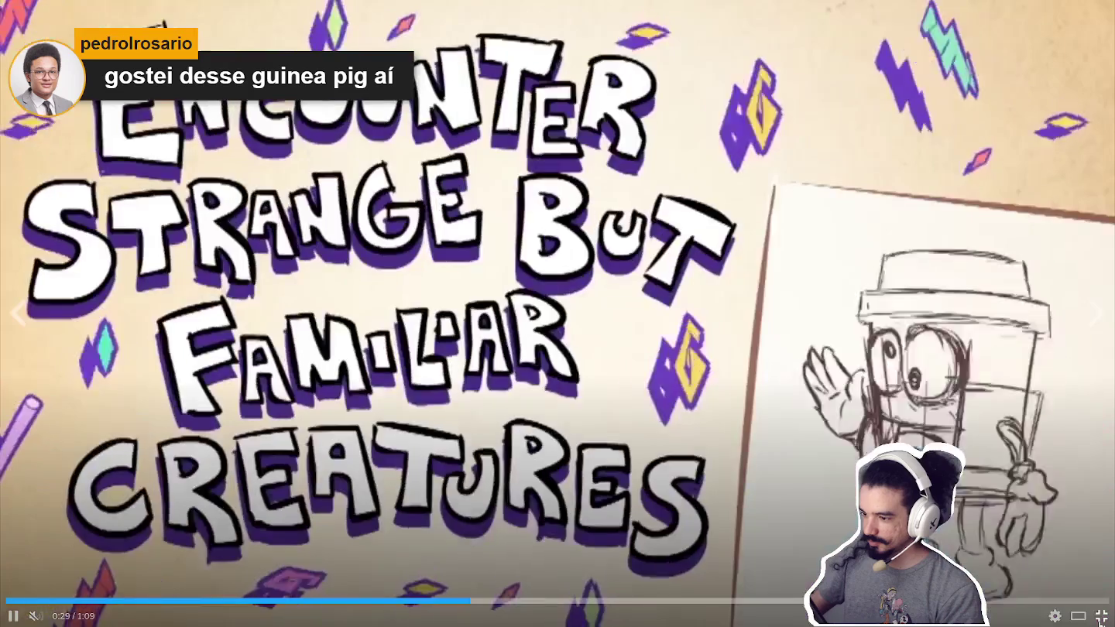
pyautogui.click(1100, 617)
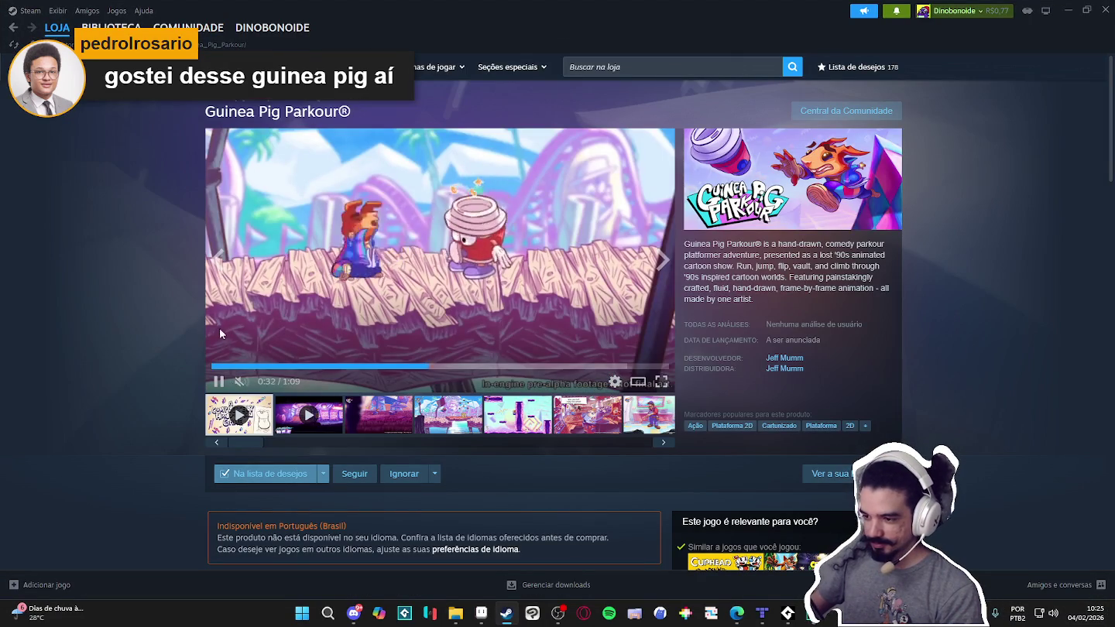
# Pause the trailer, browse the screenshots and platformer clip, then close Steam.
pyautogui.click(220, 382)
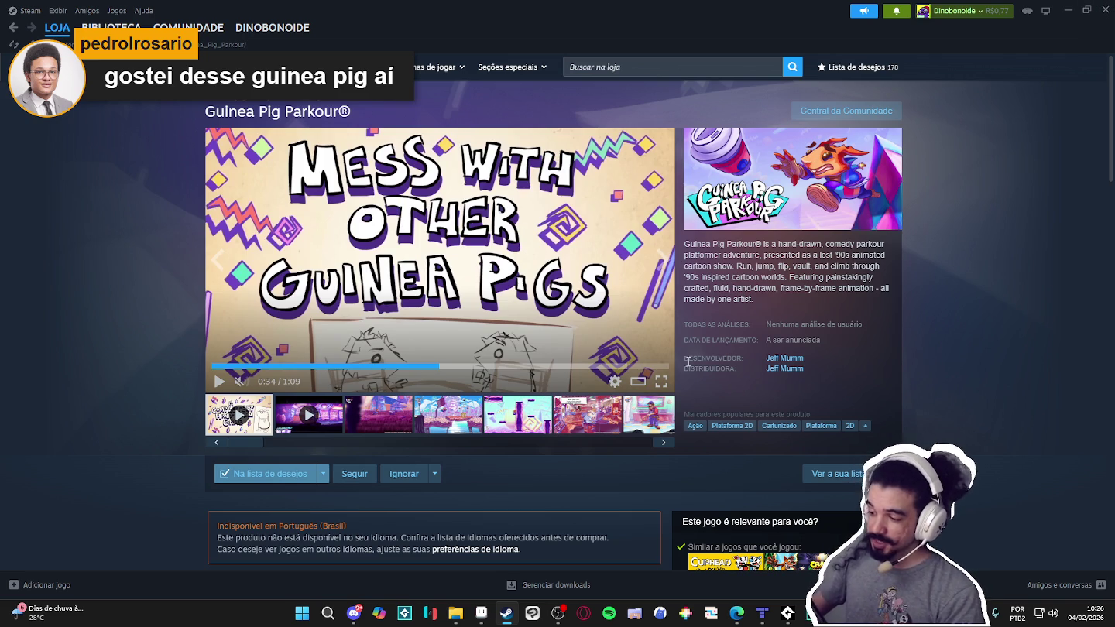
pyautogui.click(627, 417)
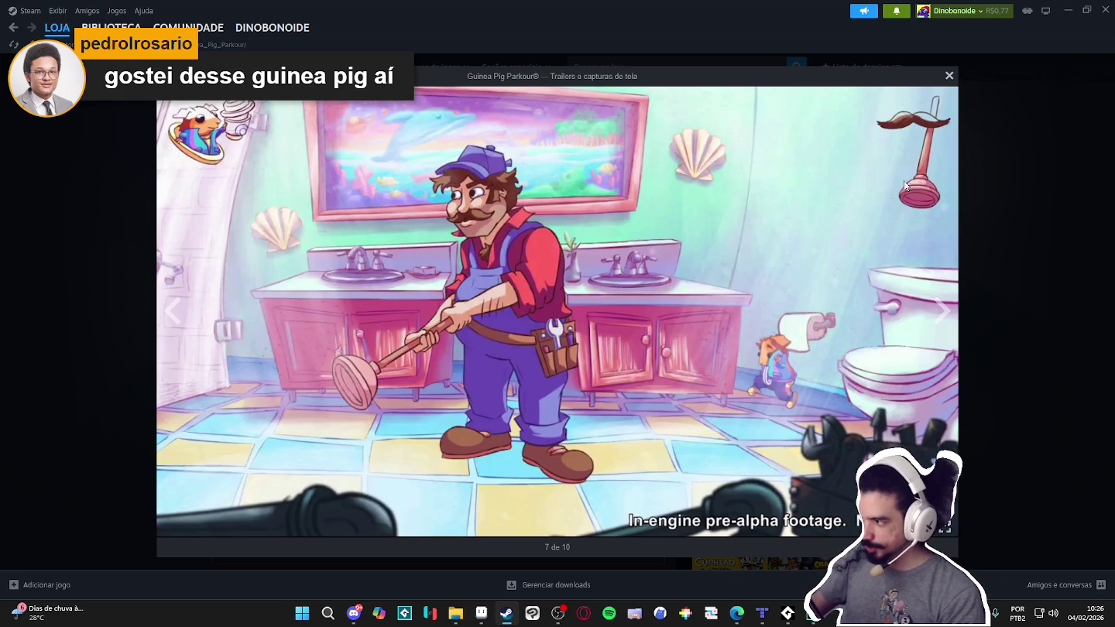
pyautogui.click(933, 327)
pyautogui.click(933, 327)
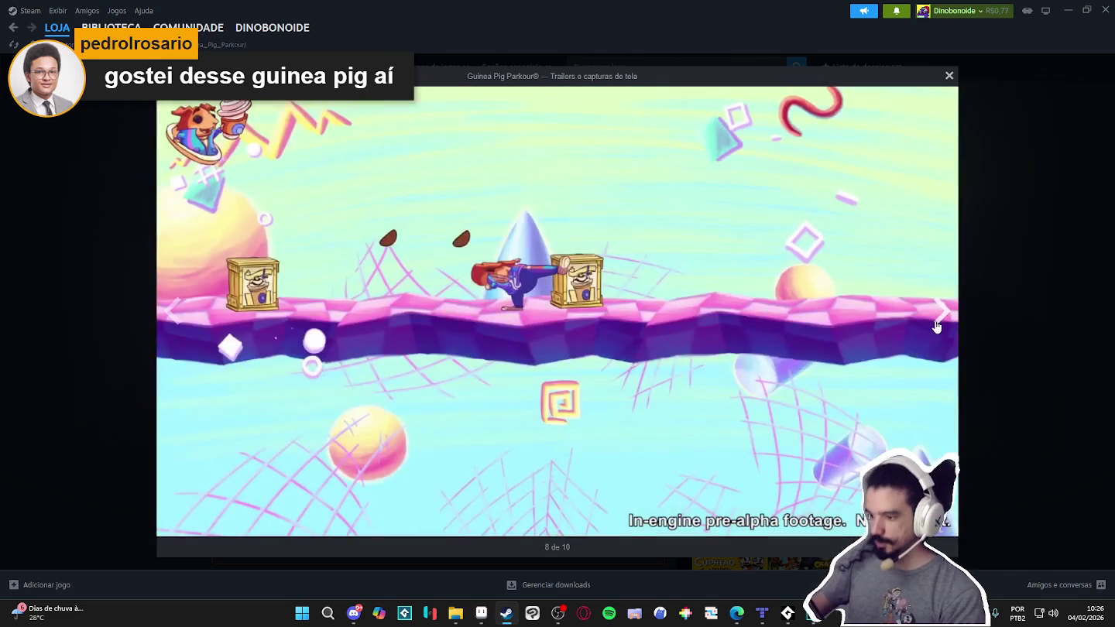
pyautogui.click(1109, 265)
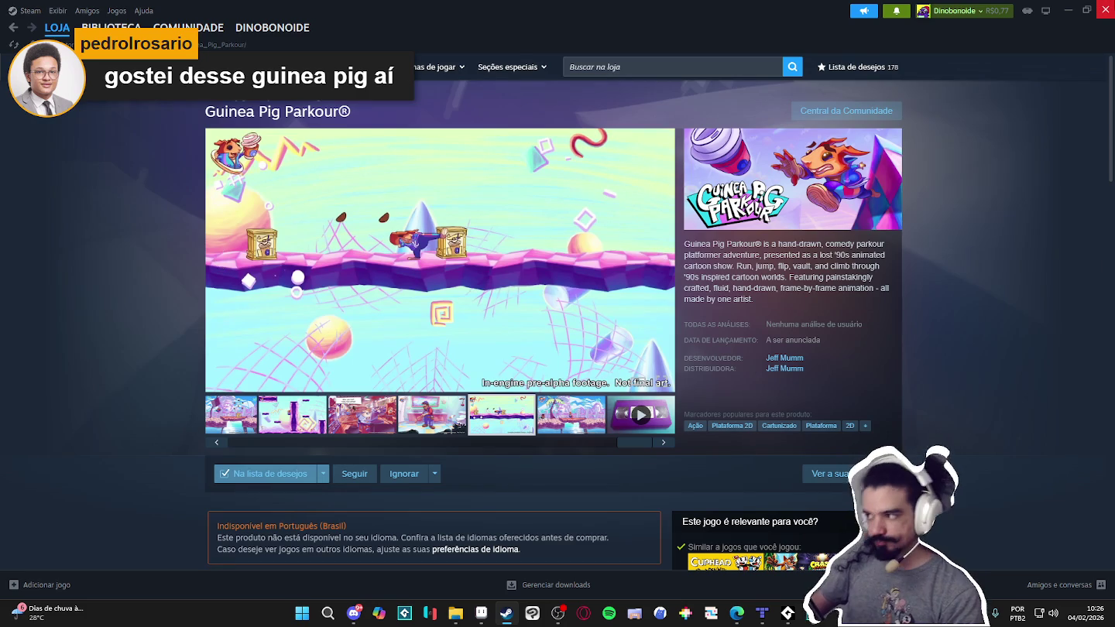
pyautogui.click(482, 247)
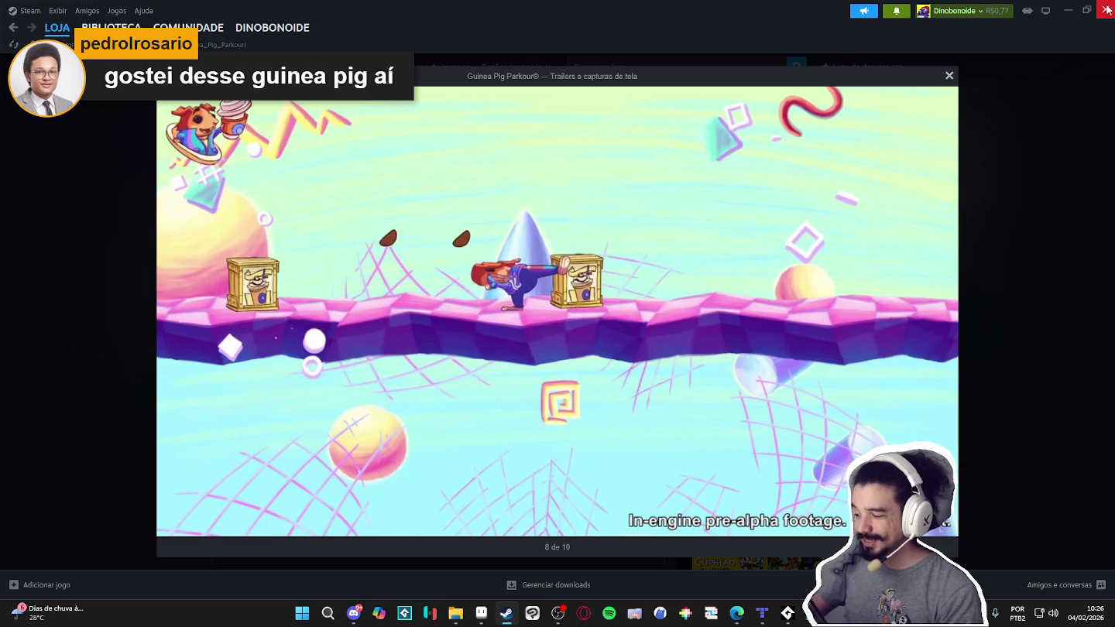
pyautogui.click(1107, 10)
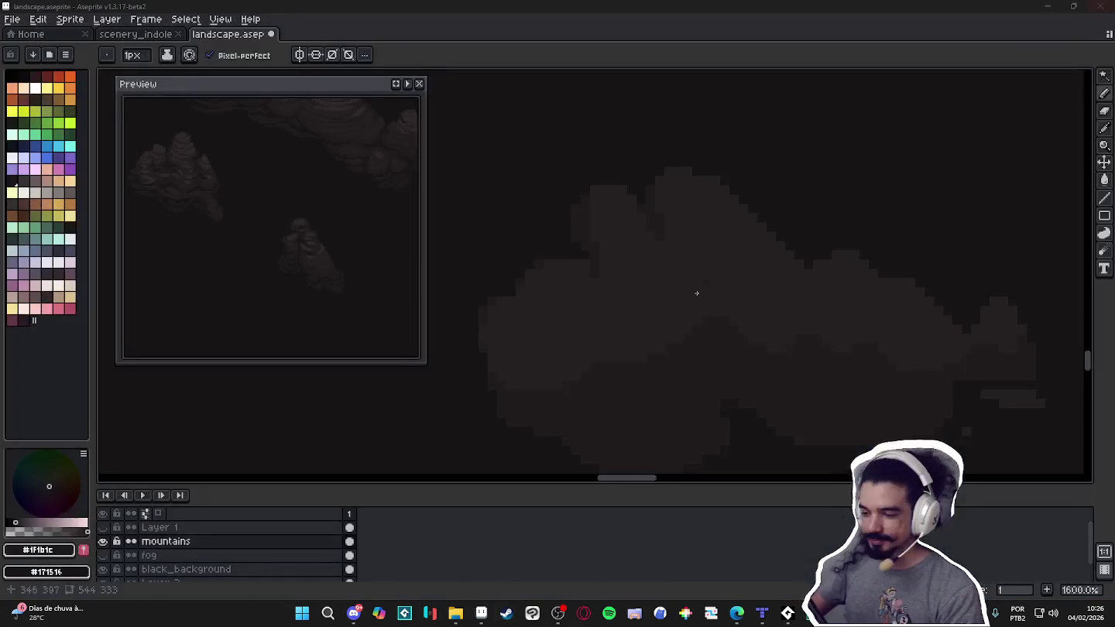
pyautogui.moveTo(799, 376); pyautogui.dragTo(760, 334)
pyautogui.moveTo(691, 296); pyautogui.dragTo(755, 342)
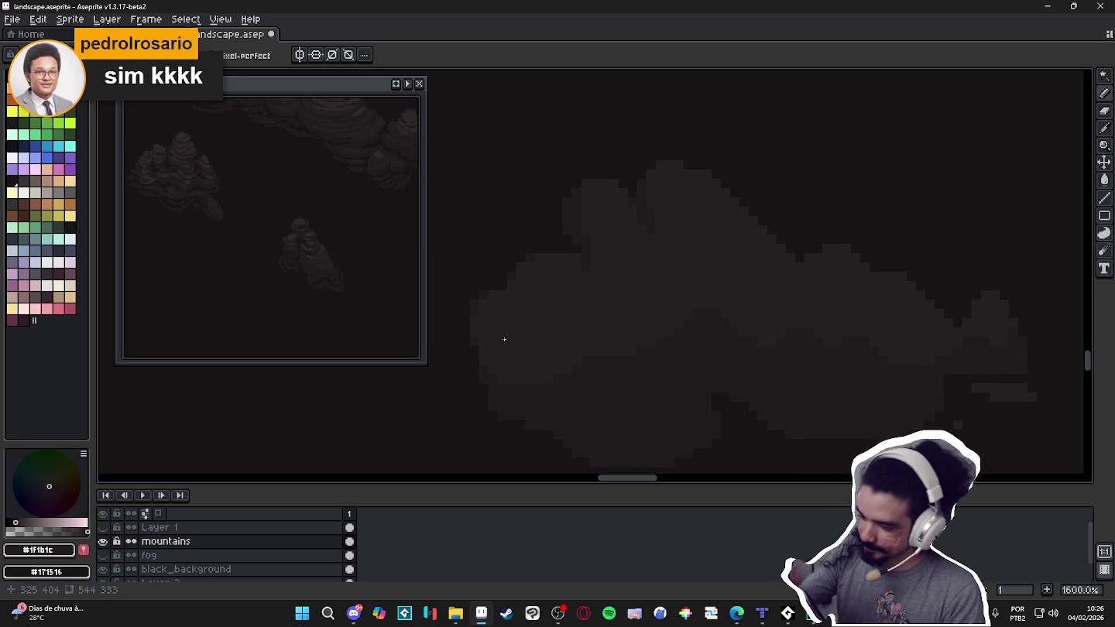
pyautogui.moveTo(754, 362); pyautogui.dragTo(769, 389)
pyautogui.hscroll(2, 964, 370)
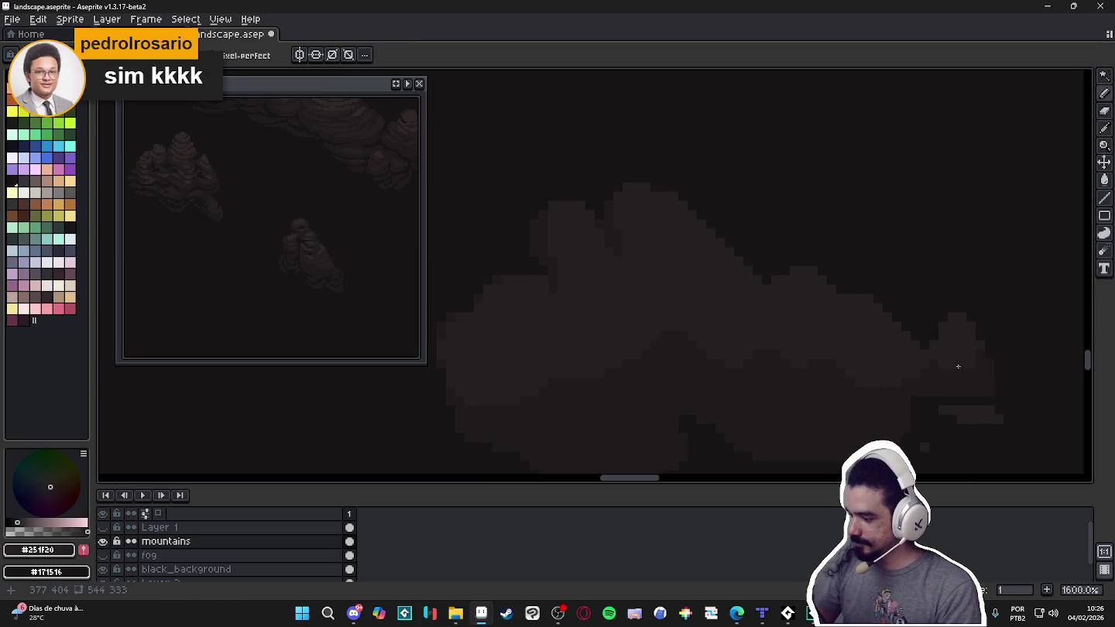
pyautogui.keyDown('alt'); pyautogui.click(974, 348); pyautogui.keyUp('alt')
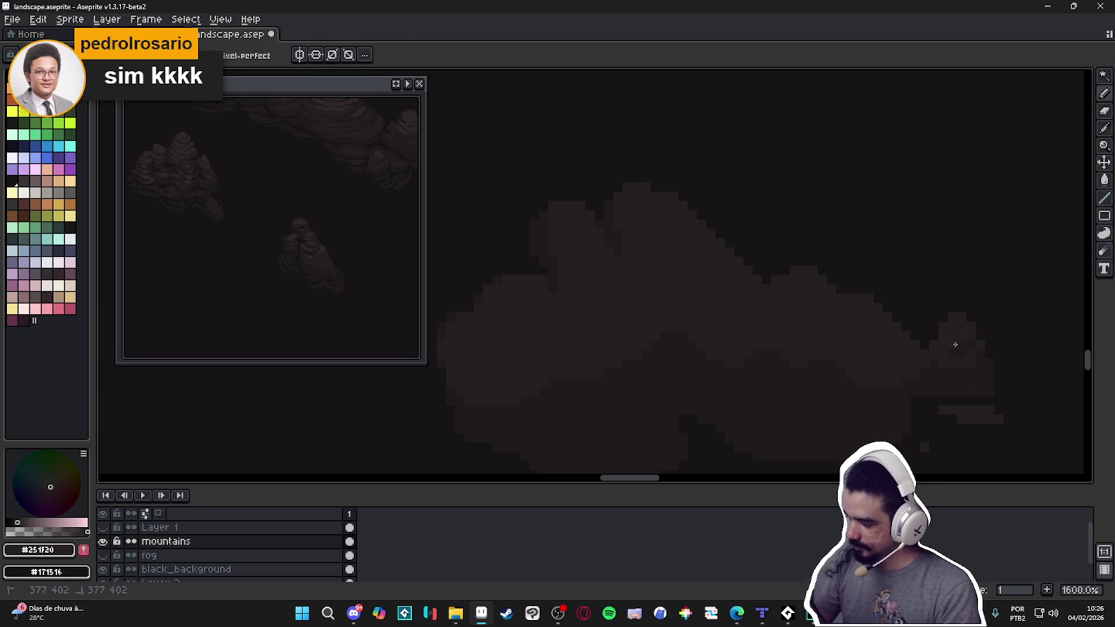
pyautogui.press('alt')
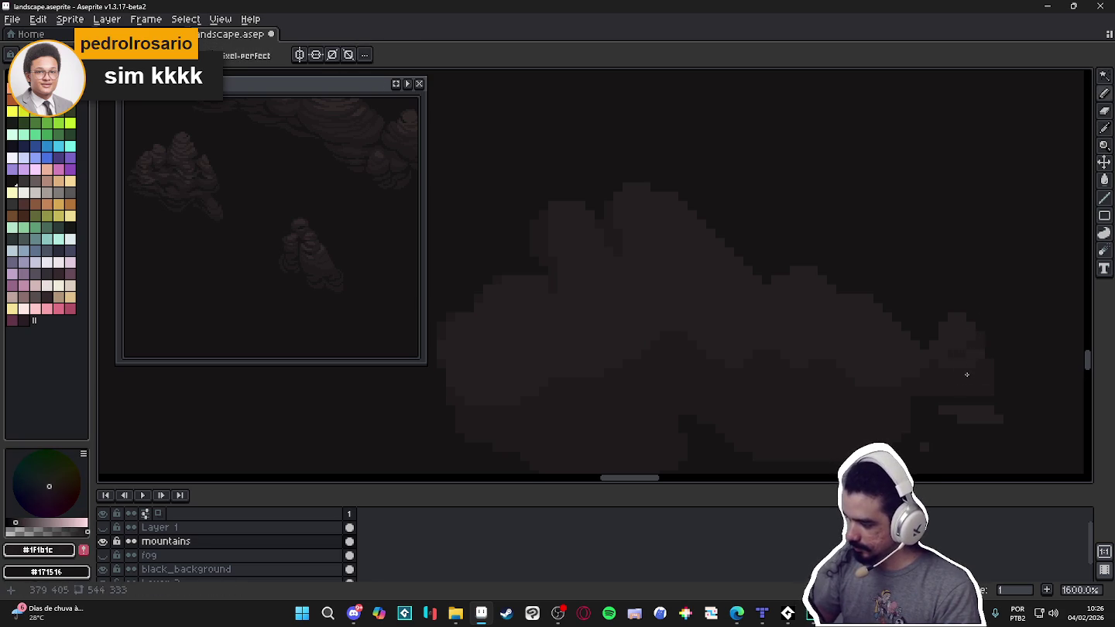
pyautogui.press('alt')
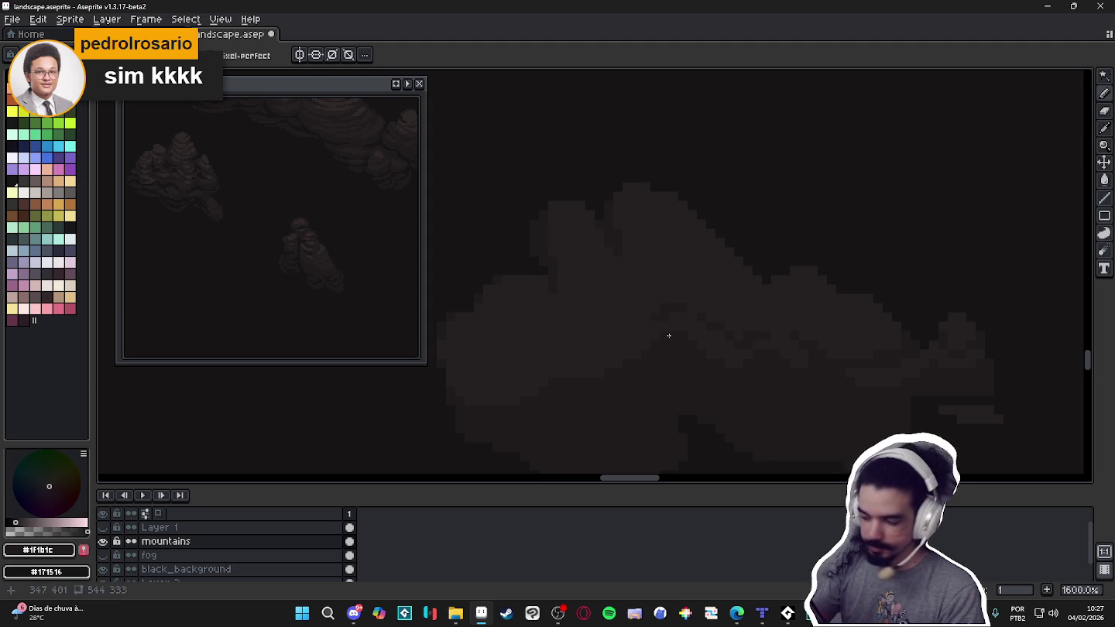
pyautogui.moveTo(561, 339); pyautogui.dragTo(637, 347)
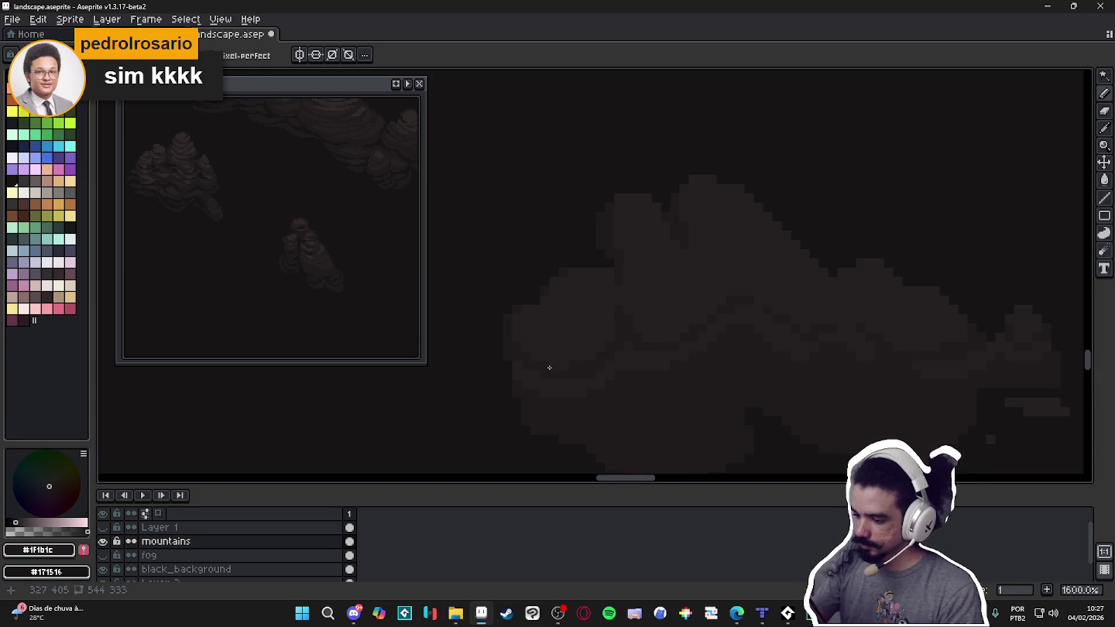
pyautogui.click(402, 86)
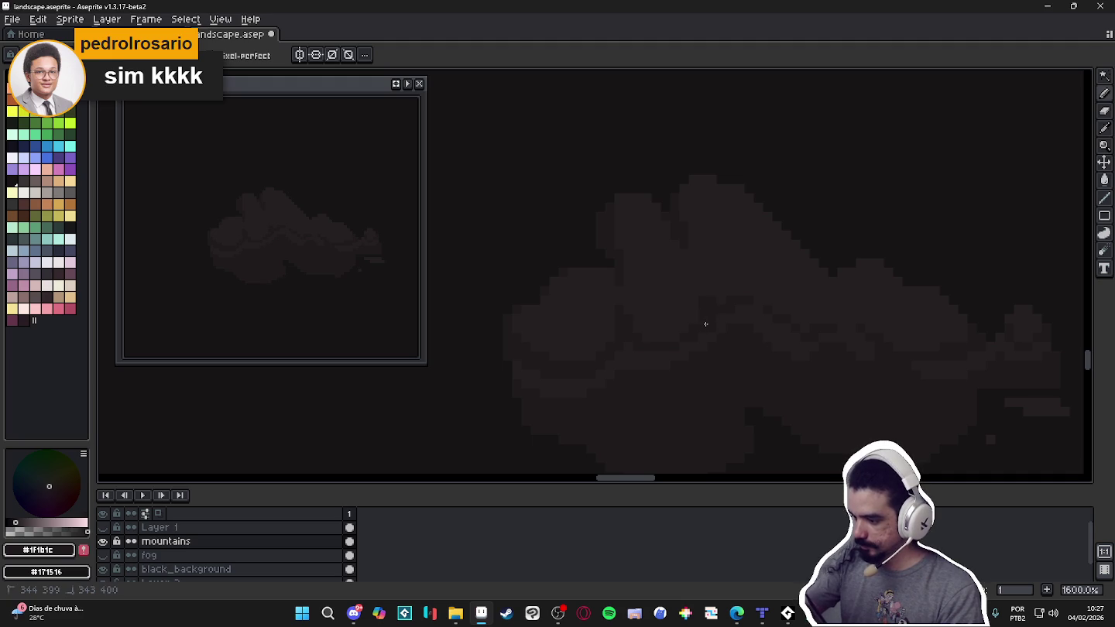
# Draw the first #171516 shadow lines along the shape's lower folds.
pyautogui.scroll(-2, 746, 352)
pyautogui.keyDown('alt'); pyautogui.click(697, 291); pyautogui.keyUp('alt')
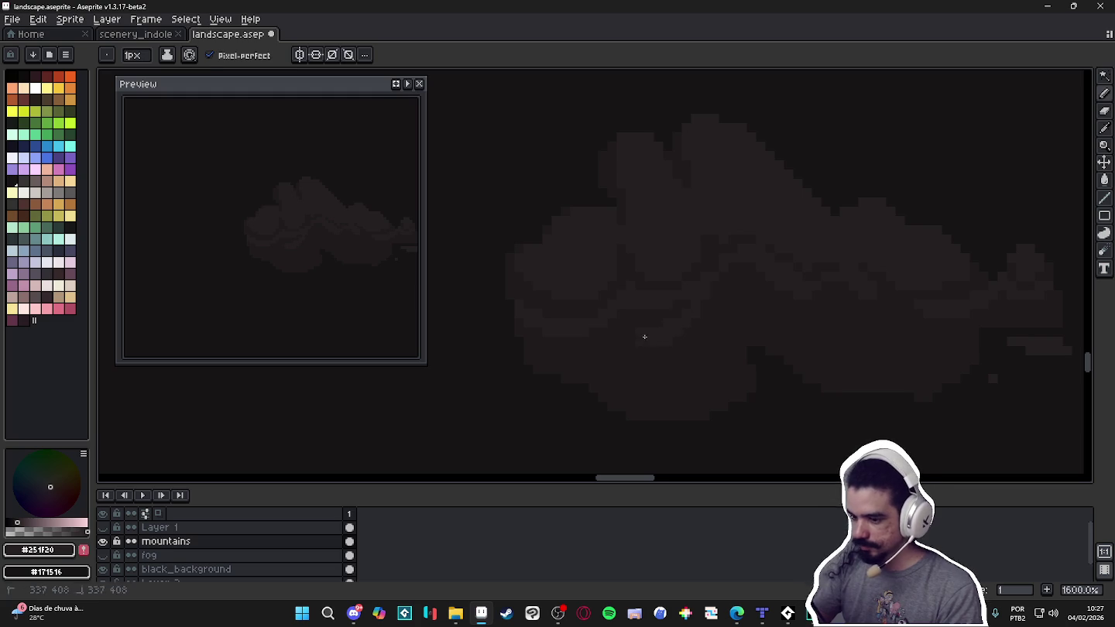
pyautogui.moveTo(744, 338)
pyautogui.mouseDown()
pyautogui.moveTo(709, 343)
pyautogui.moveTo(748, 397)
pyautogui.mouseUp()
pyautogui.keyDown('alt'); pyautogui.click(720, 357); pyautogui.keyUp('alt')
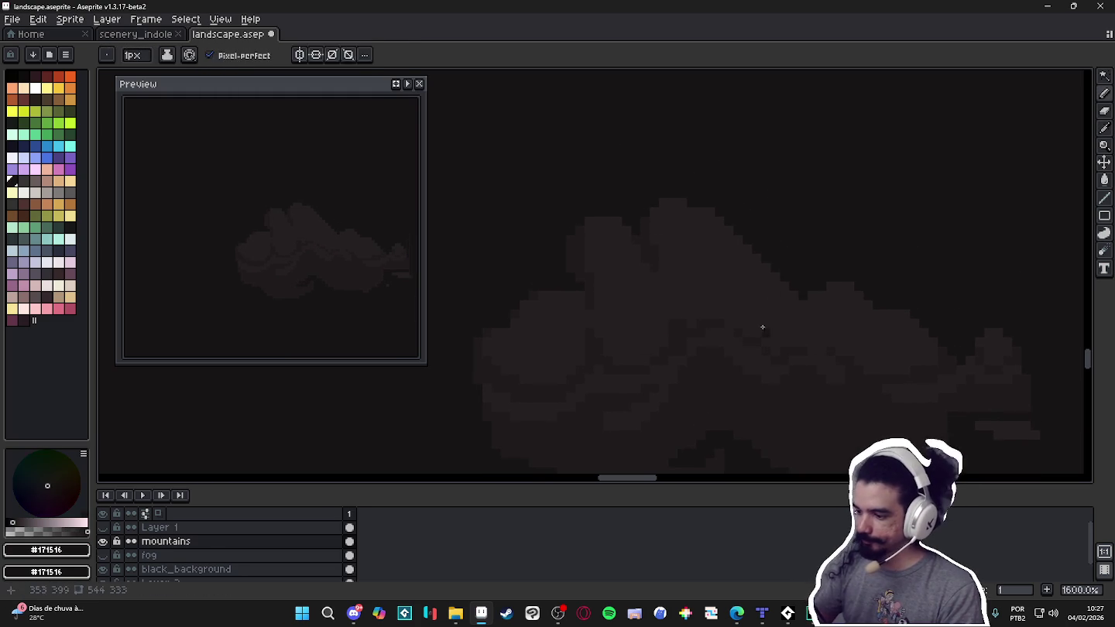
pyautogui.keyDown('alt'); pyautogui.click(722, 314); pyautogui.keyUp('alt')
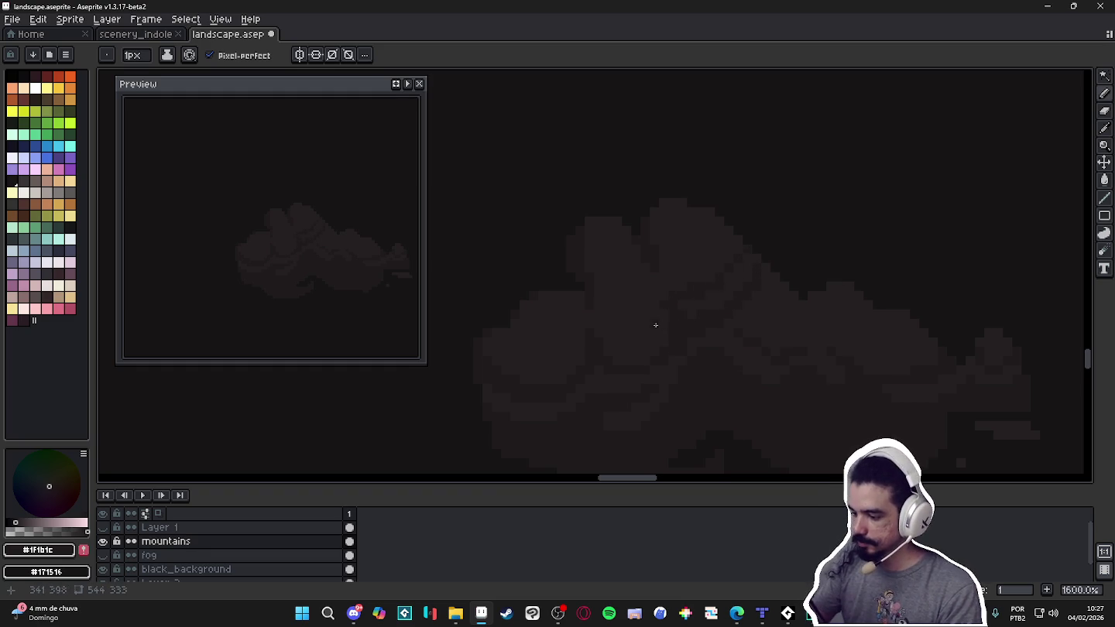
pyautogui.click(516, 346)
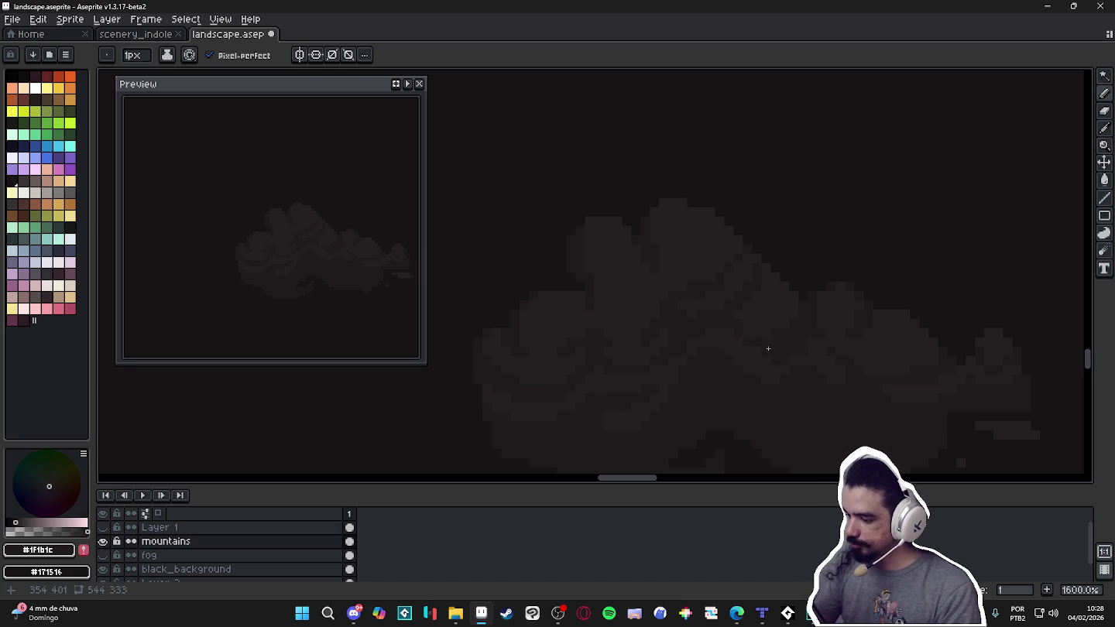
pyautogui.keyDown('alt'); pyautogui.click(773, 328); pyautogui.keyUp('alt')
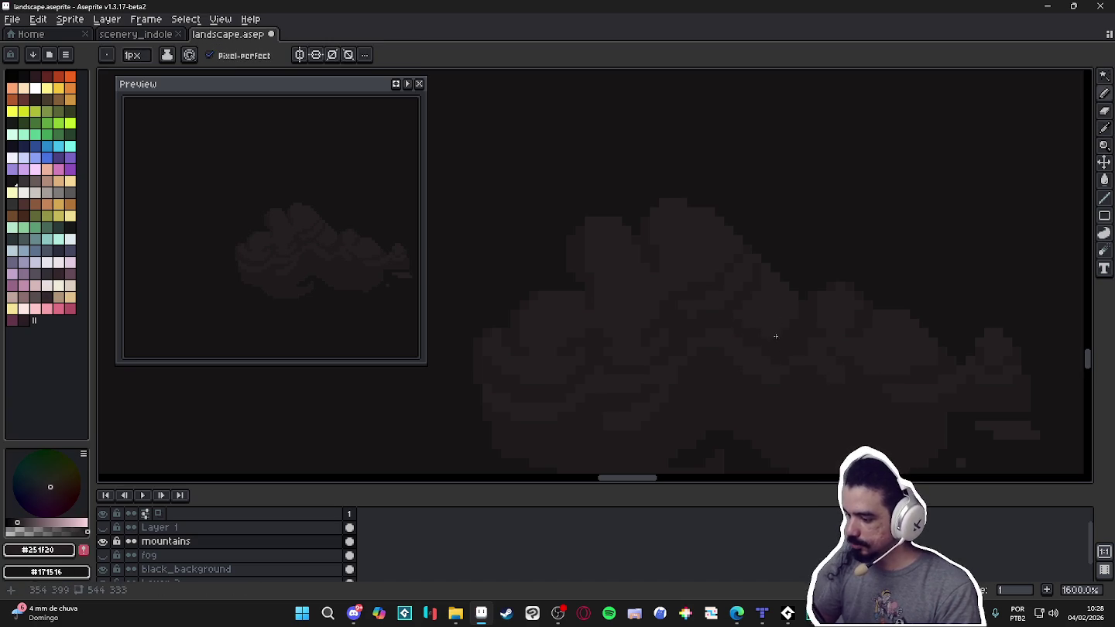
pyautogui.keyDown('alt'); pyautogui.click(759, 270); pyautogui.keyUp('alt')
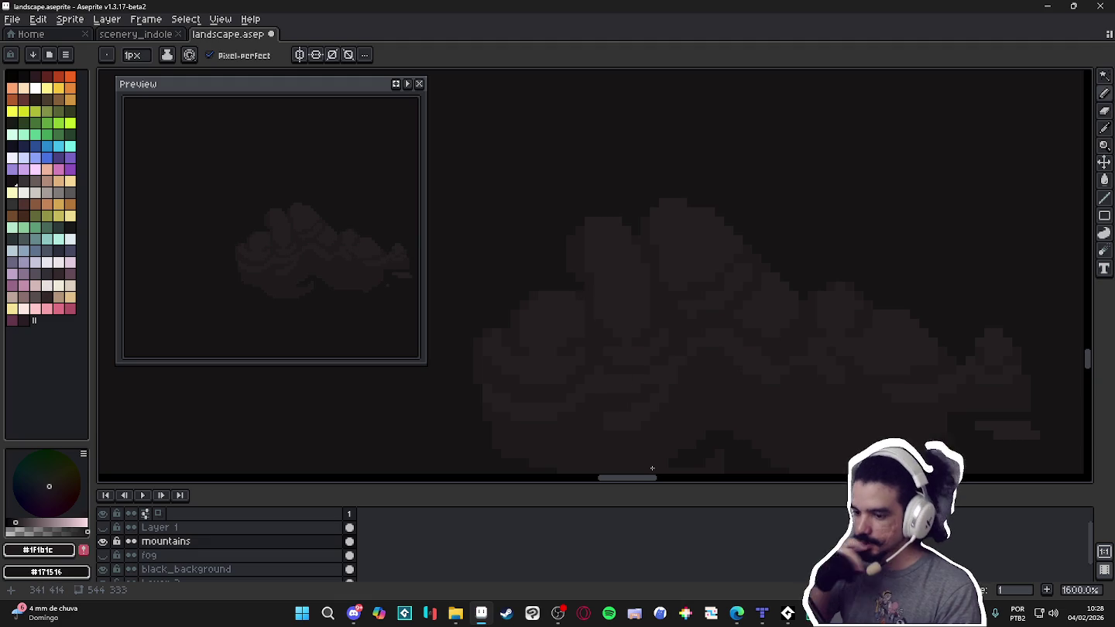
# Extend the #171516 shadow lines across the left side, ending with #1F1B1C selected.
pyautogui.moveTo(857, 381); pyautogui.dragTo(837, 336)
pyautogui.keyDown('alt'); pyautogui.click(714, 368); pyautogui.keyUp('alt')
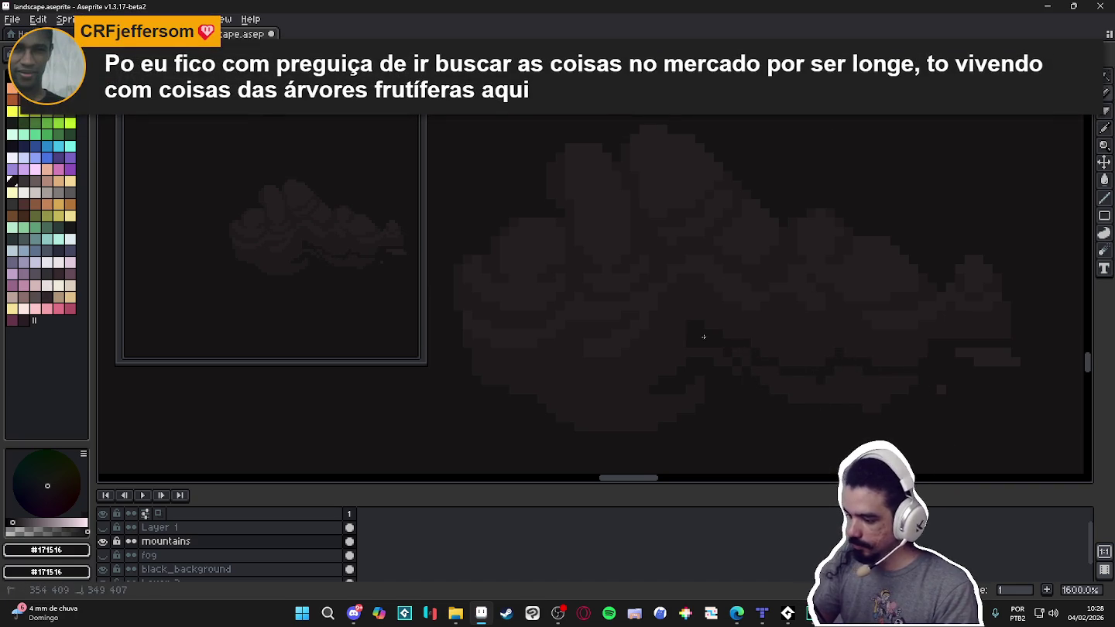
pyautogui.moveTo(716, 355); pyautogui.dragTo(786, 354)
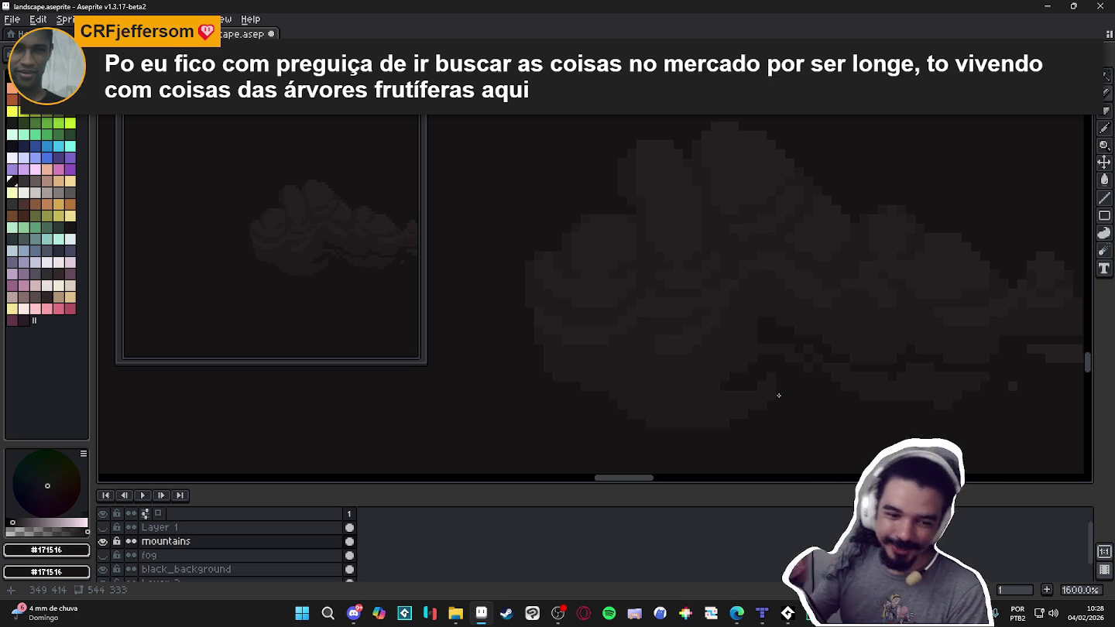
pyautogui.moveTo(672, 366)
pyautogui.mouseDown()
pyautogui.moveTo(826, 309)
pyautogui.moveTo(821, 365)
pyautogui.moveTo(787, 336)
pyautogui.mouseUp()
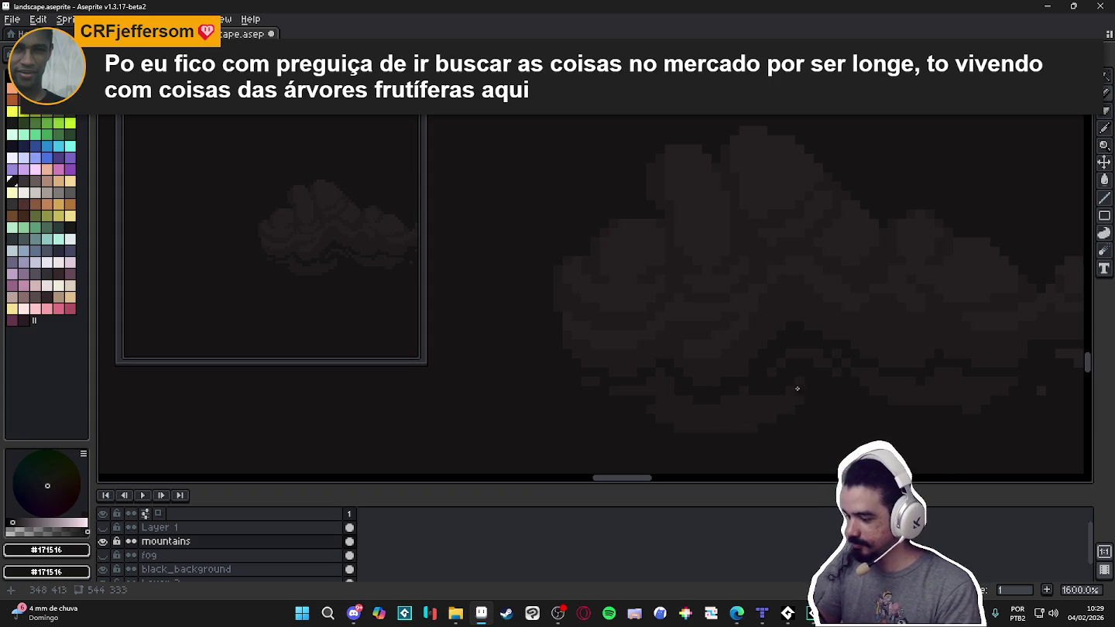
pyautogui.moveTo(764, 388); pyautogui.dragTo(690, 380)
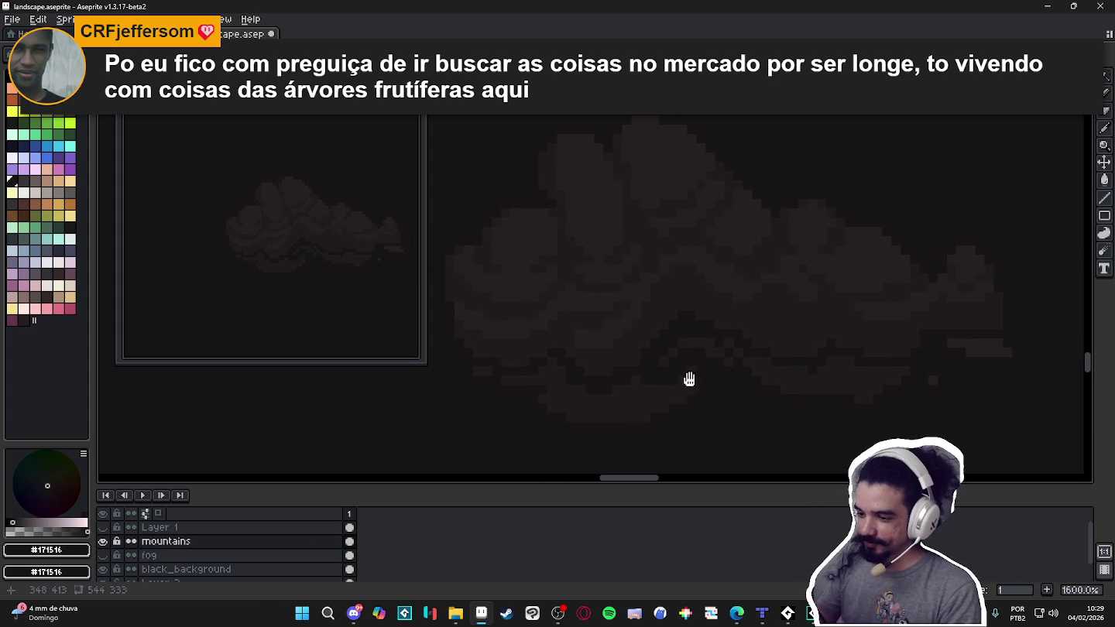
pyautogui.moveTo(259, 267); pyautogui.dragTo(202, 264)
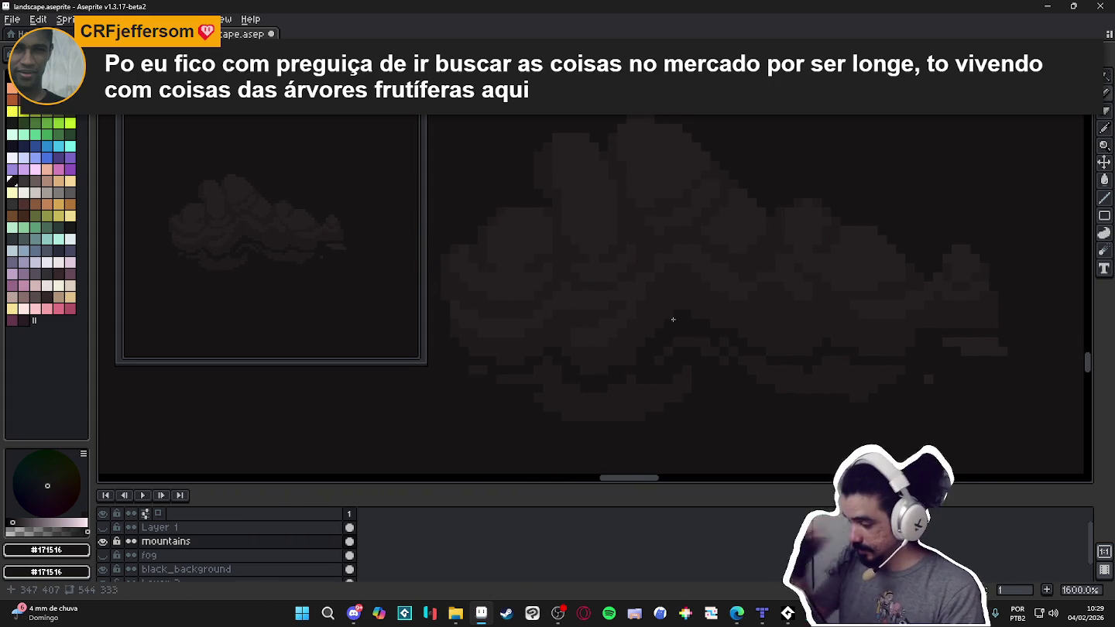
pyautogui.keyDown('alt'); pyautogui.click(851, 390); pyautogui.keyUp('alt')
pyautogui.keyDown('alt'); pyautogui.click(840, 346); pyautogui.keyUp('alt')
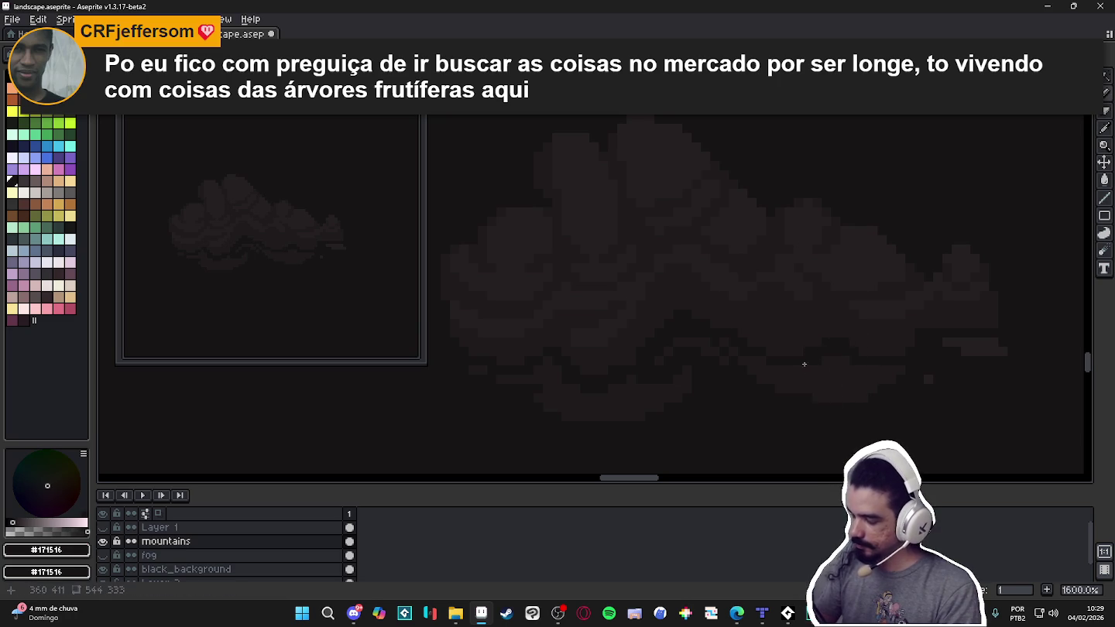
pyautogui.keyDown('alt'); pyautogui.click(881, 385); pyautogui.keyUp('alt')
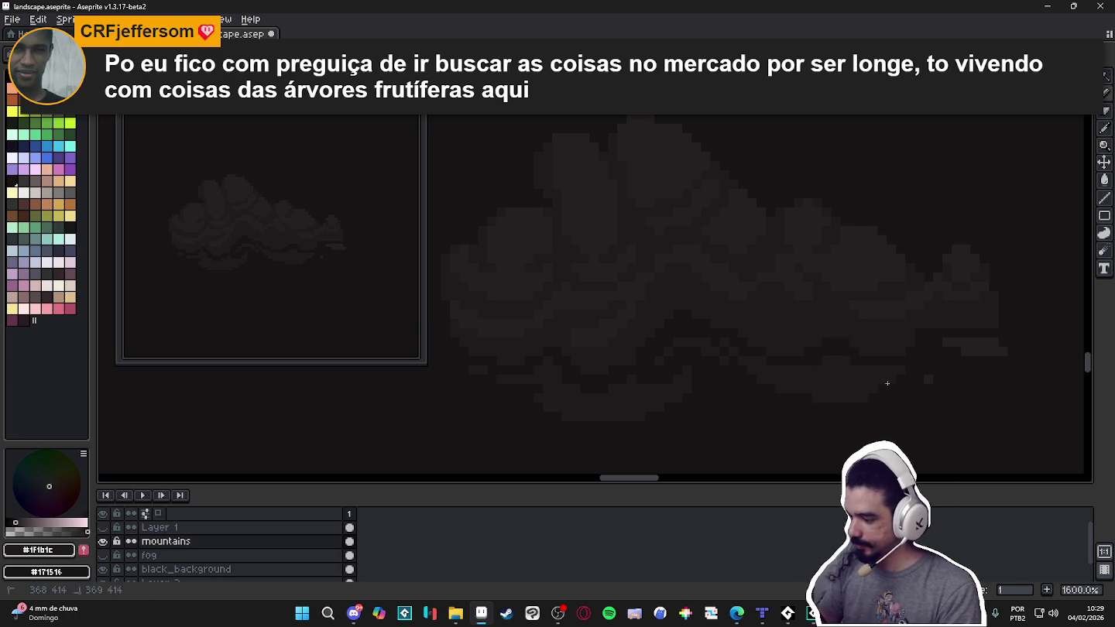
# Deepen the #171516 shadow lines between the upper forms of the shape.
pyautogui.keyDown('alt'); pyautogui.click(937, 380); pyautogui.keyUp('alt')
pyautogui.keyDown('alt'); pyautogui.click(869, 377); pyautogui.keyUp('alt')
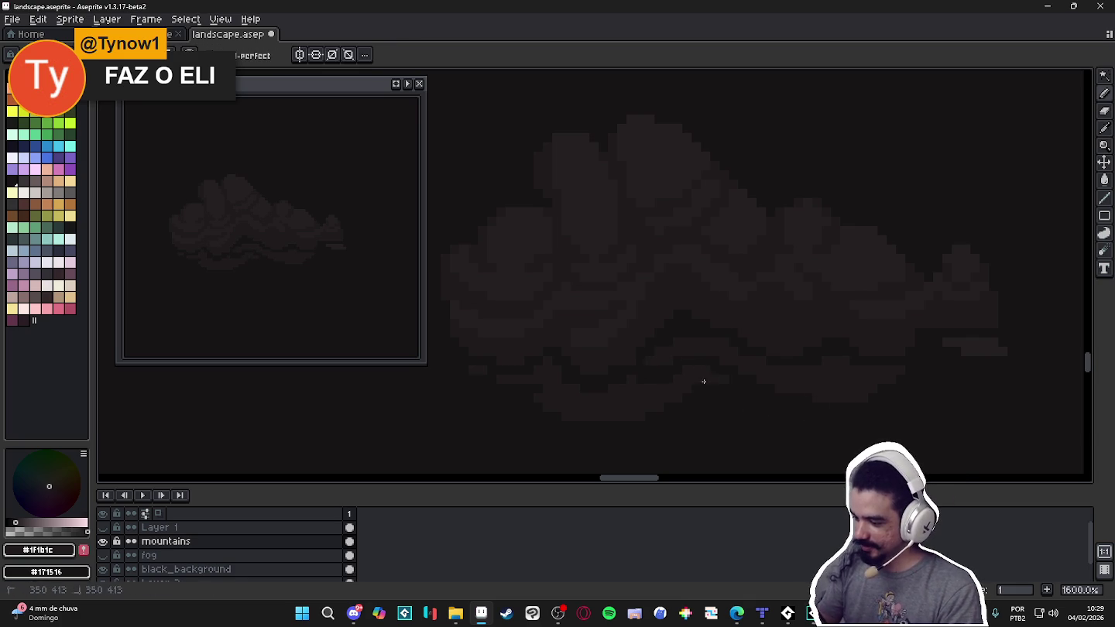
pyautogui.keyDown('alt'); pyautogui.click(650, 376); pyautogui.keyUp('alt')
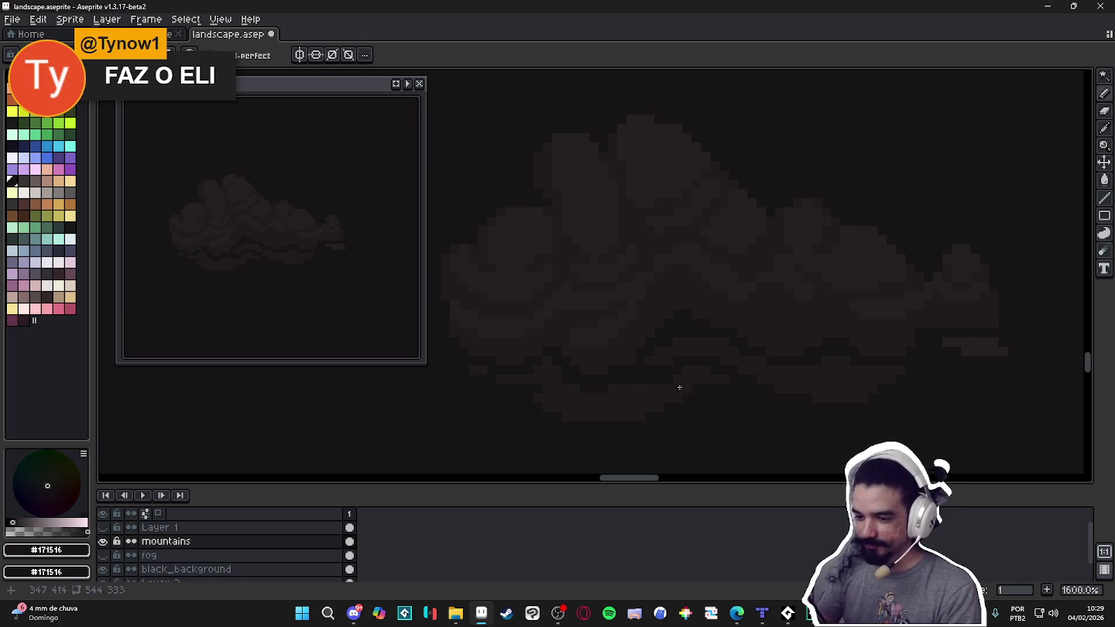
pyautogui.moveTo(672, 389); pyautogui.dragTo(719, 420)
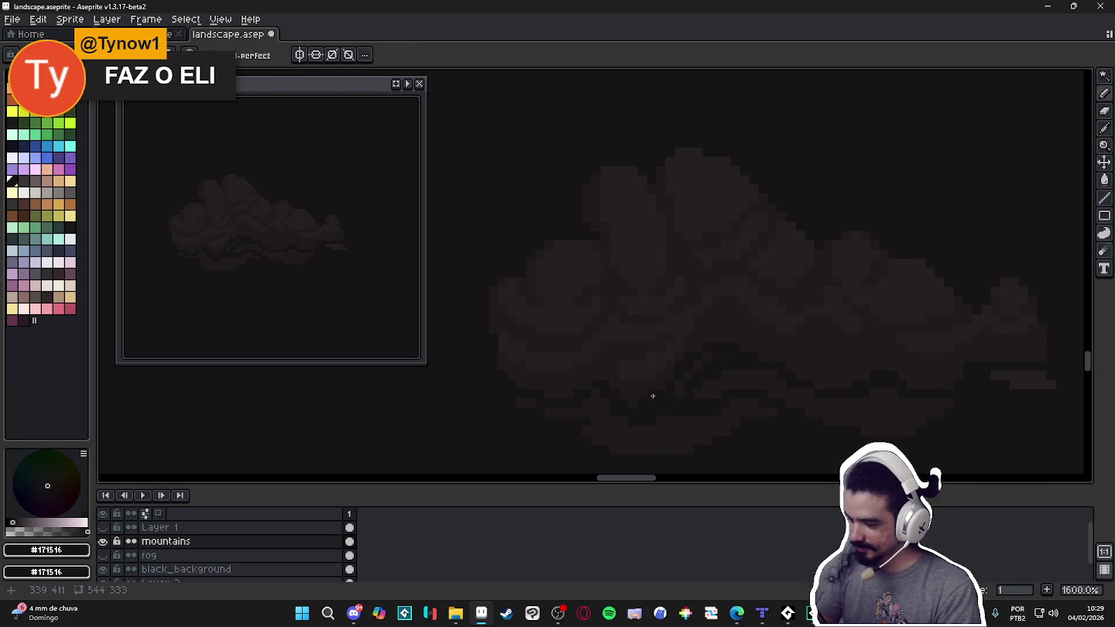
pyautogui.keyDown('alt'); pyautogui.click(696, 376); pyautogui.keyUp('alt')
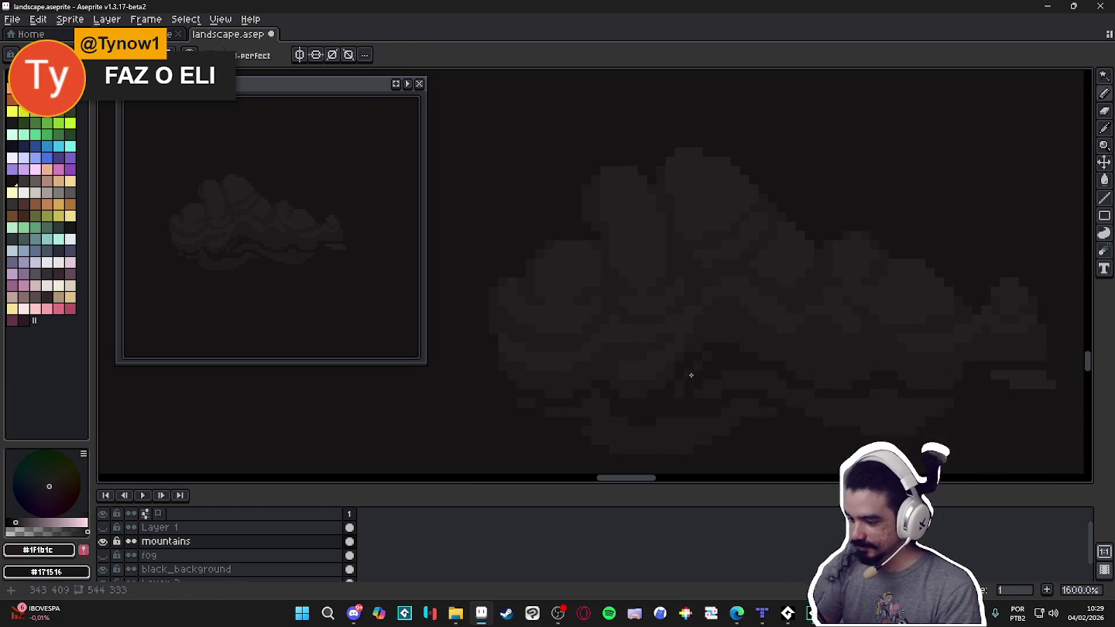
pyautogui.keyDown('alt'); pyautogui.click(734, 367); pyautogui.keyUp('alt')
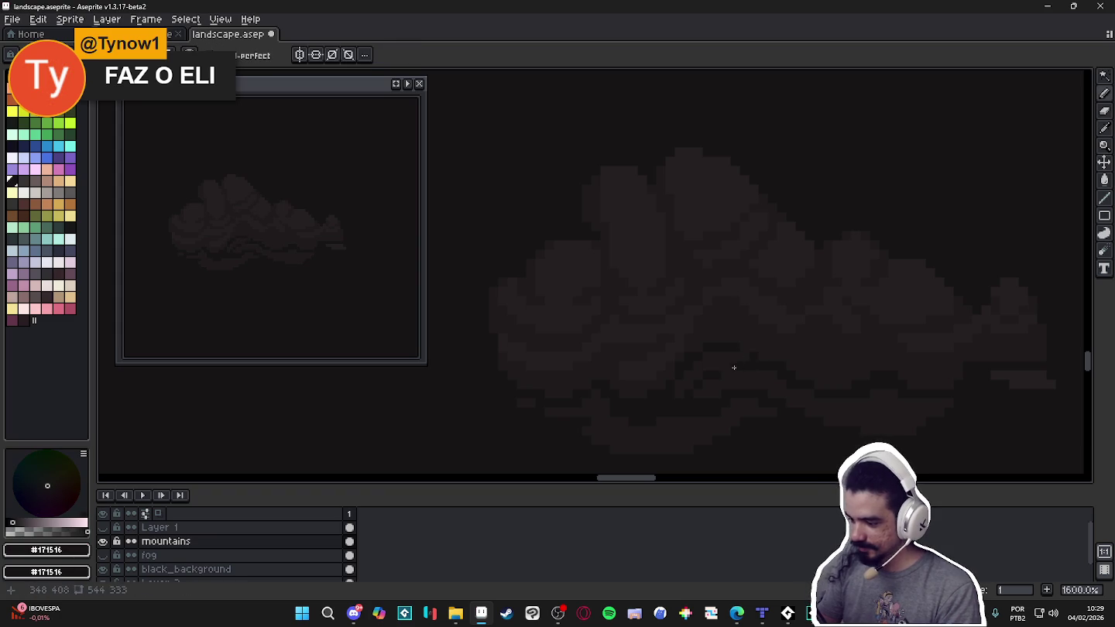
pyautogui.moveTo(682, 392); pyautogui.dragTo(730, 398)
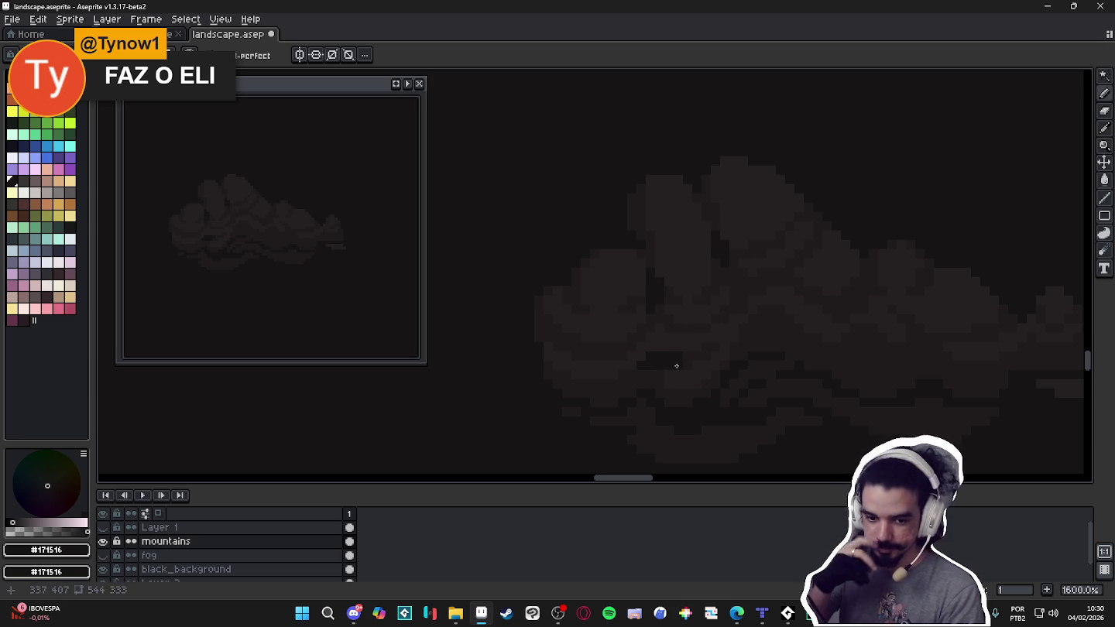
pyautogui.scroll(1, 697, 367)
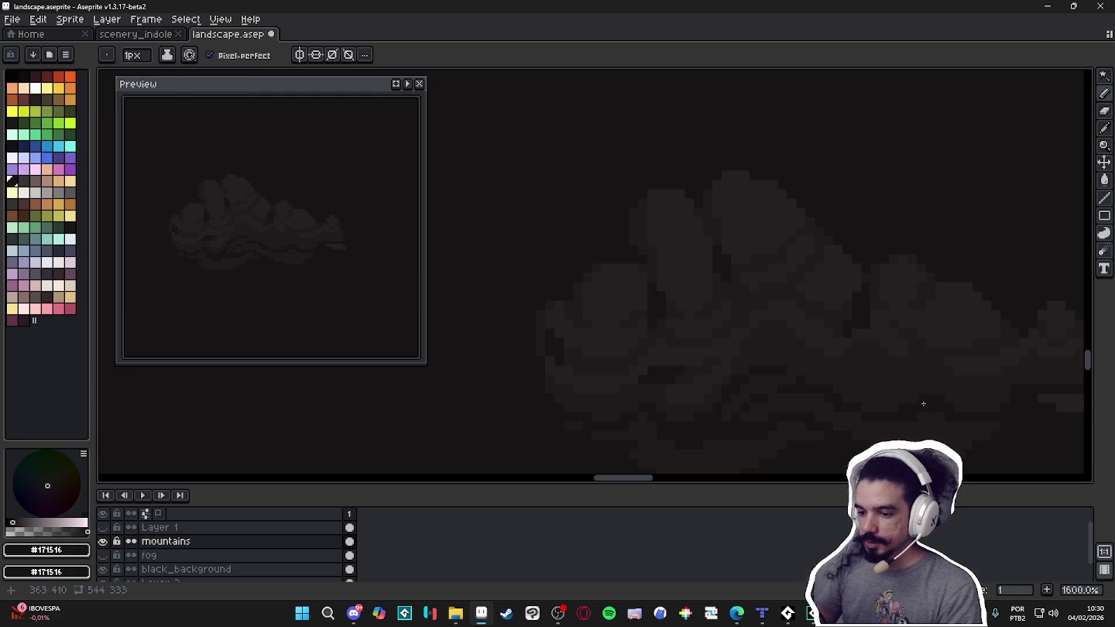
pyautogui.hscroll(2, 775, 398)
pyautogui.hscroll(2, 791, 405)
# Zoom in on the top peak and paint a #302828 highlight block extending upward.
pyautogui.keyDown('alt'); pyautogui.click(917, 379); pyautogui.keyUp('alt')
pyautogui.moveTo(935, 388); pyautogui.dragTo(1004, 352)
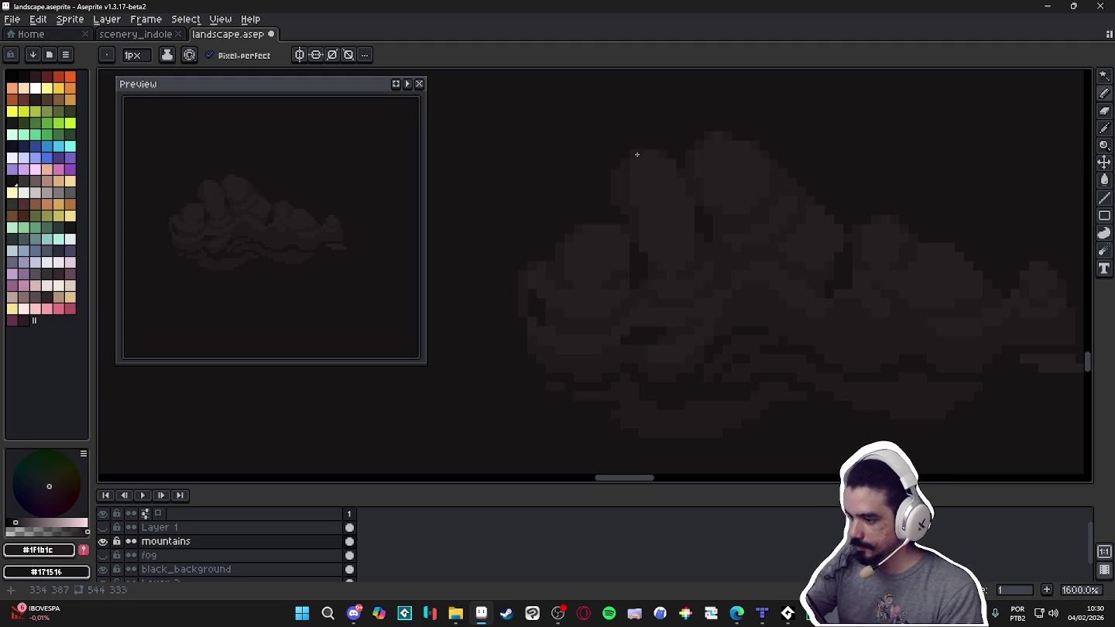
pyautogui.scroll(-3, 653, 261)
pyautogui.moveTo(667, 258)
pyautogui.mouseDown()
pyautogui.moveTo(696, 237)
pyautogui.moveTo(646, 138)
pyautogui.moveTo(644, 152)
pyautogui.mouseUp()
pyautogui.scroll(1, 647, 138)
pyautogui.scroll(3, 569, 299)
pyautogui.moveTo(577, 304); pyautogui.dragTo(592, 303)
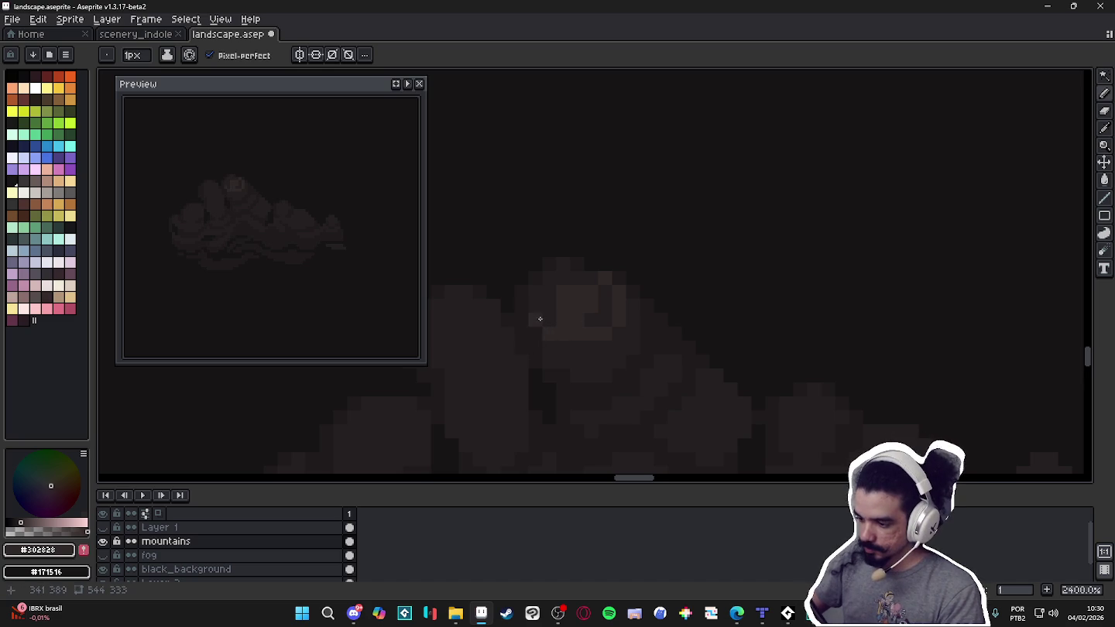
pyautogui.moveTo(535, 307); pyautogui.dragTo(540, 284)
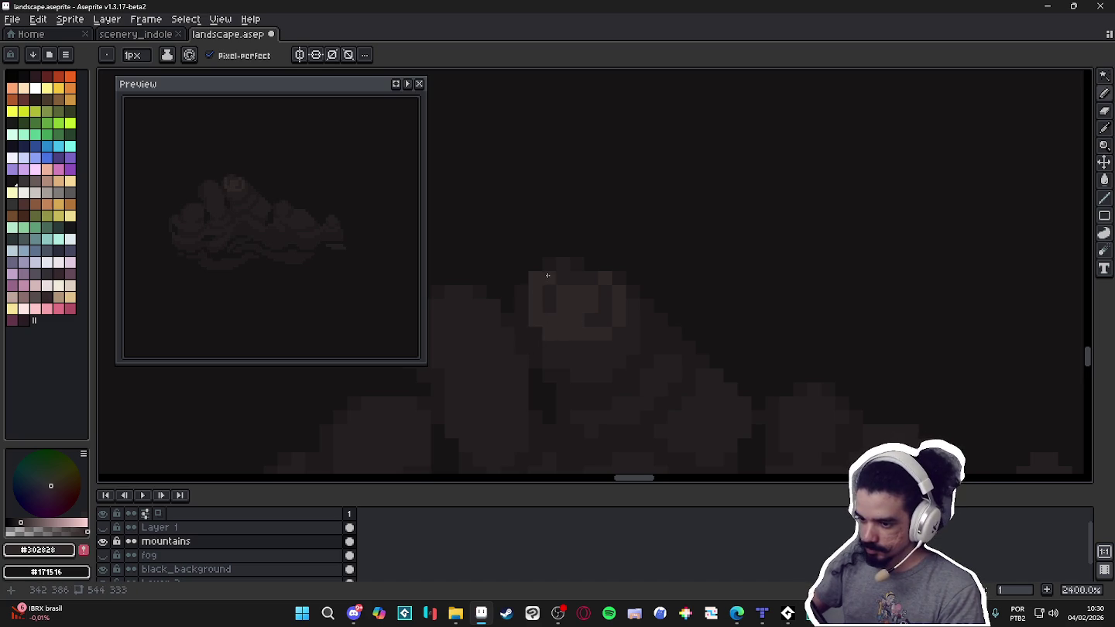
# Refine the mound's shading, alternating #302828, #251F20 and #1F1B1C.
pyautogui.keyDown('alt'); pyautogui.click(525, 278); pyautogui.keyUp('alt')
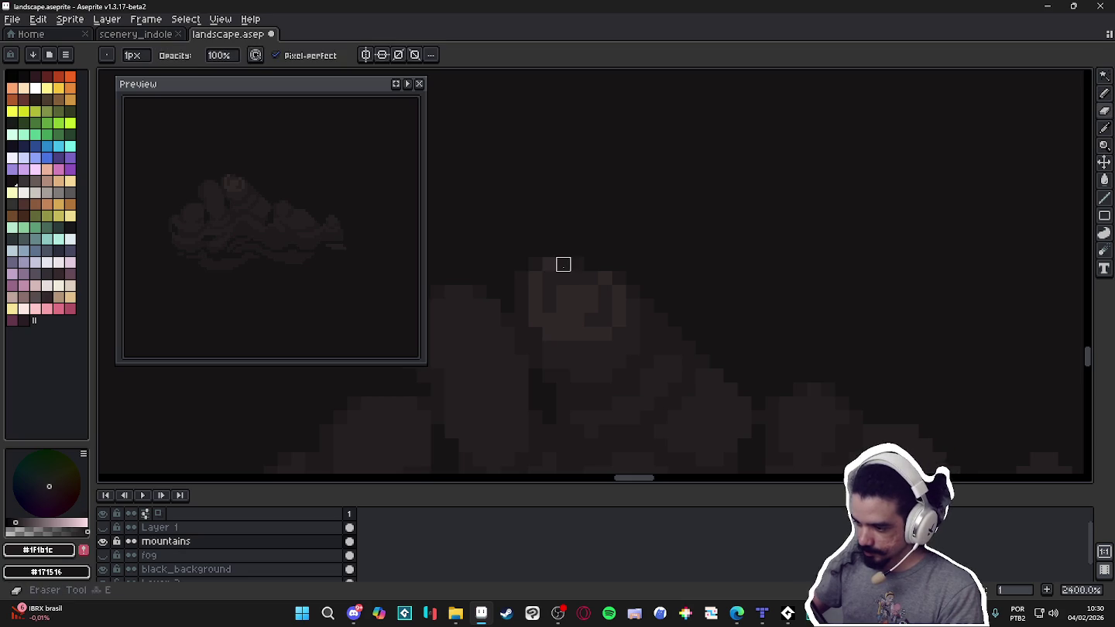
pyautogui.scroll(-2, 576, 289)
pyautogui.scroll(-1, 589, 255)
pyautogui.scroll(2, 611, 225)
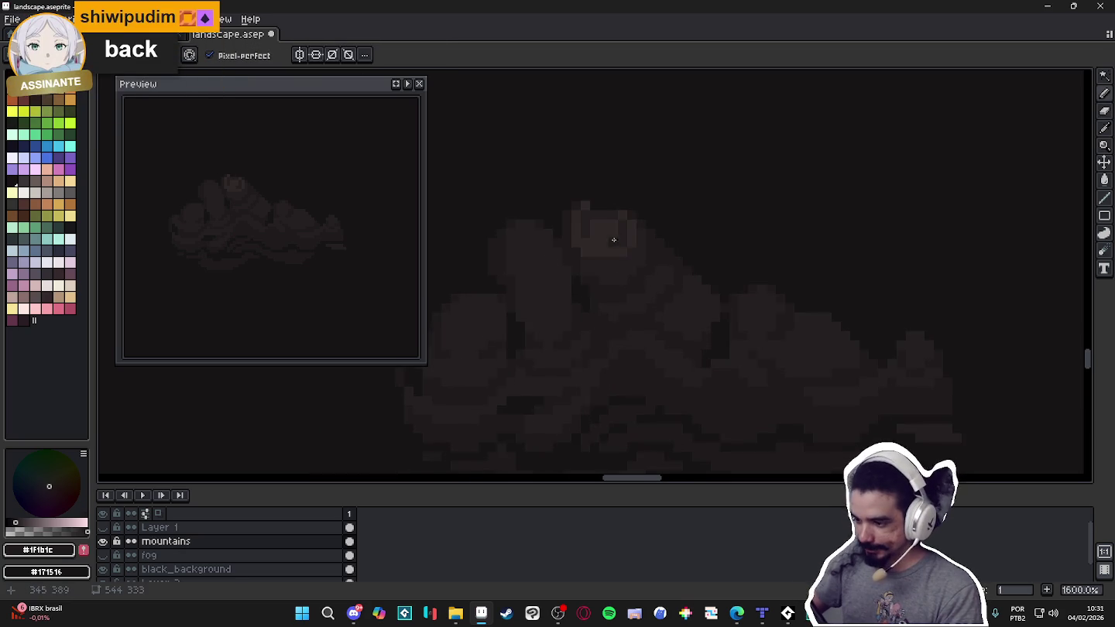
pyautogui.scroll(1, 612, 263)
pyautogui.keyDown('alt'); pyautogui.click(604, 271); pyautogui.keyUp('alt')
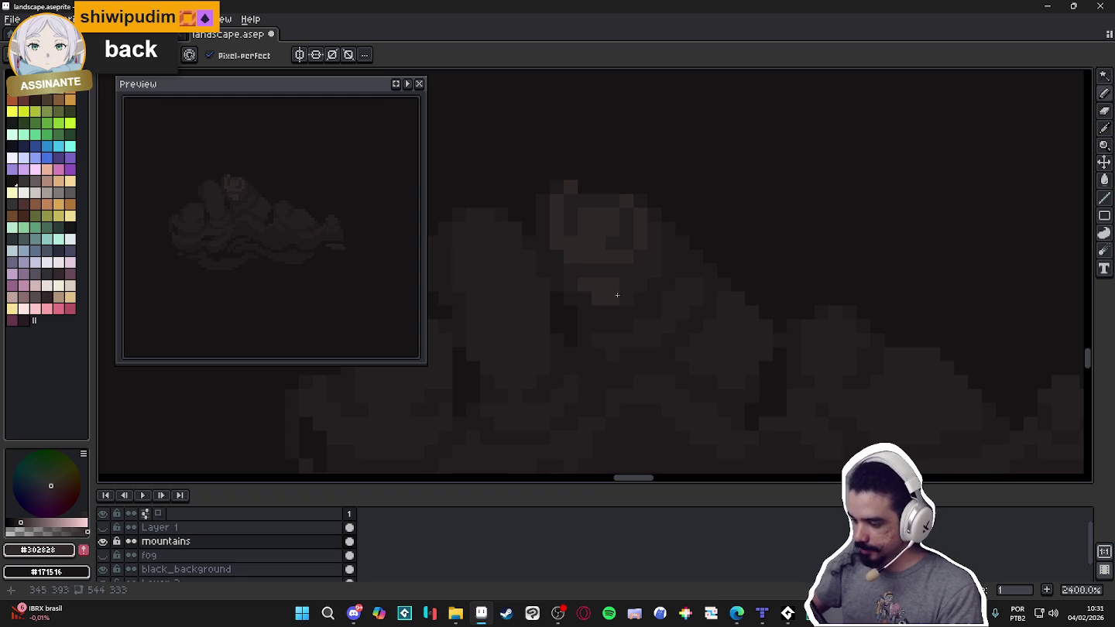
pyautogui.keyDown('alt'); pyautogui.click(640, 272); pyautogui.keyUp('alt')
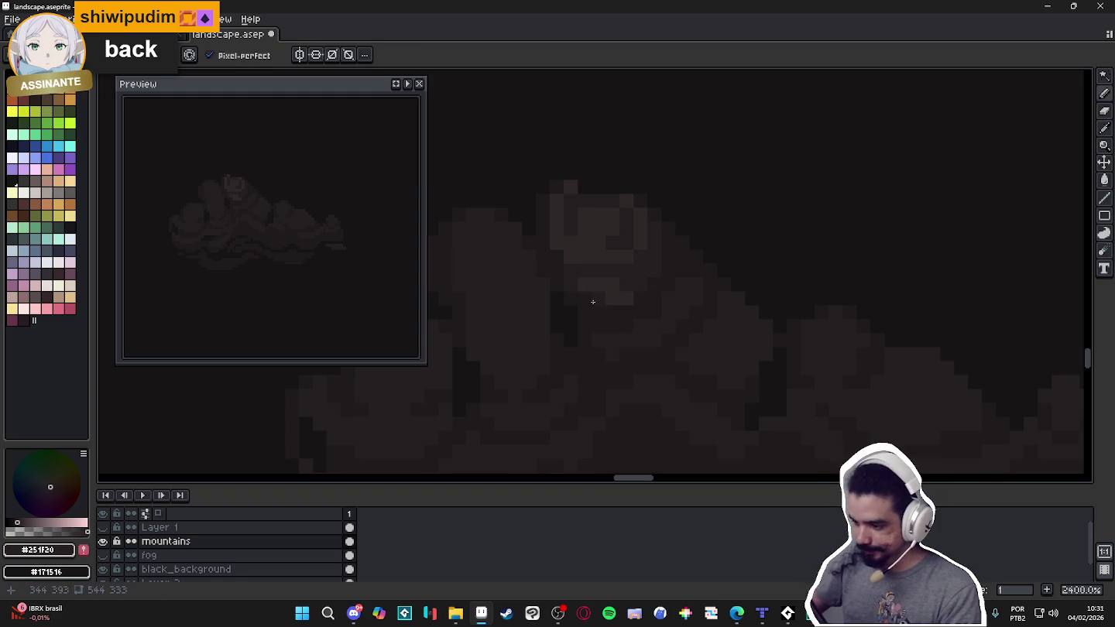
pyautogui.keyDown('alt'); pyautogui.click(616, 299); pyautogui.keyUp('alt')
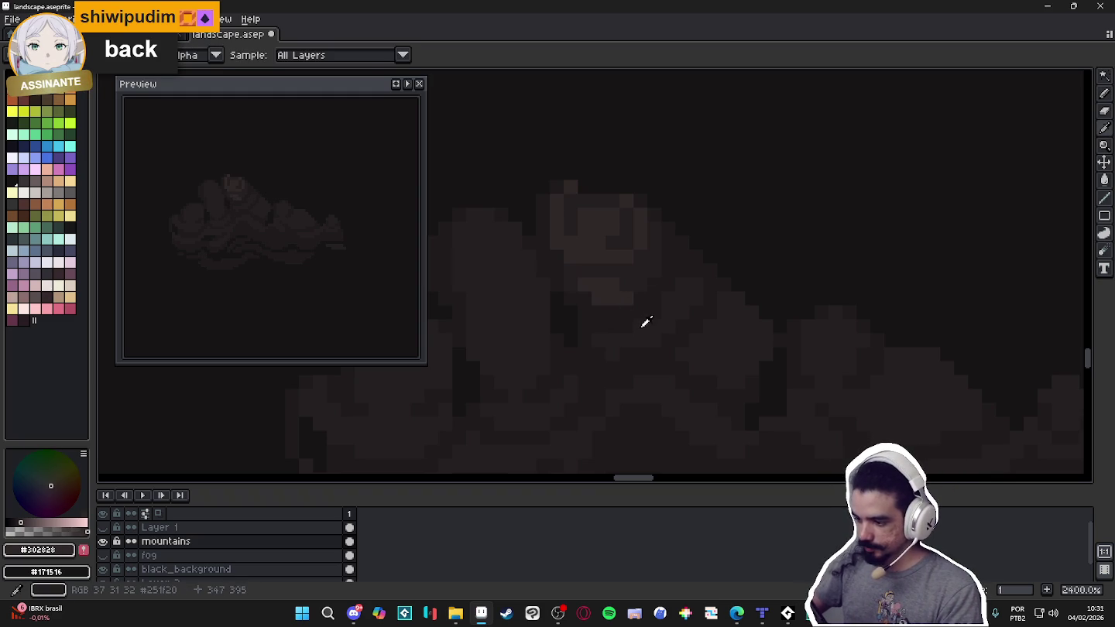
pyautogui.keyDown('alt'); pyautogui.click(615, 341); pyautogui.keyUp('alt')
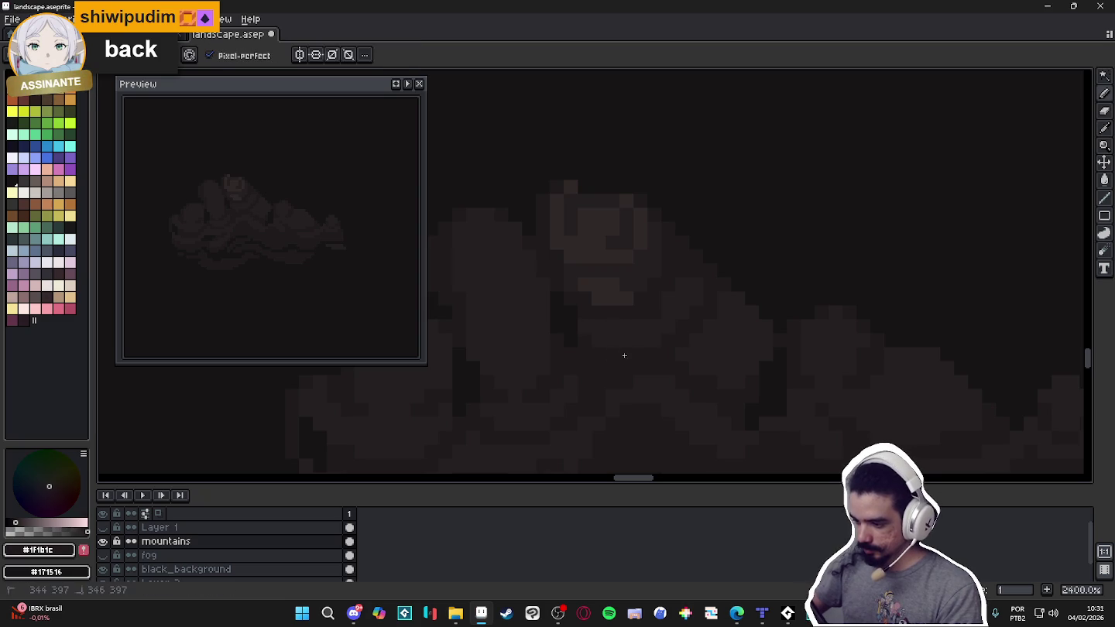
pyautogui.keyDown('alt'); pyautogui.click(657, 334); pyautogui.keyUp('alt')
pyautogui.keyDown('alt'); pyautogui.click(657, 320); pyautogui.keyUp('alt')
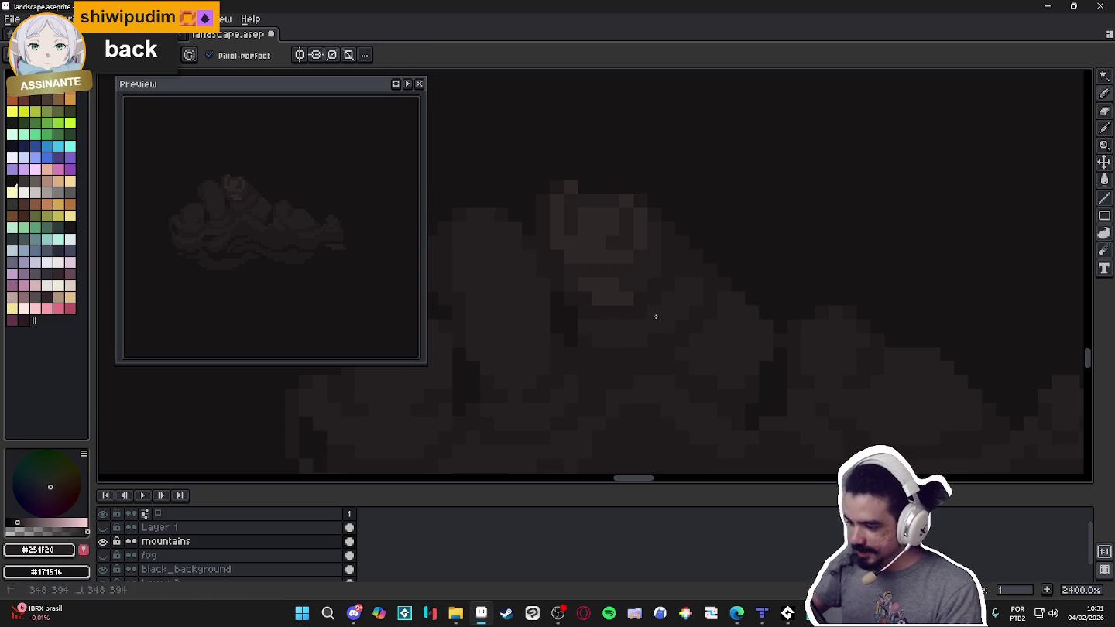
pyautogui.keyDown('alt'); pyautogui.click(700, 271); pyautogui.keyUp('alt')
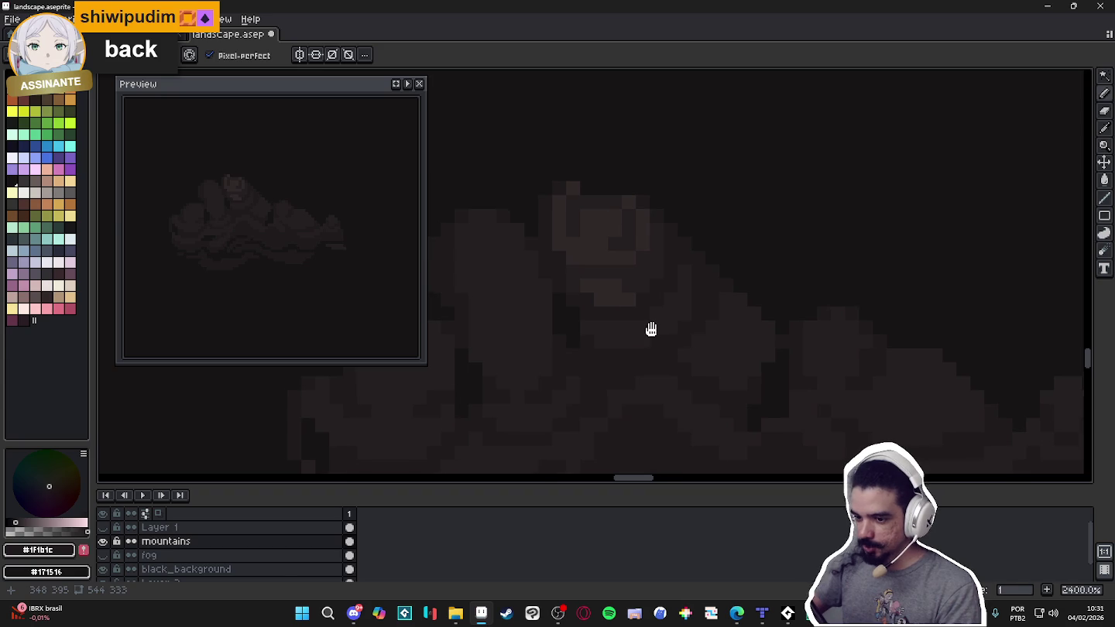
pyautogui.moveTo(648, 327); pyautogui.dragTo(660, 334)
# Paint #302828 highlight pixels across the upper curve of the second mound.
pyautogui.keyDown('alt'); pyautogui.click(635, 307); pyautogui.keyUp('alt')
pyautogui.keyDown('alt'); pyautogui.click(637, 281); pyautogui.keyUp('alt')
pyautogui.keyDown('alt'); pyautogui.click(597, 296); pyautogui.keyUp('alt')
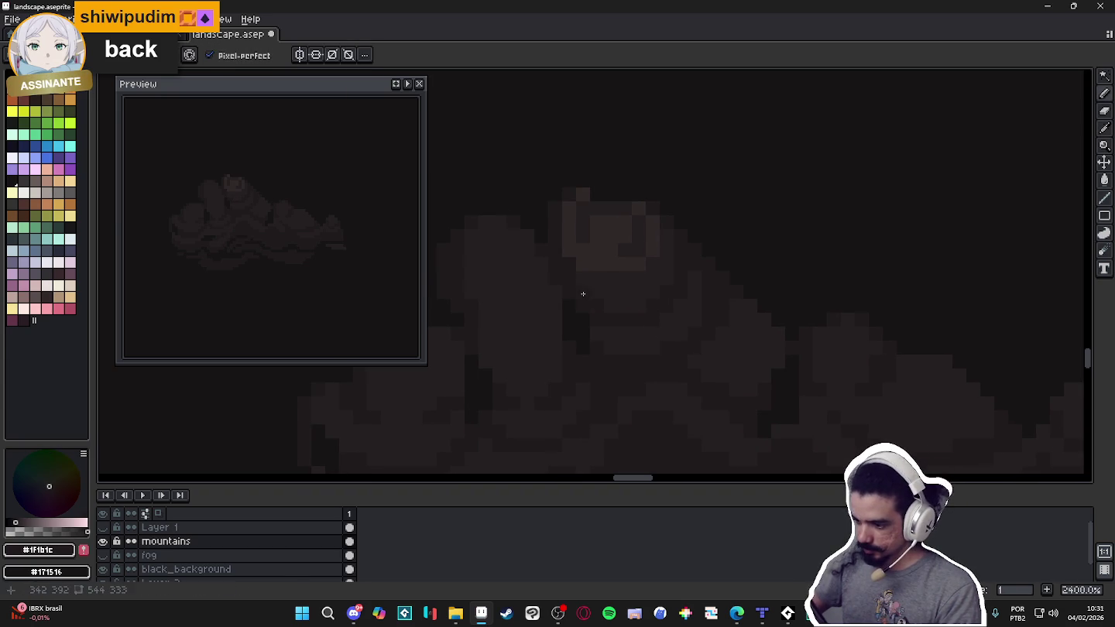
pyautogui.scroll(-3, 597, 291)
pyautogui.scroll(2, 595, 283)
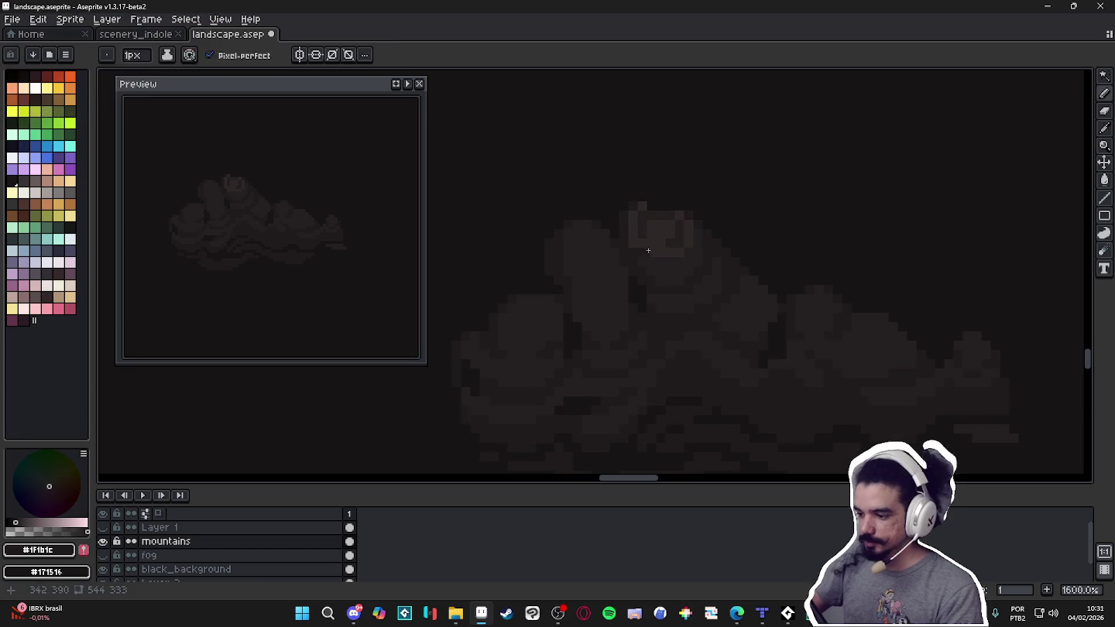
pyautogui.keyDown('alt'); pyautogui.click(578, 269); pyautogui.keyUp('alt')
pyautogui.scroll(2, 618, 253)
pyautogui.click(618, 253)
pyautogui.click(617, 236)
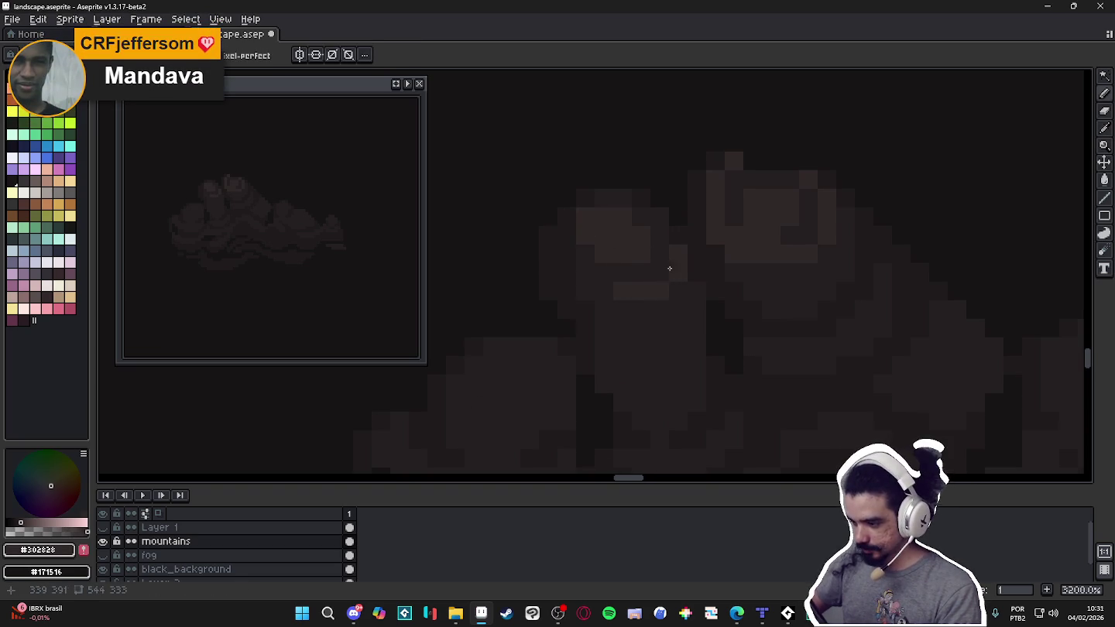
# Touch up the mountain shading, sampling #251F20 and #1F1B1C from the canvas.
pyautogui.keyDown('alt'); pyautogui.click(650, 232); pyautogui.keyUp('alt')
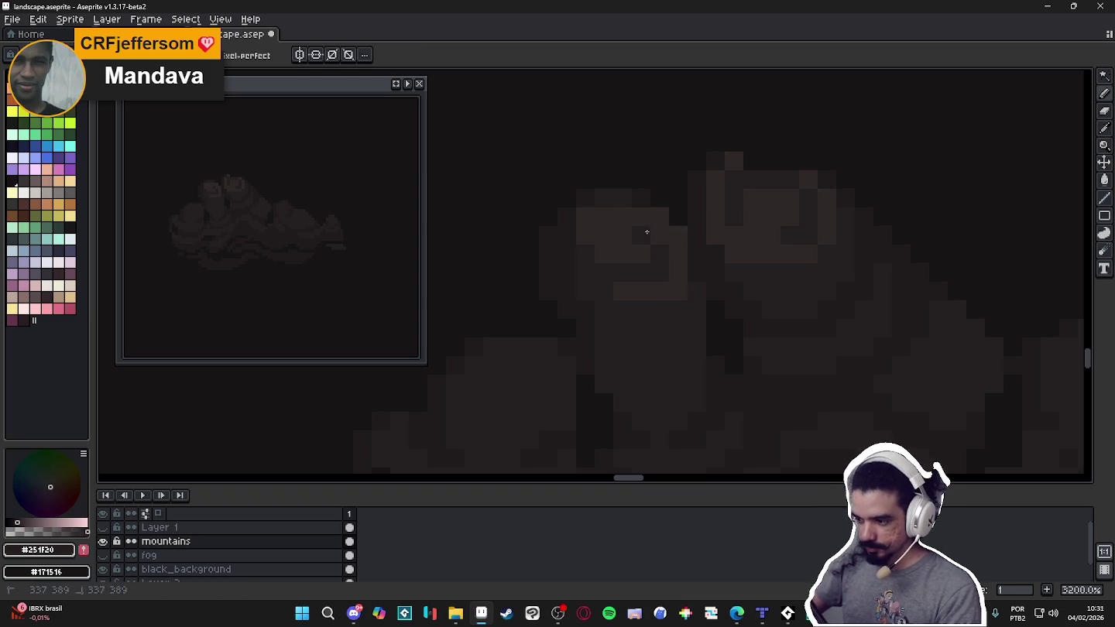
pyautogui.scroll(-1, 606, 261)
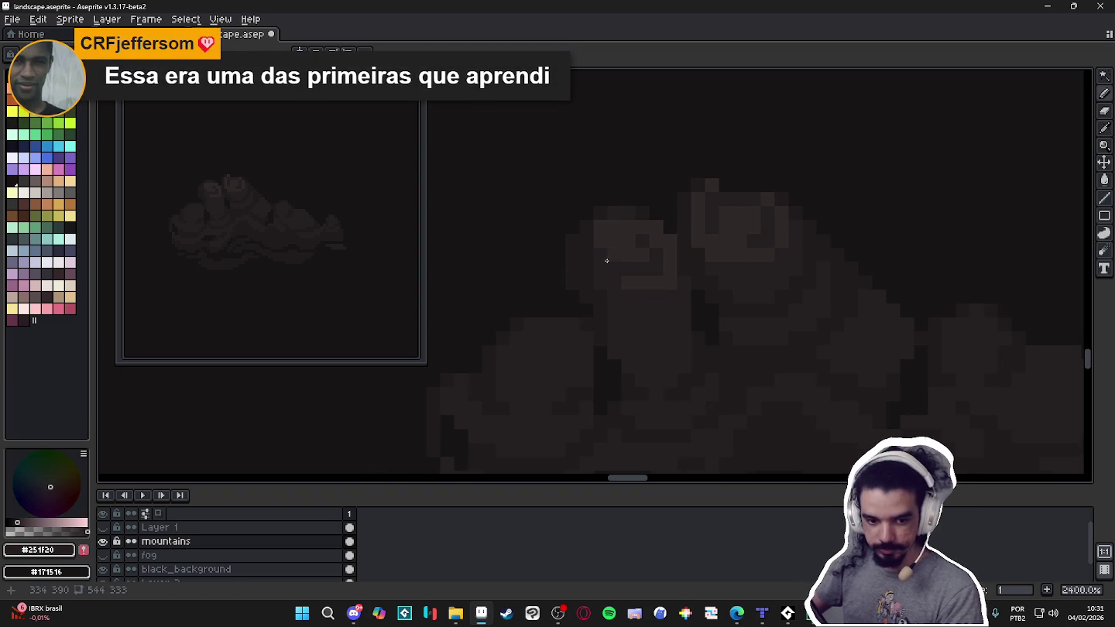
pyautogui.scroll(-1, 626, 245)
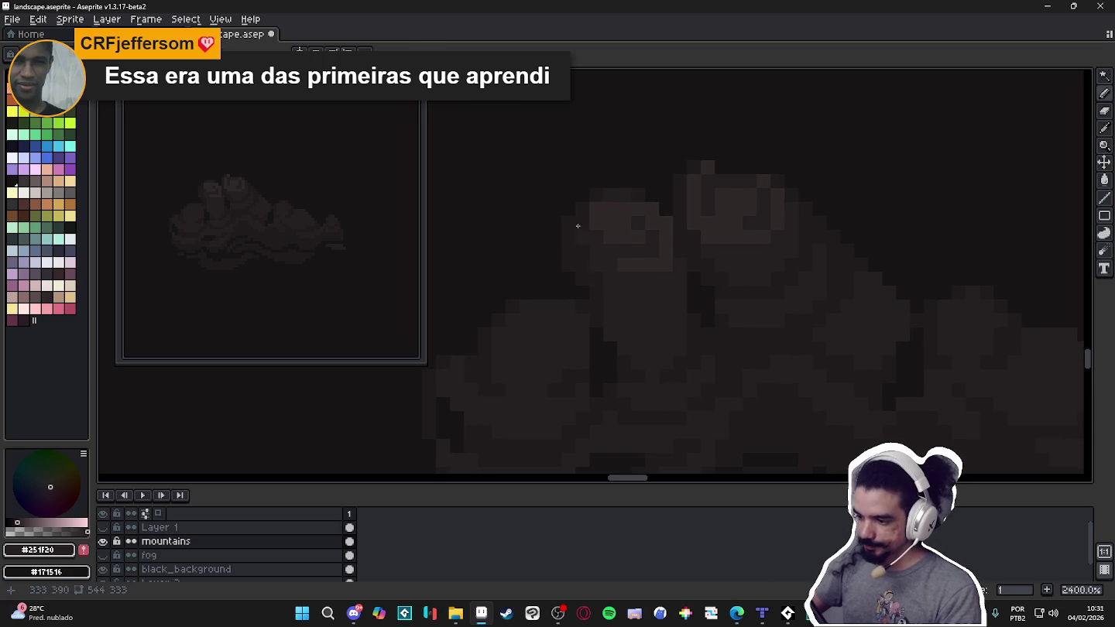
pyautogui.keyDown('alt'); pyautogui.click(589, 287); pyautogui.keyUp('alt')
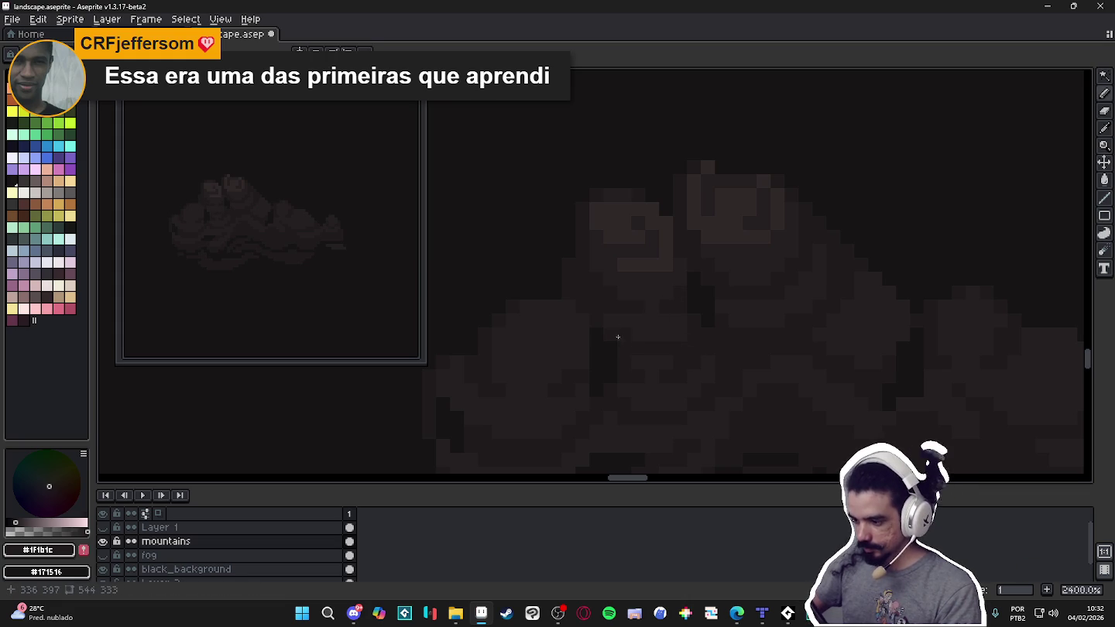
pyautogui.keyDown('alt'); pyautogui.click(665, 356); pyautogui.keyUp('alt')
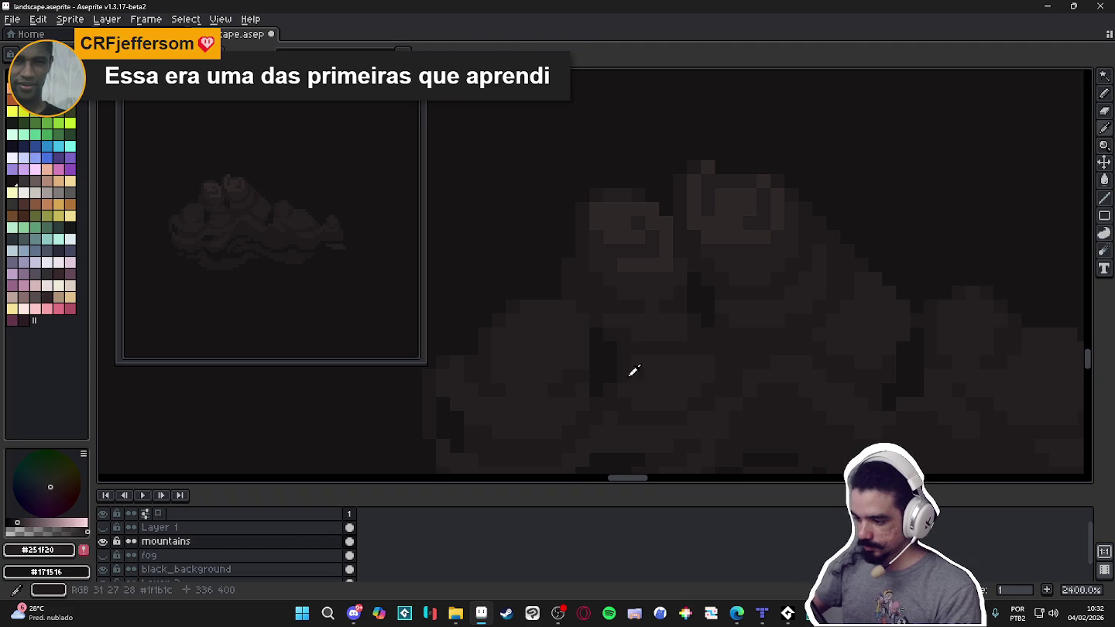
pyautogui.keyDown('alt'); pyautogui.click(642, 371); pyautogui.keyUp('alt')
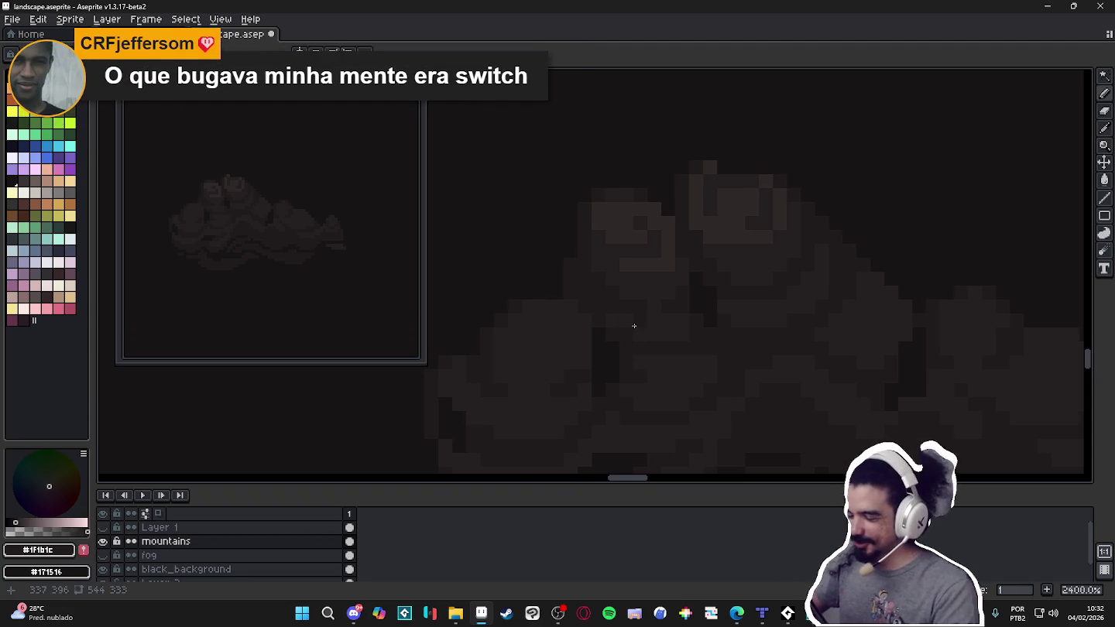
pyautogui.scroll(-3, 631, 335)
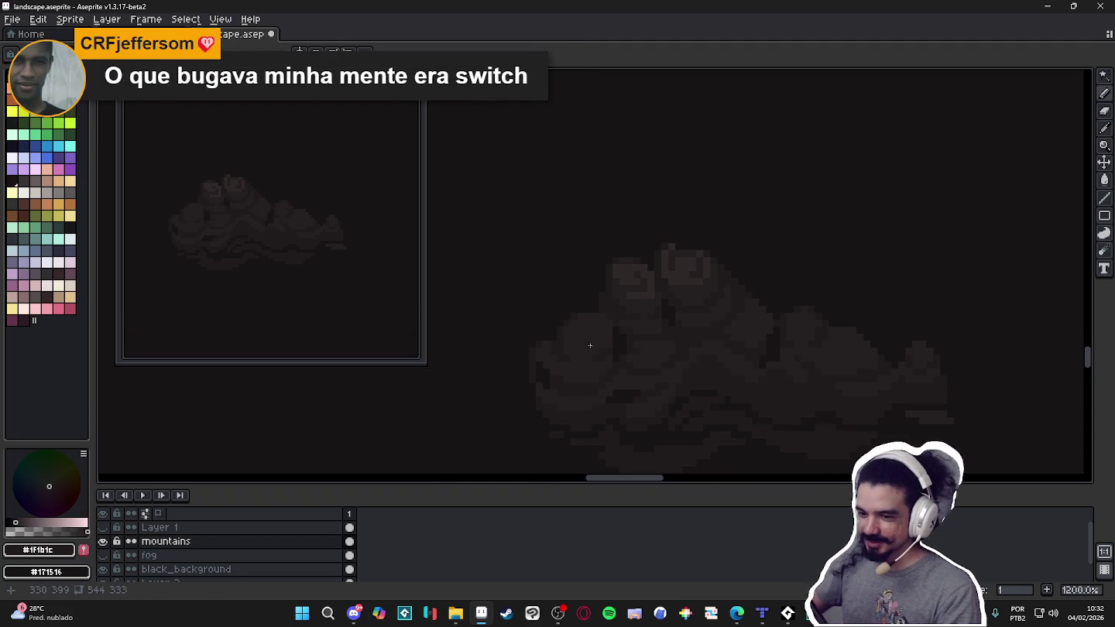
pyautogui.scroll(1, 607, 326)
pyautogui.scroll(1, 615, 314)
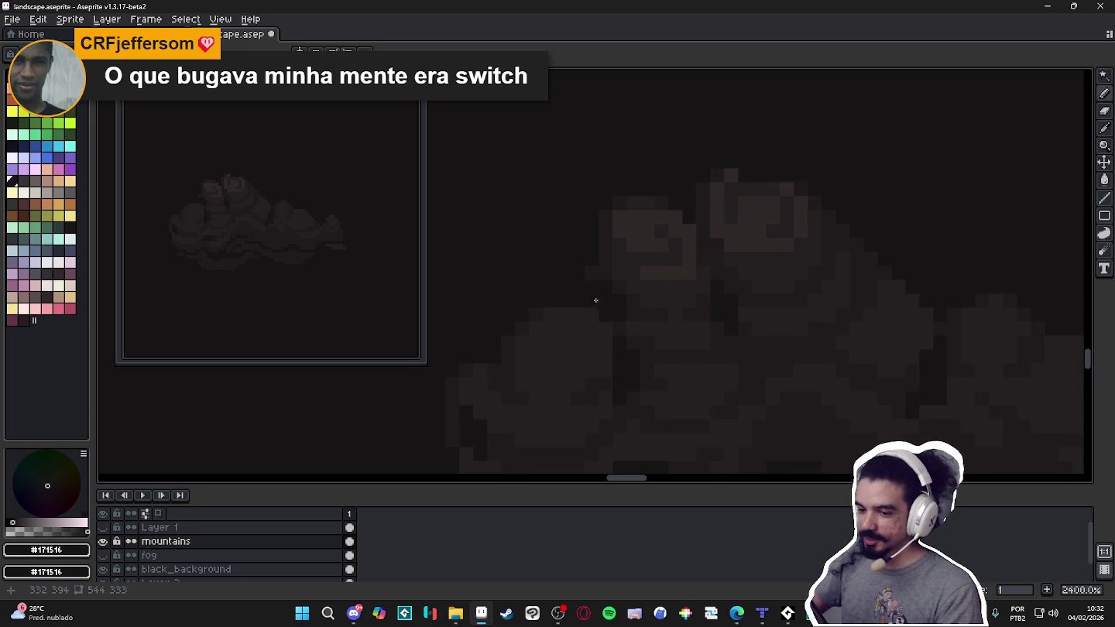
# Pick #1F1B1C again and save landscape.aseprite with Ctrl+S.
pyautogui.press('alt')
pyautogui.keyDown('alt'); pyautogui.click(594, 277); pyautogui.keyUp('alt')
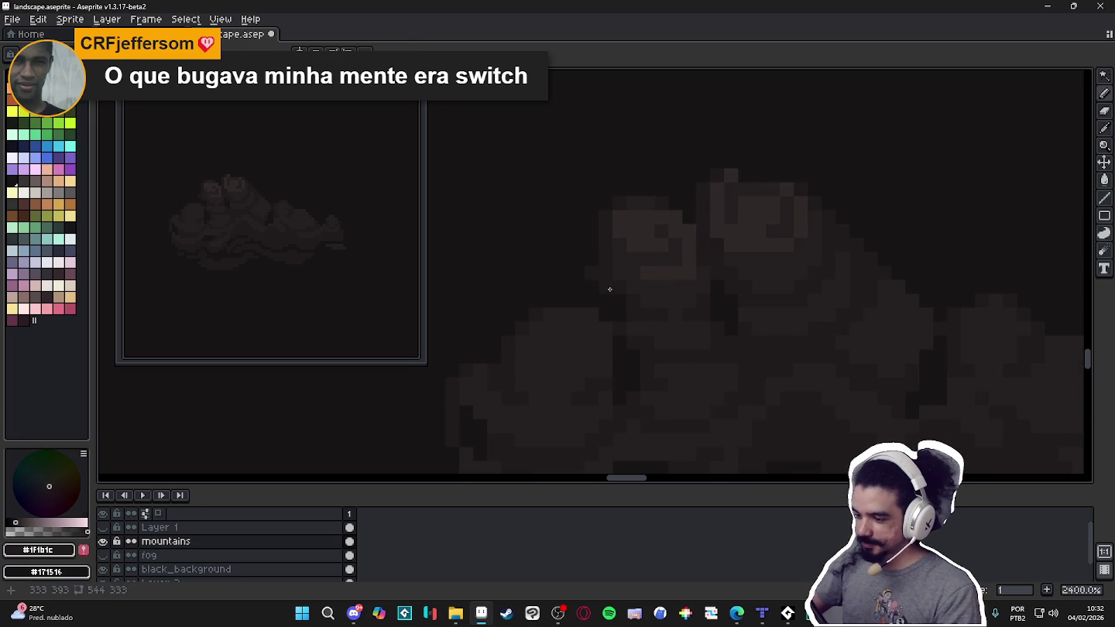
pyautogui.click(610, 299)
pyautogui.moveTo(610, 306)
pyautogui.mouseDown()
pyautogui.moveTo(621, 299)
pyautogui.moveTo(603, 287)
pyautogui.mouseUp()
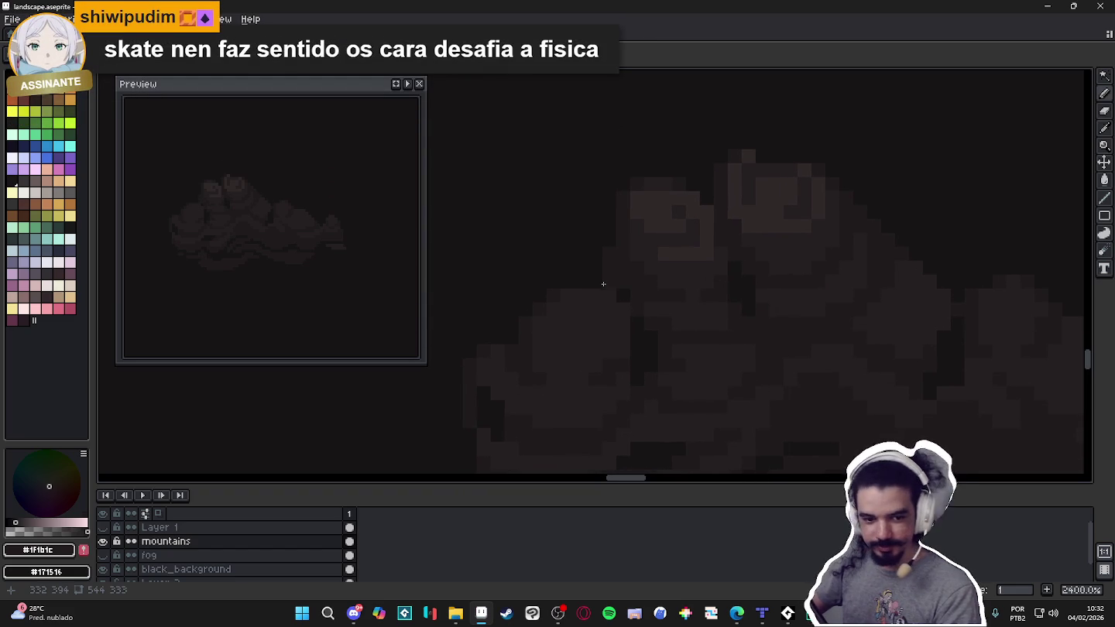
pyautogui.hotkey('ctrl', 's')
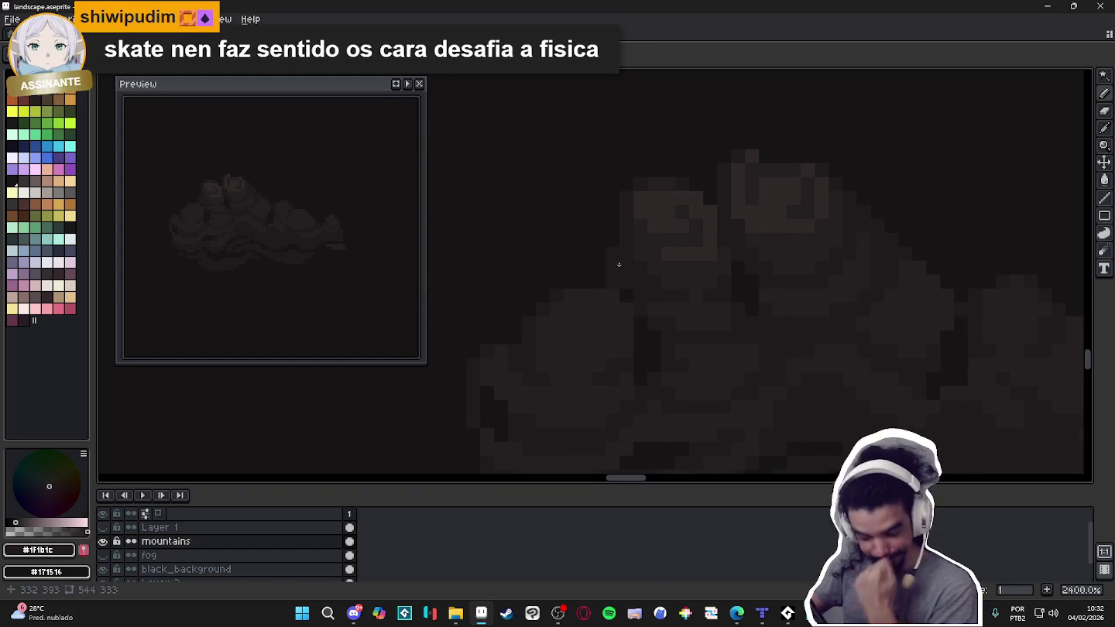
pyautogui.keyDown('alt'); pyautogui.click(629, 333); pyautogui.keyUp('alt')
pyautogui.scroll(-5, 615, 318)
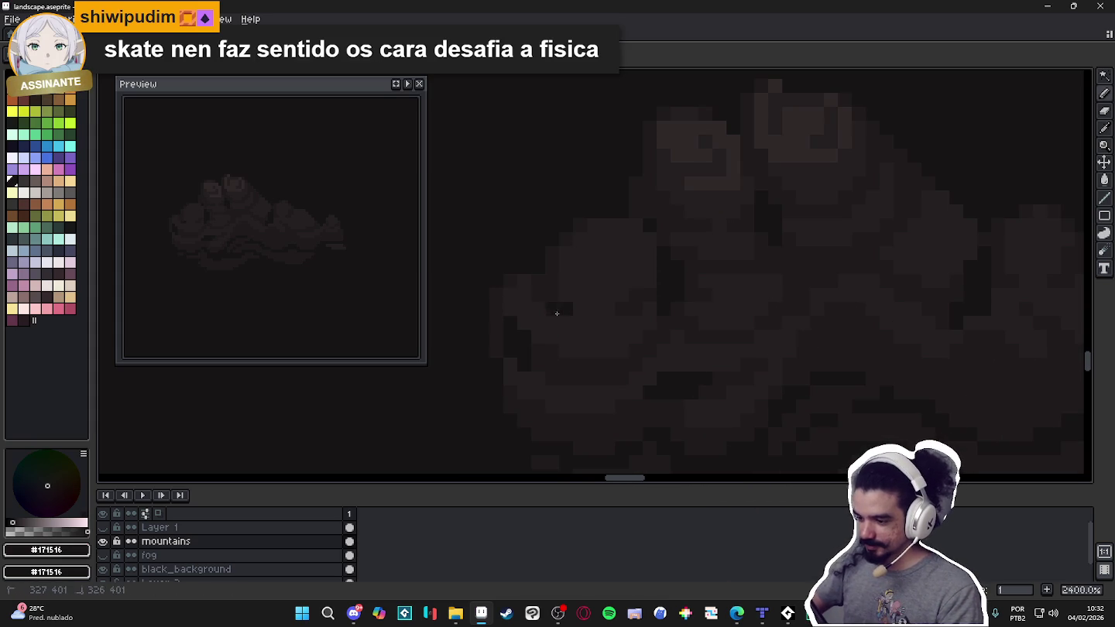
# Frame the mountain range and sample its #302828, #1F1B1C and #251F20 shades.
pyautogui.scroll(-3, 598, 341)
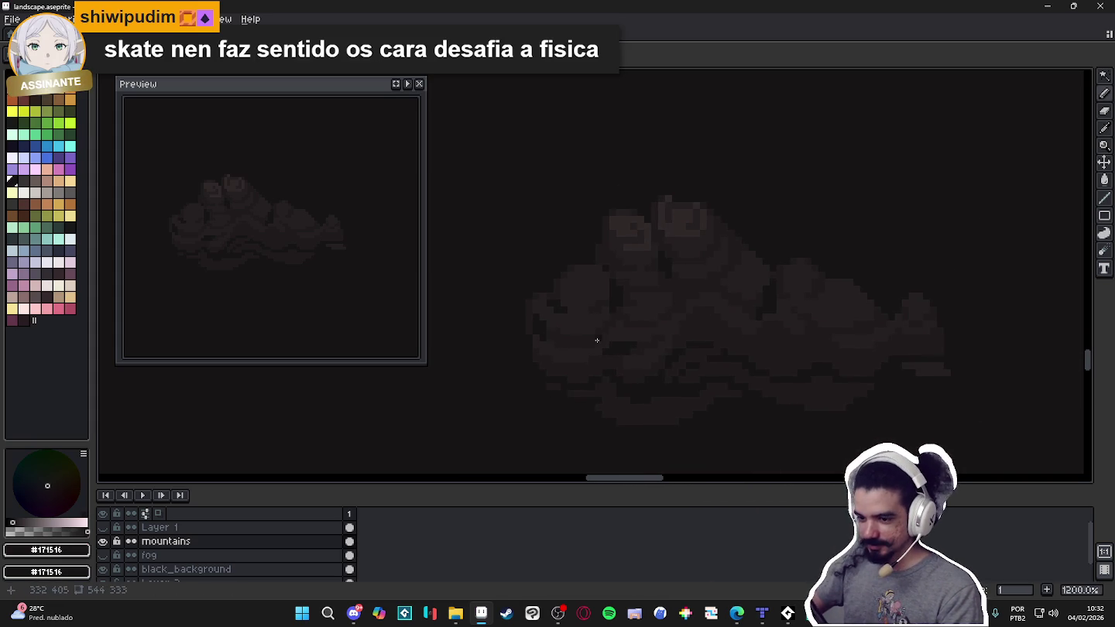
pyautogui.moveTo(609, 348); pyautogui.dragTo(594, 331)
pyautogui.scroll(1, 619, 232)
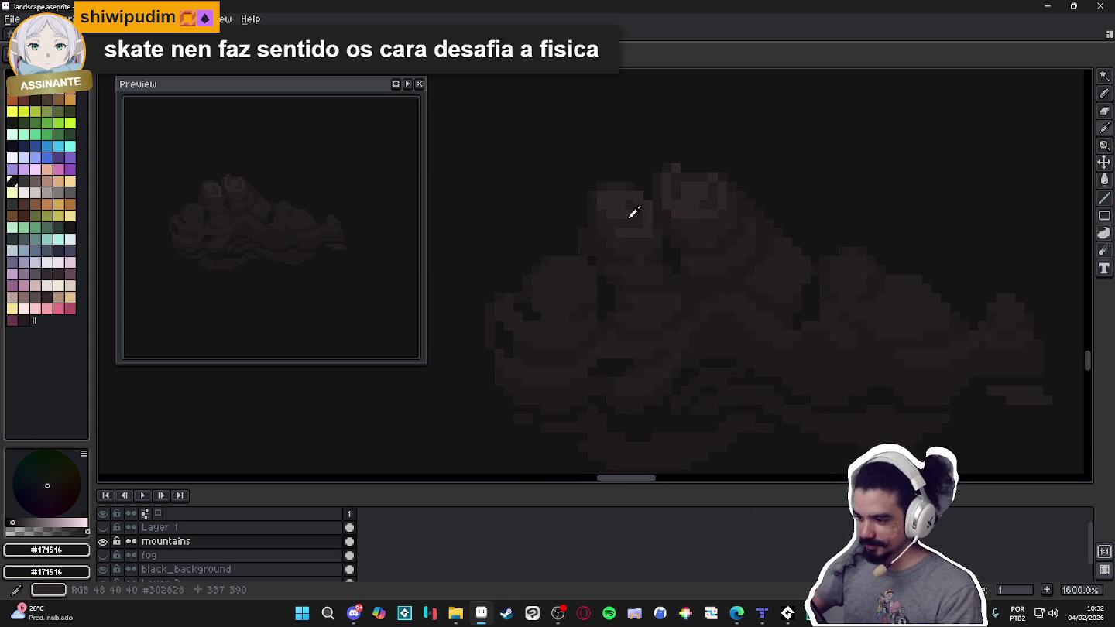
pyautogui.keyDown('alt'); pyautogui.click(569, 282); pyautogui.keyUp('alt')
pyautogui.scroll(2, 570, 281)
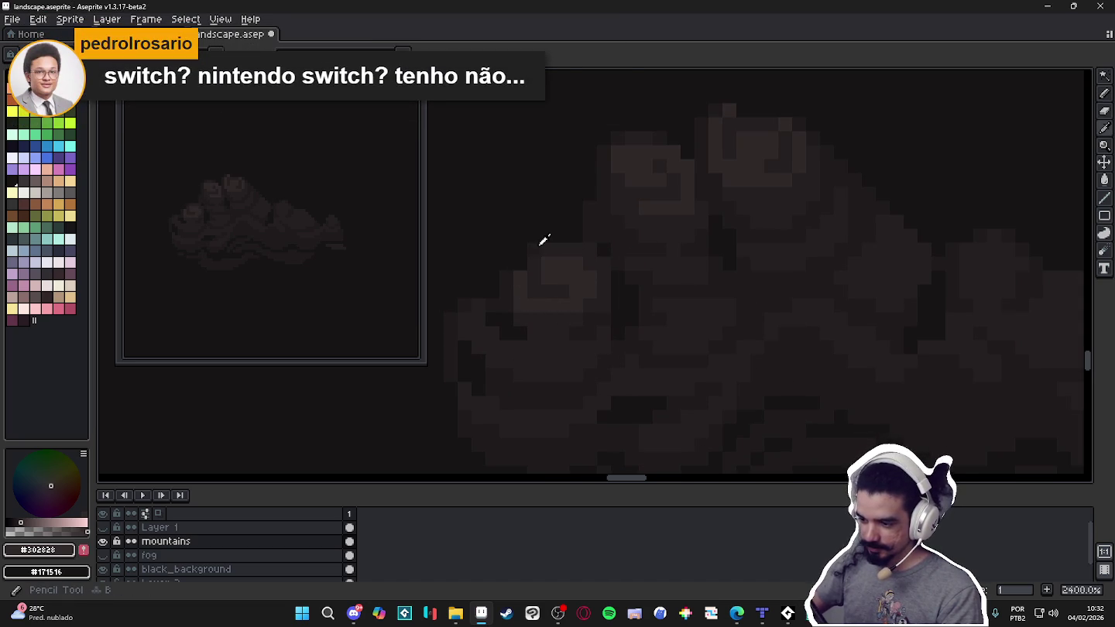
pyautogui.keyDown('alt'); pyautogui.click(535, 247); pyautogui.keyUp('alt')
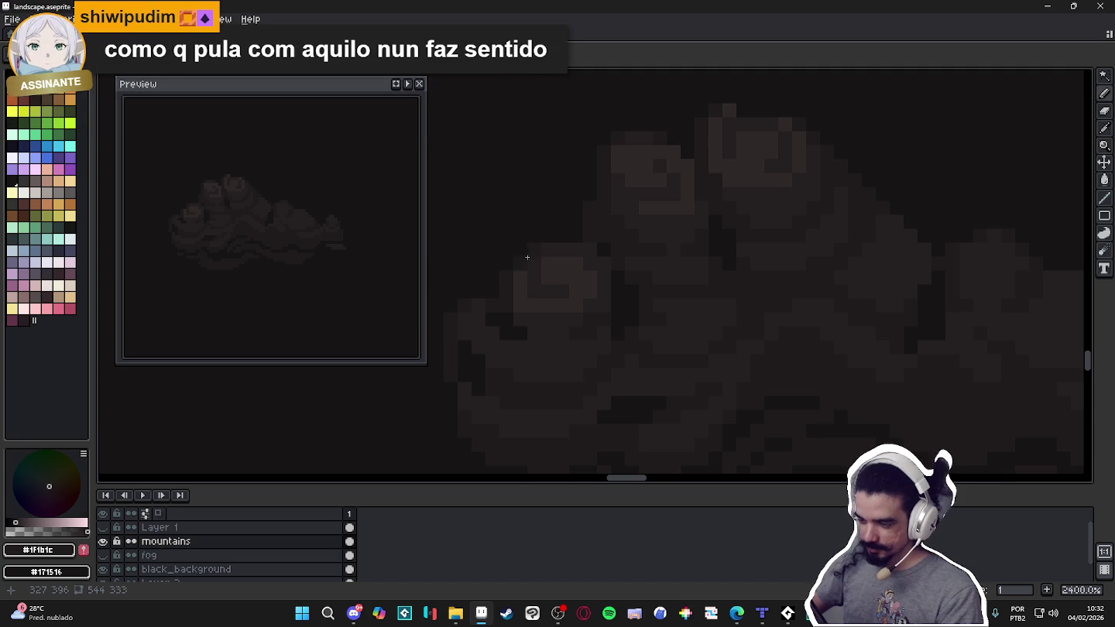
pyautogui.keyDown('alt'); pyautogui.click(520, 263); pyautogui.keyUp('alt')
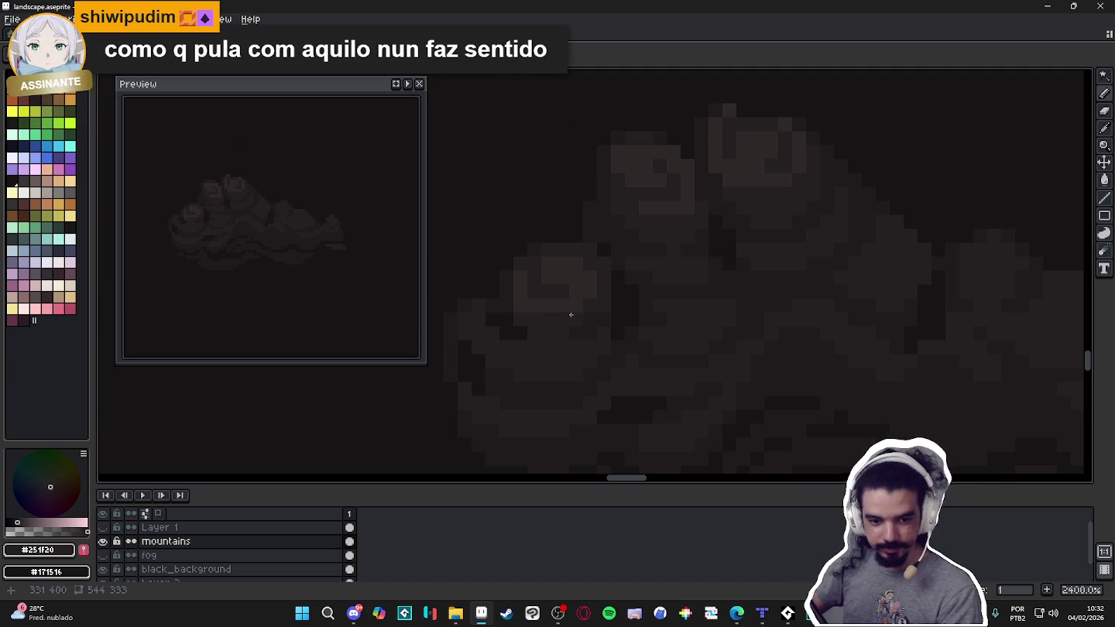
pyautogui.moveTo(569, 311); pyautogui.dragTo(563, 290)
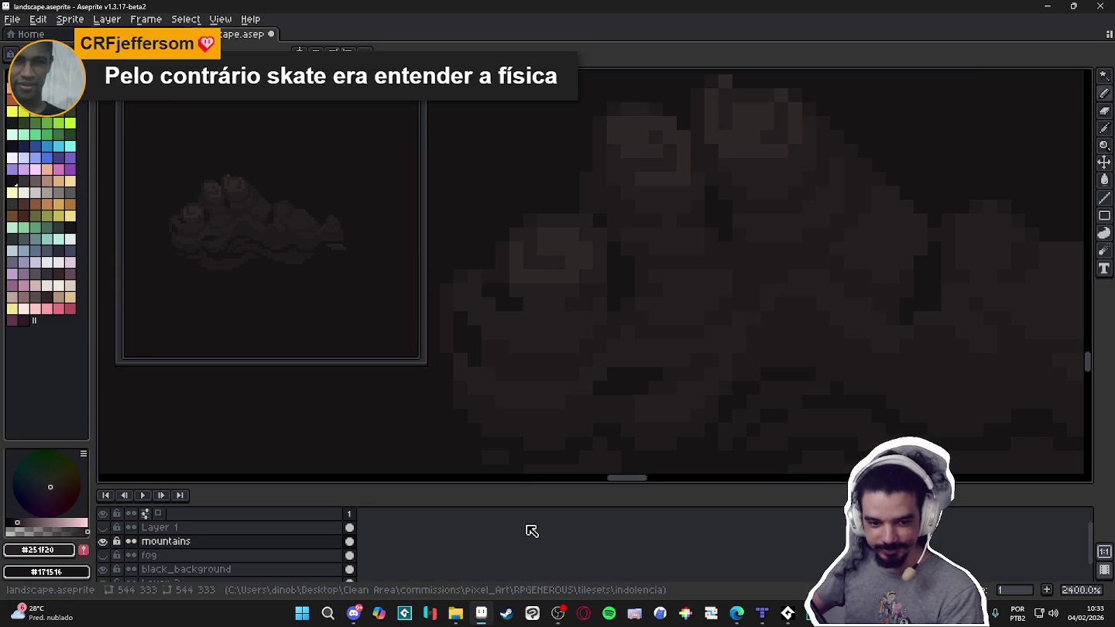
pyautogui.scroll(-3, 544, 355)
pyautogui.scroll(3, 565, 355)
pyautogui.keyDown('alt'); pyautogui.click(590, 286); pyautogui.keyUp('alt')
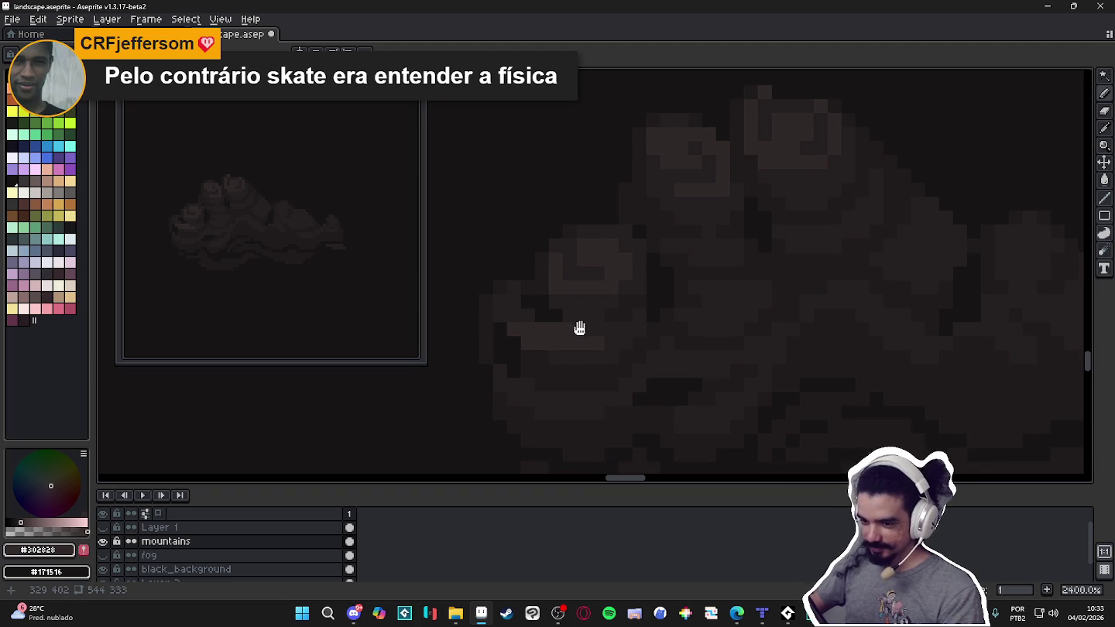
# Darken a pixel near the mountain base with #171516.
pyautogui.scroll(-2, 592, 360)
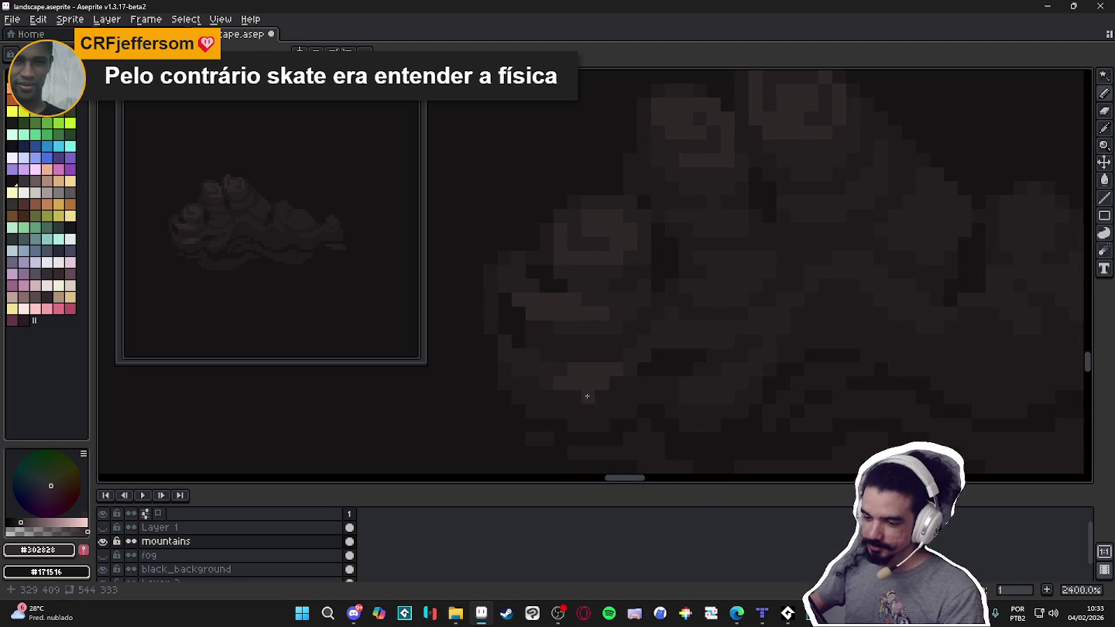
pyautogui.scroll(-2, 573, 364)
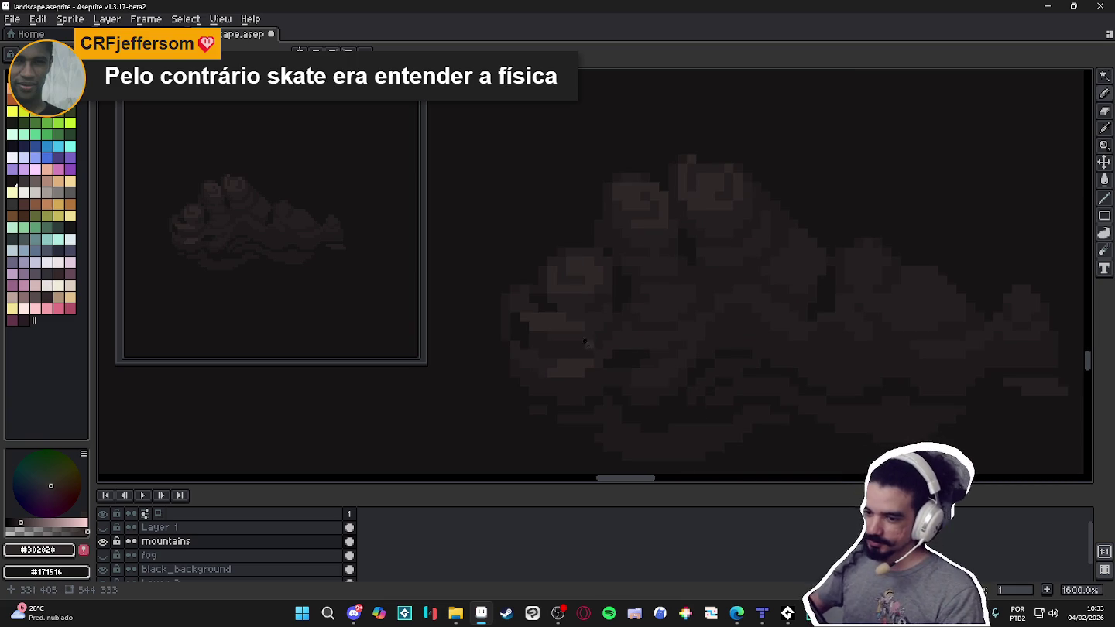
pyautogui.scroll(2, 606, 317)
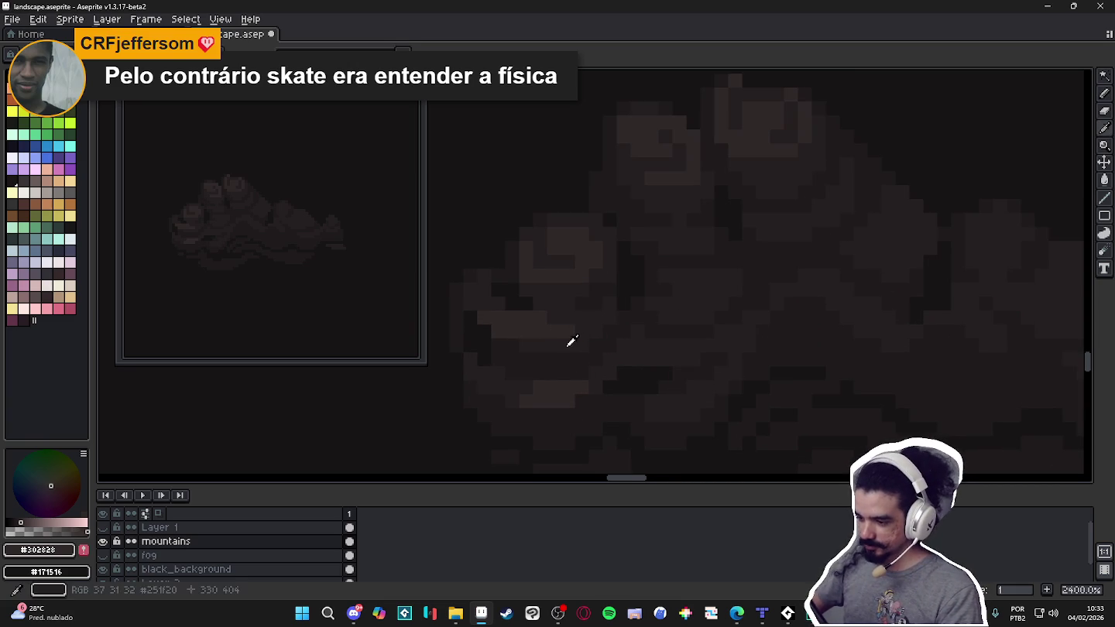
pyautogui.keyDown('alt'); pyautogui.click(580, 434); pyautogui.keyUp('alt')
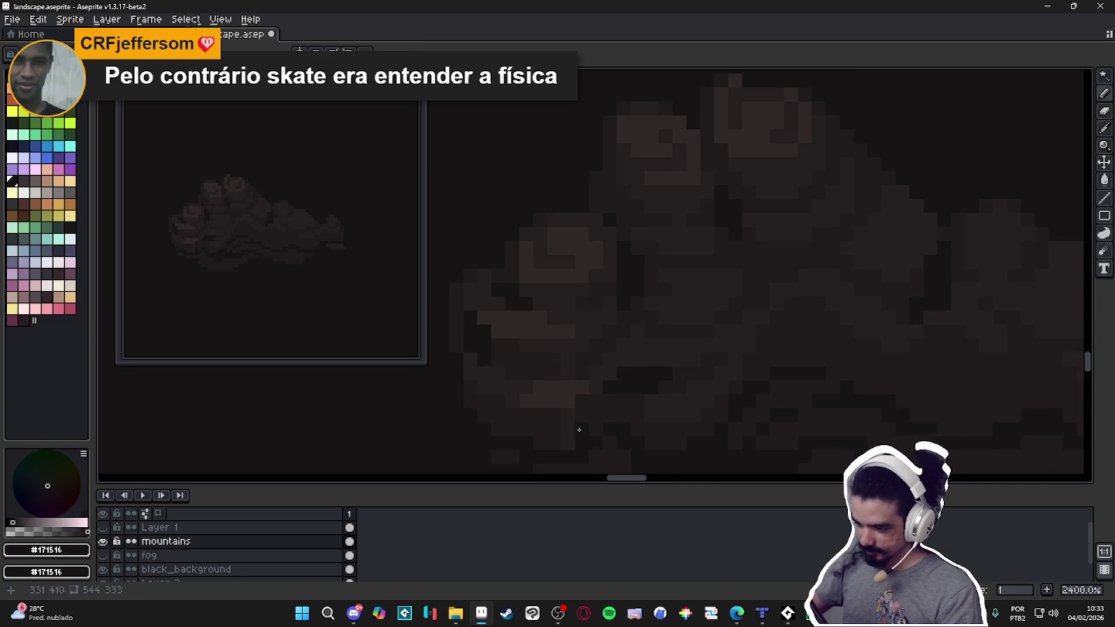
pyautogui.click(568, 416)
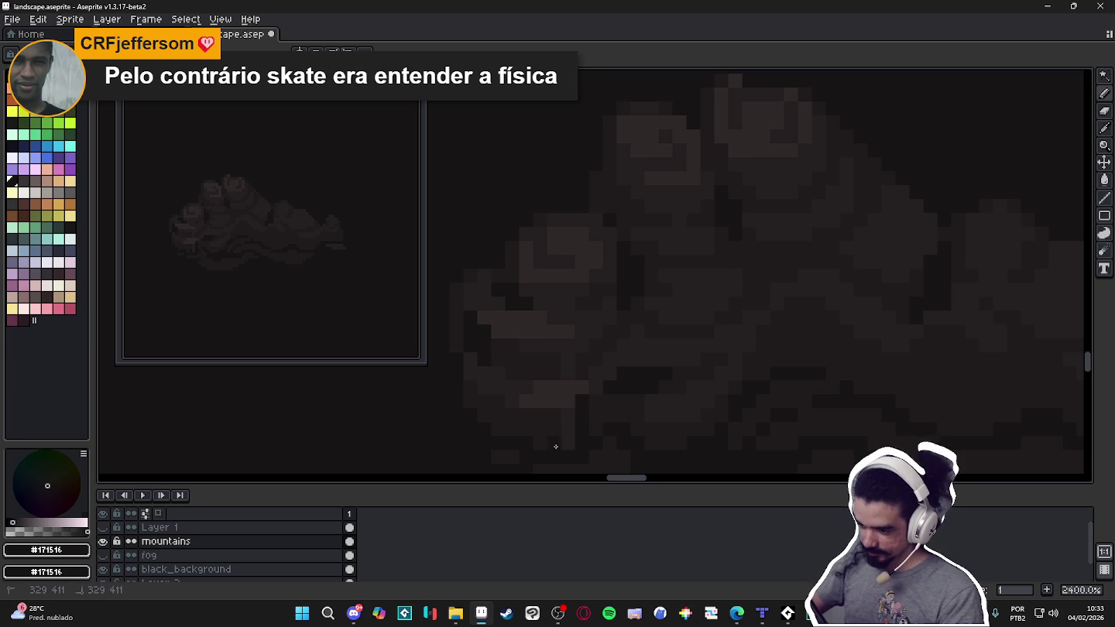
pyautogui.scroll(-5, 562, 432)
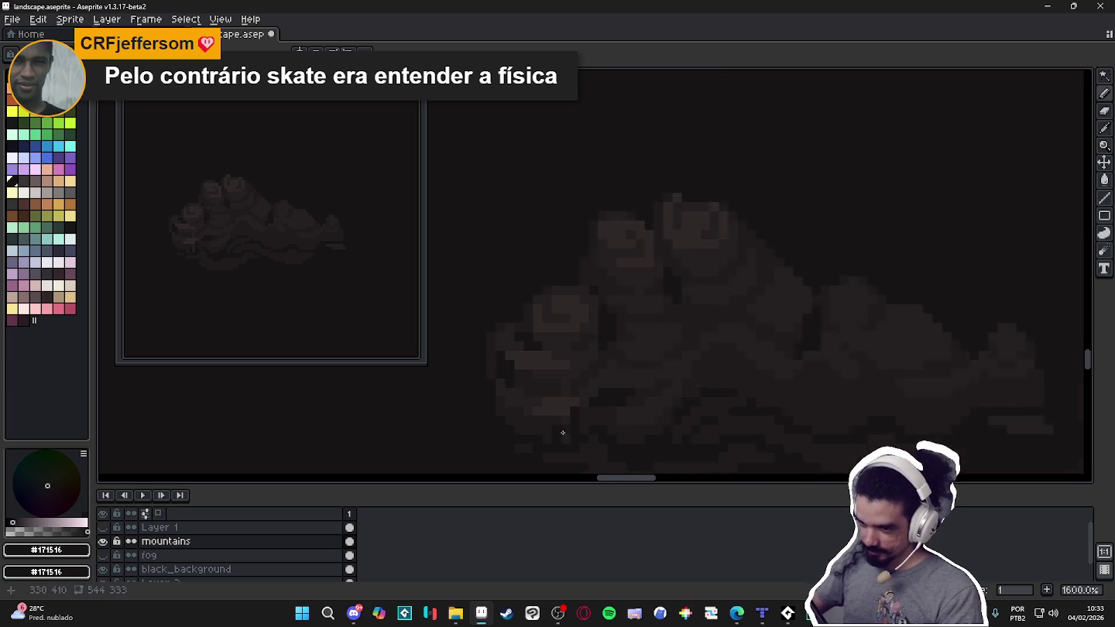
pyautogui.scroll(3, 565, 433)
pyautogui.scroll(-3, 573, 426)
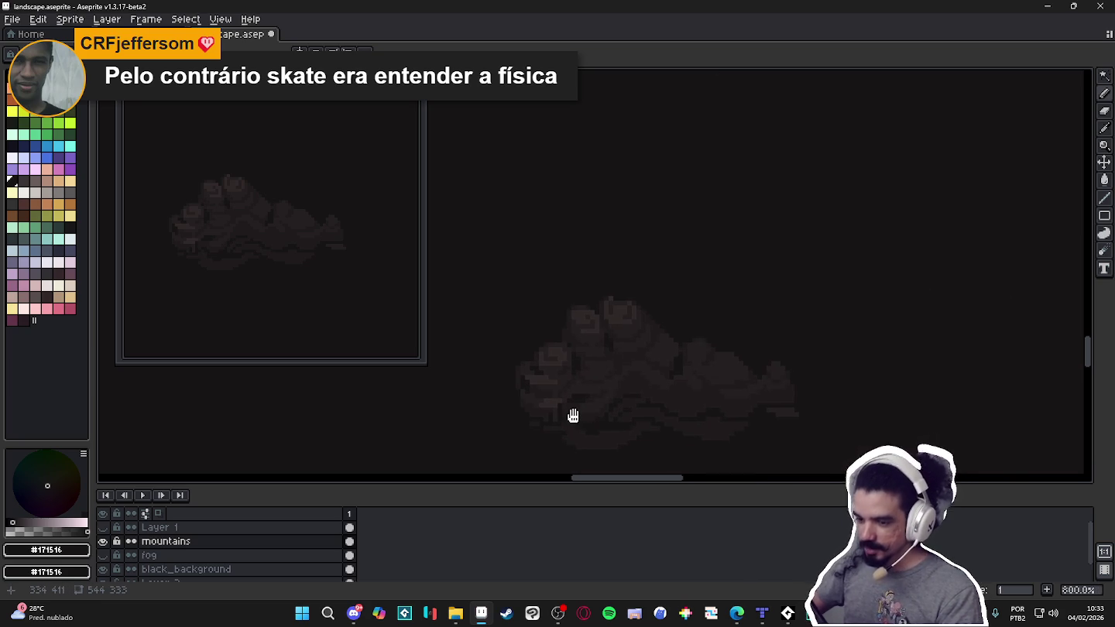
pyautogui.moveTo(579, 418); pyautogui.dragTo(573, 410)
# Paint a short #251F20 stroke on the left mountain, then select #1F1B1C.
pyautogui.moveTo(607, 367); pyautogui.dragTo(591, 364)
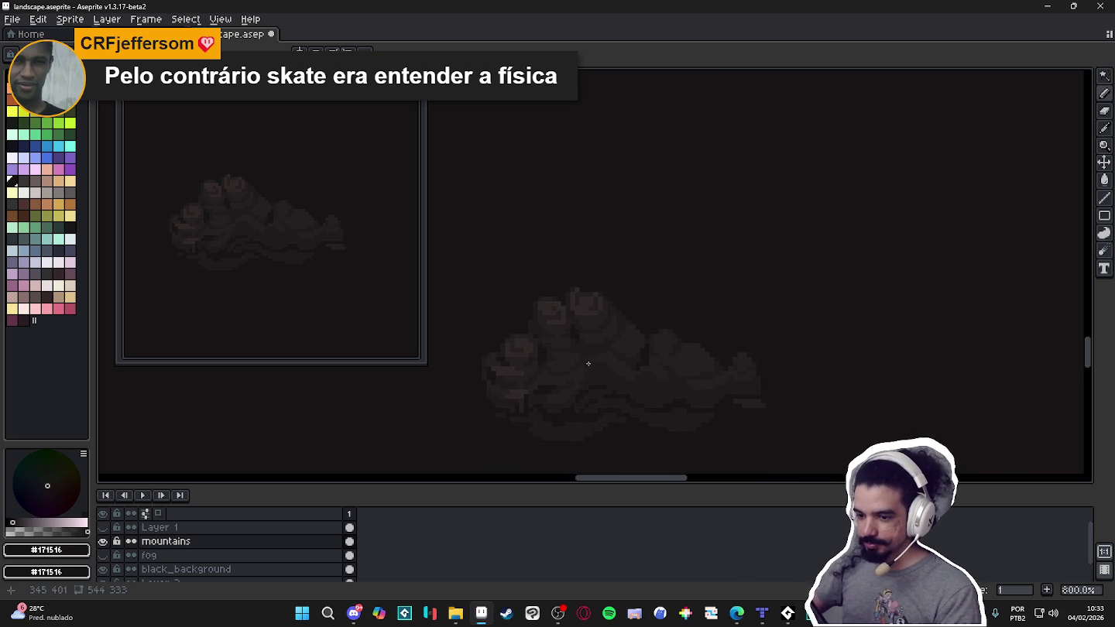
pyautogui.scroll(2, 522, 352)
pyautogui.scroll(1, 526, 355)
pyautogui.keyDown('alt'); pyautogui.click(531, 357); pyautogui.keyUp('alt')
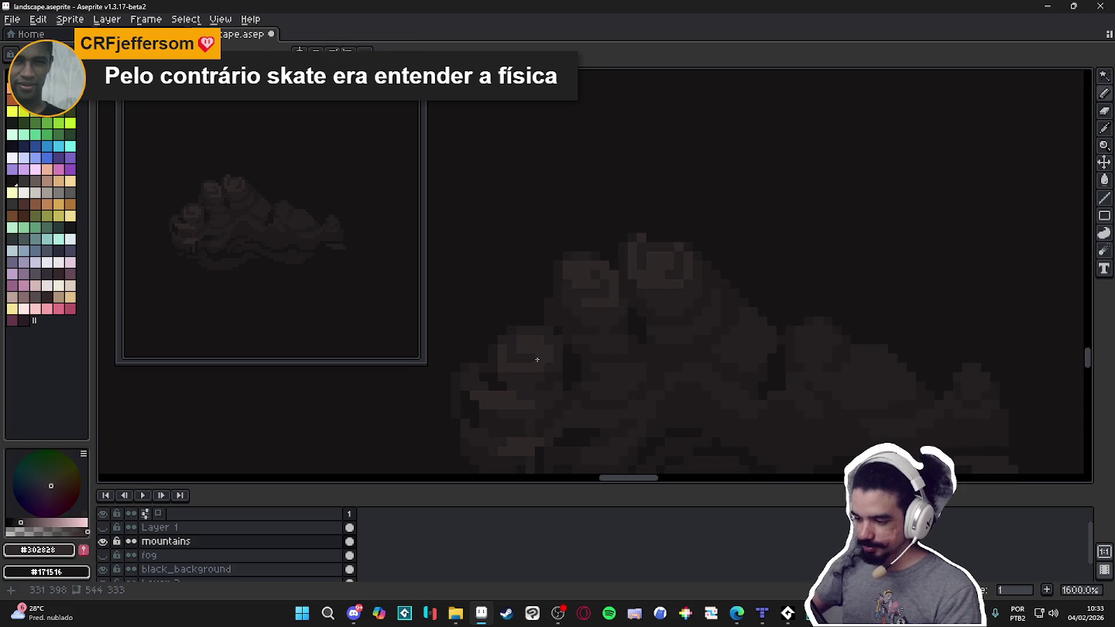
pyautogui.moveTo(531, 357); pyautogui.dragTo(545, 360)
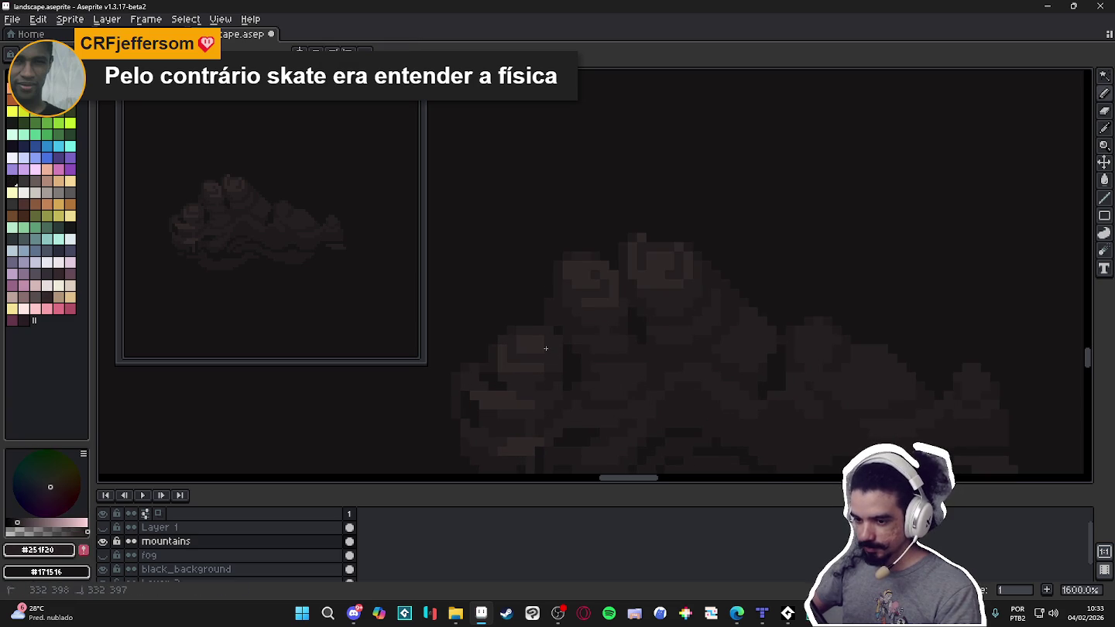
pyautogui.moveTo(533, 362); pyautogui.dragTo(528, 332)
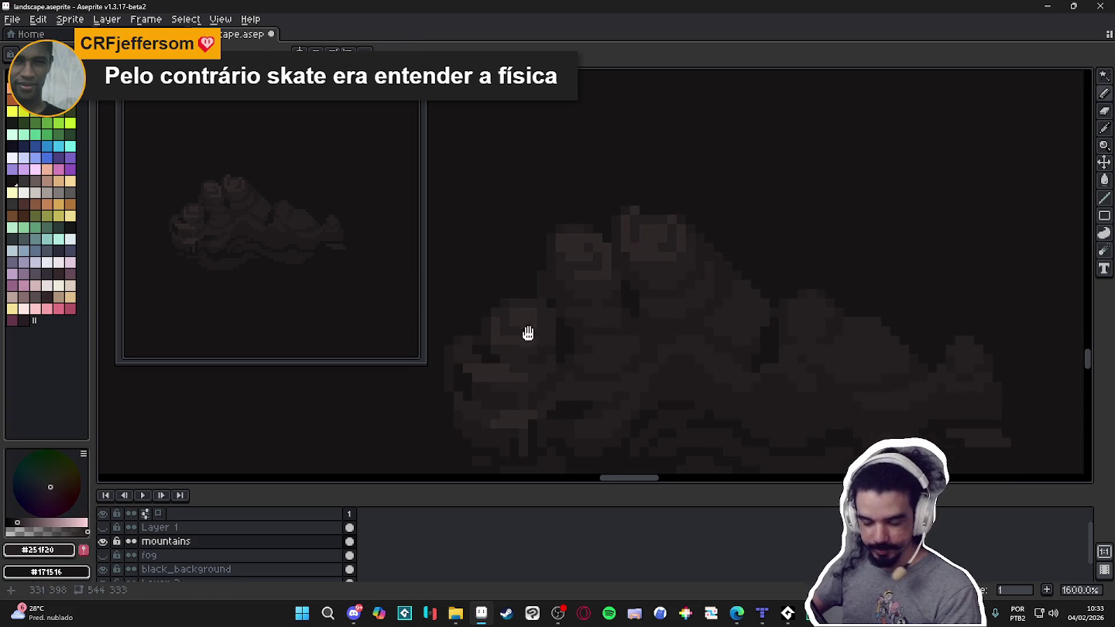
pyautogui.keyDown('alt'); pyautogui.click(551, 341); pyautogui.keyUp('alt')
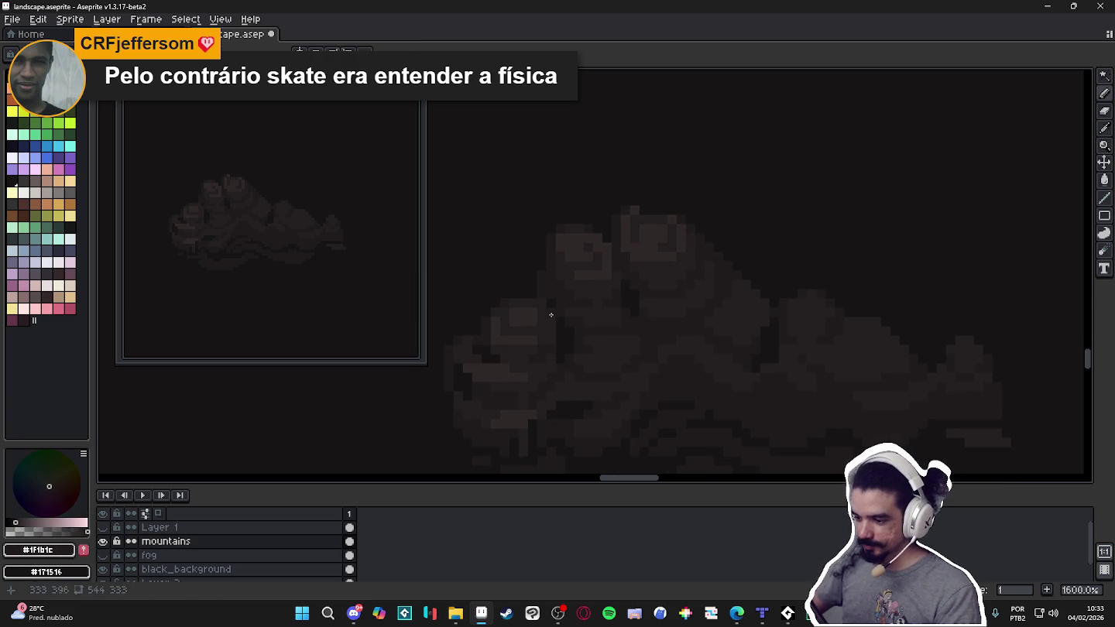
# Try the near-black #171516, then switch the drawing colour to white.
pyautogui.scroll(-3, 539, 302)
pyautogui.scroll(-1, 588, 366)
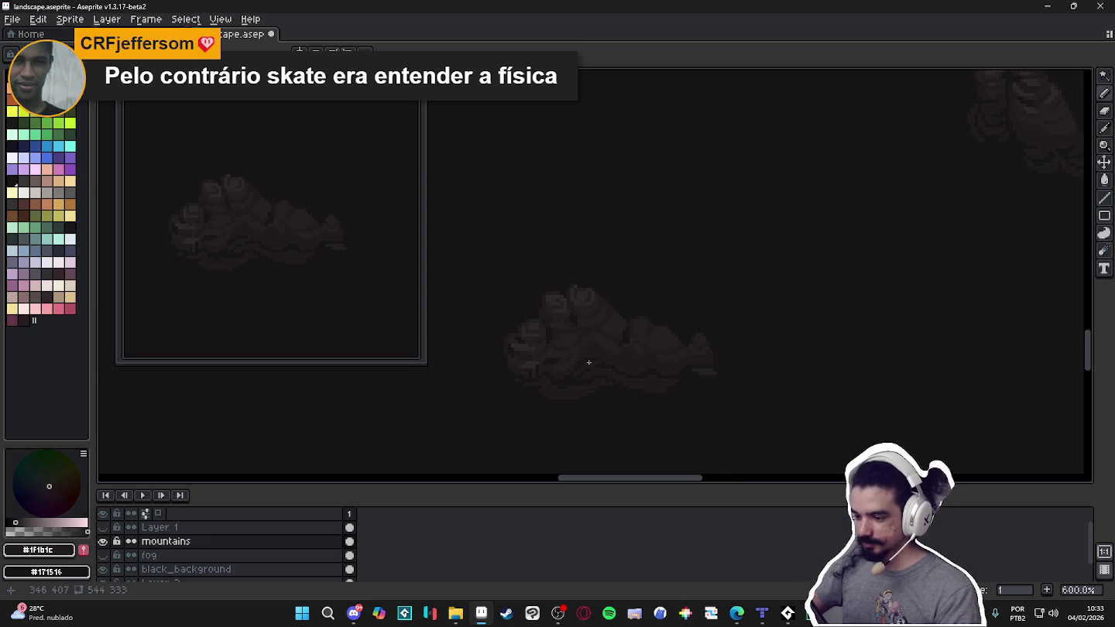
pyautogui.scroll(4, 582, 336)
pyautogui.keyDown('alt'); pyautogui.click(577, 330); pyautogui.keyUp('alt')
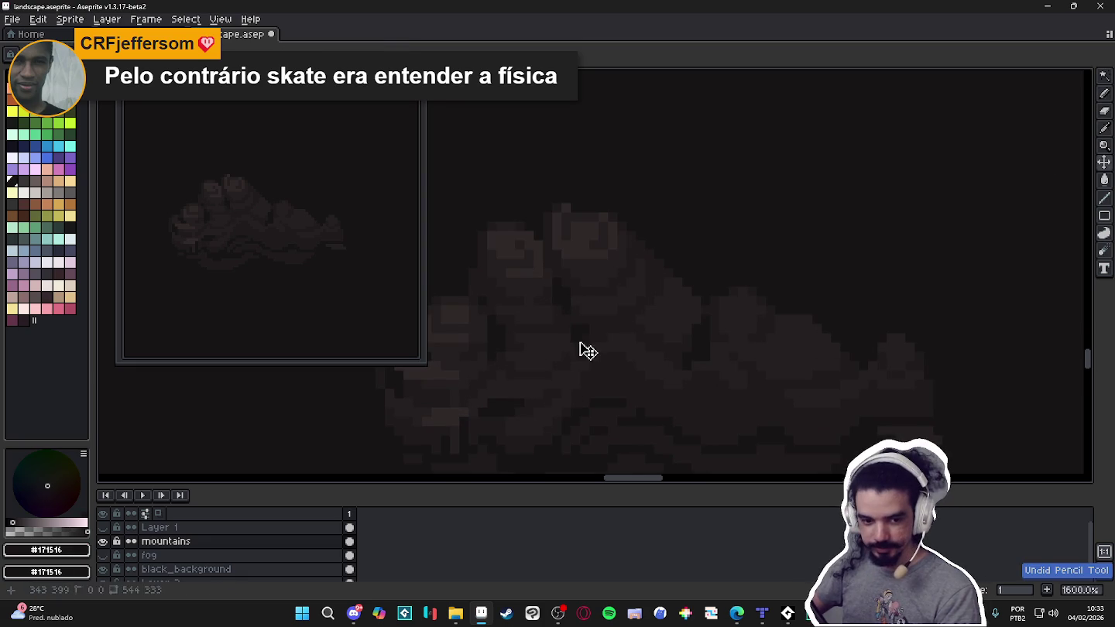
pyautogui.scroll(-2, 579, 341)
pyautogui.scroll(5, 579, 358)
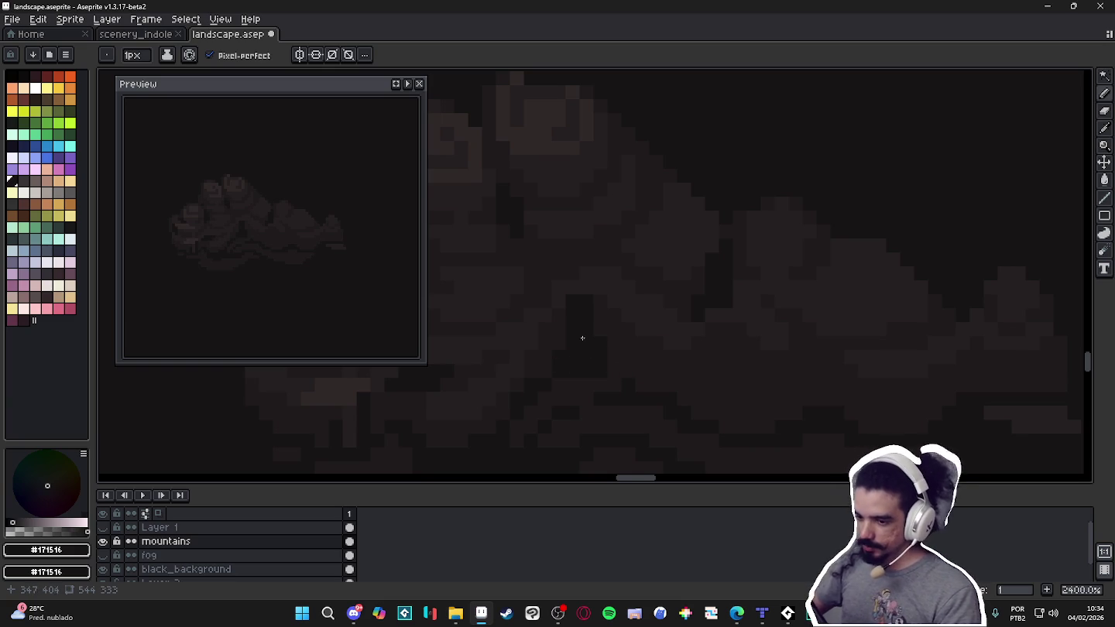
pyautogui.scroll(1, 586, 317)
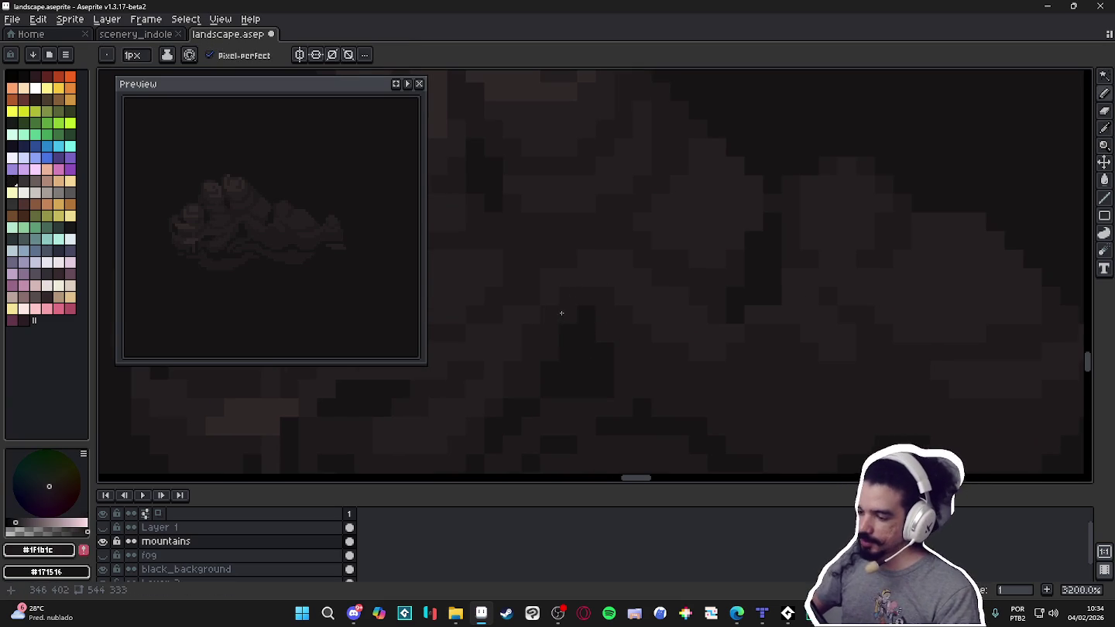
pyautogui.scroll(-3, 585, 312)
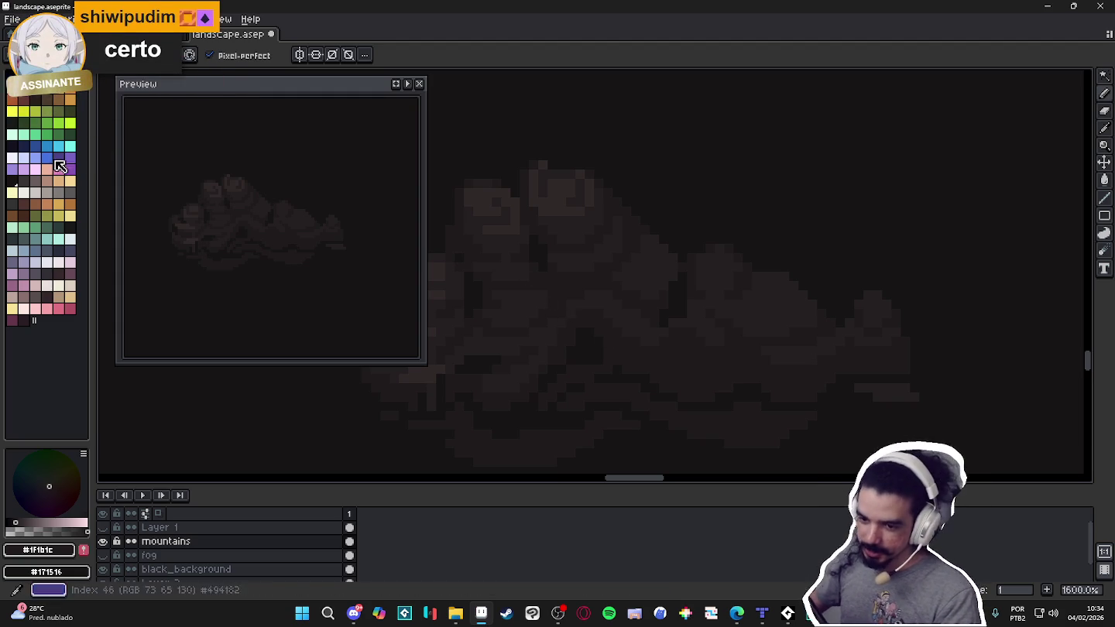
pyautogui.click(17, 160)
# Sketch a white curved line in the sky, then undo it and the stray strokes.
pyautogui.moveTo(644, 146)
pyautogui.mouseDown()
pyautogui.moveTo(864, 203)
pyautogui.moveTo(937, 171)
pyautogui.moveTo(1008, 99)
pyautogui.mouseUp()
pyautogui.moveTo(711, 99); pyautogui.dragTo(681, 128)
pyautogui.hotkey('ctrl', 'z')
pyautogui.moveTo(895, 110); pyautogui.dragTo(936, 138)
pyautogui.hotkey('ctrl', 'z')
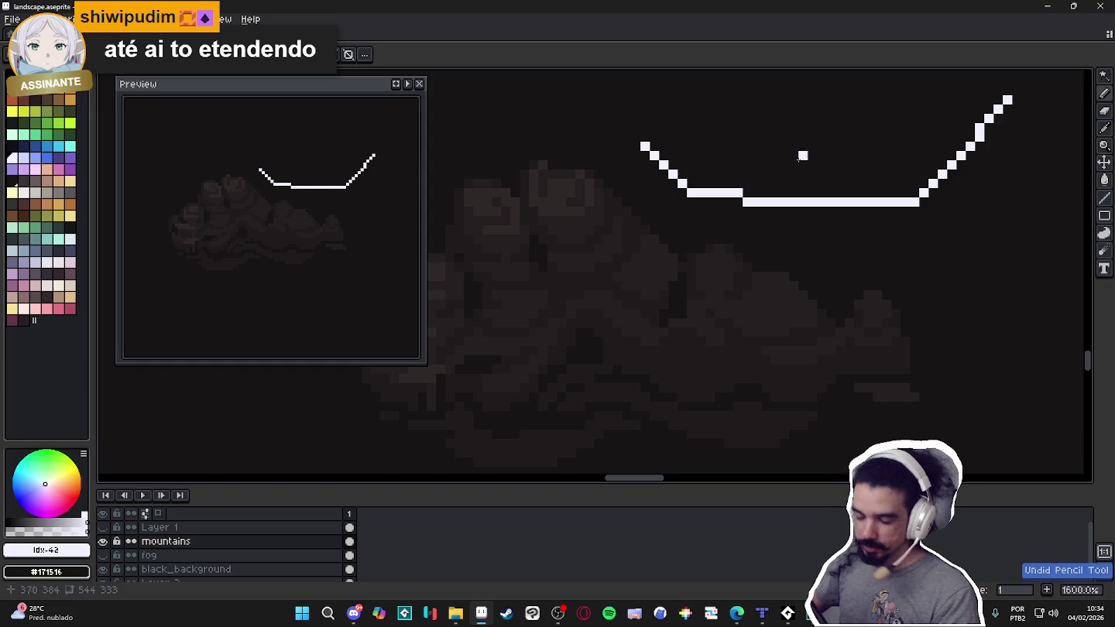
pyautogui.hotkey('ctrl', 'z')
pyautogui.hotkey('ctrl', 'z')
pyautogui.hotkey('ctrl', 'z')
# Try a white skateboard-shaped line with stepped and vertical strokes, undoing each attempt.
pyautogui.moveTo(691, 135)
pyautogui.mouseDown()
pyautogui.moveTo(721, 161)
pyautogui.moveTo(916, 163)
pyautogui.moveTo(954, 136)
pyautogui.mouseUp()
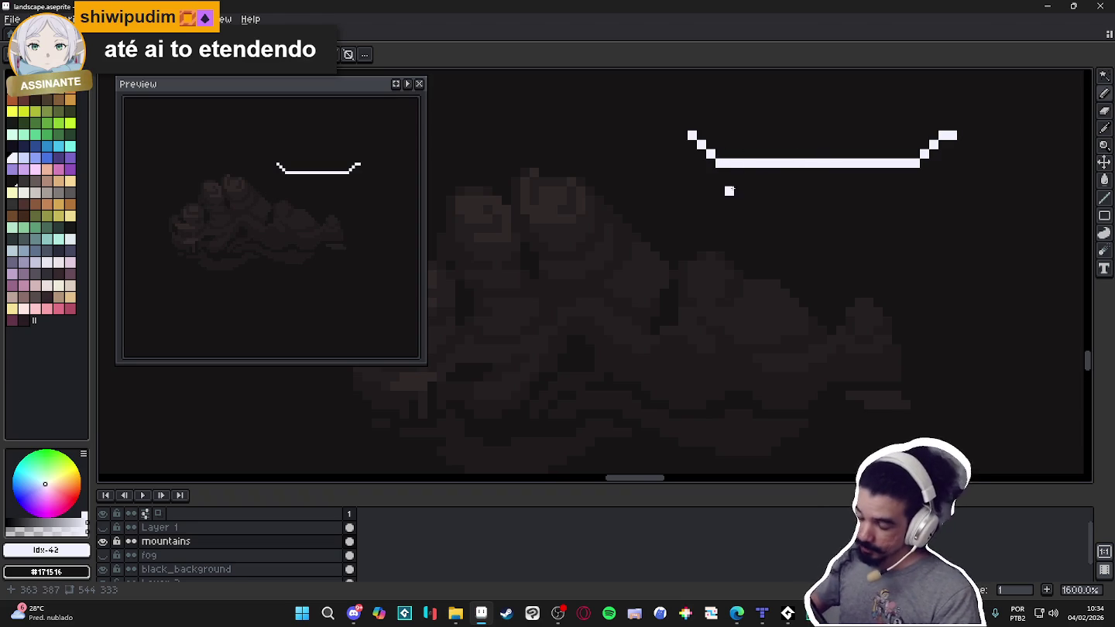
pyautogui.moveTo(724, 186); pyautogui.dragTo(709, 244)
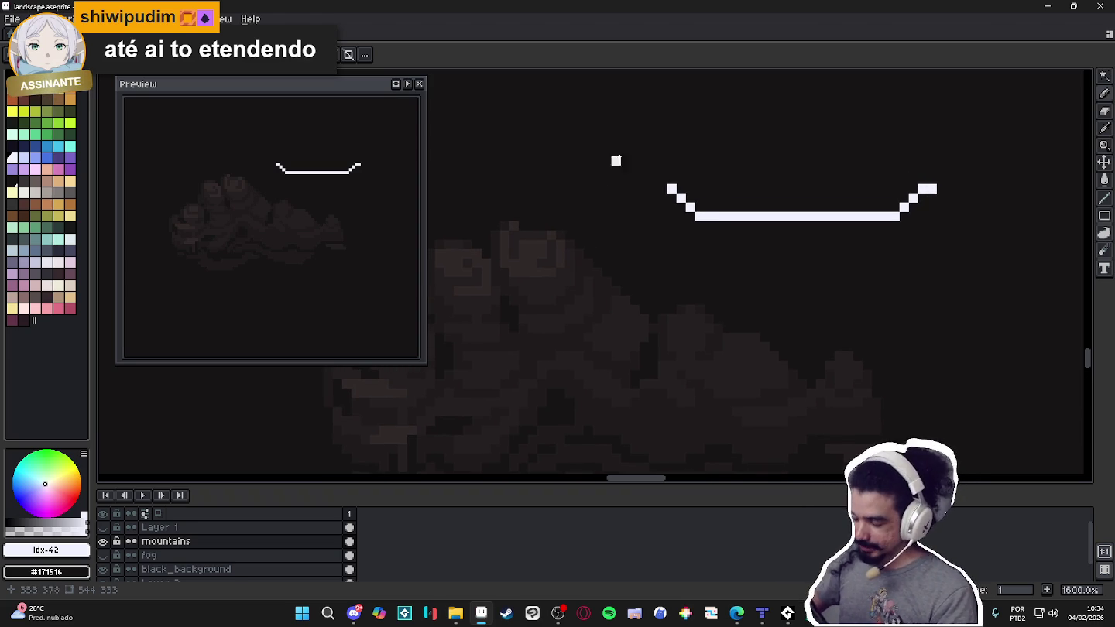
pyautogui.moveTo(709, 126); pyautogui.dragTo(679, 186)
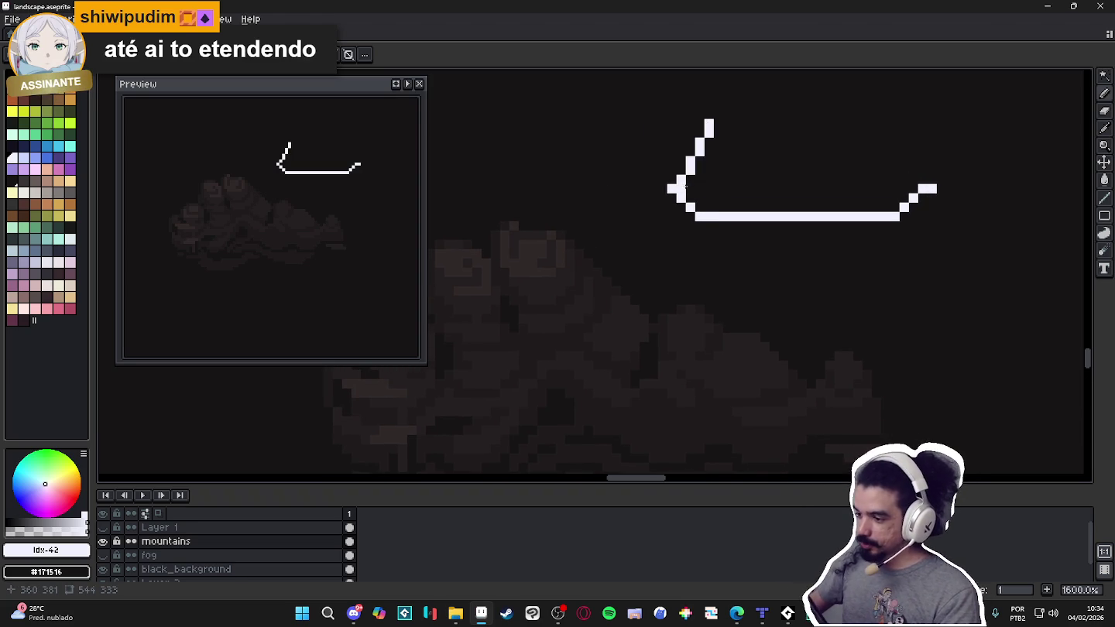
pyautogui.hotkey('ctrl', 'z')
pyautogui.hotkey('ctrl', 'z')
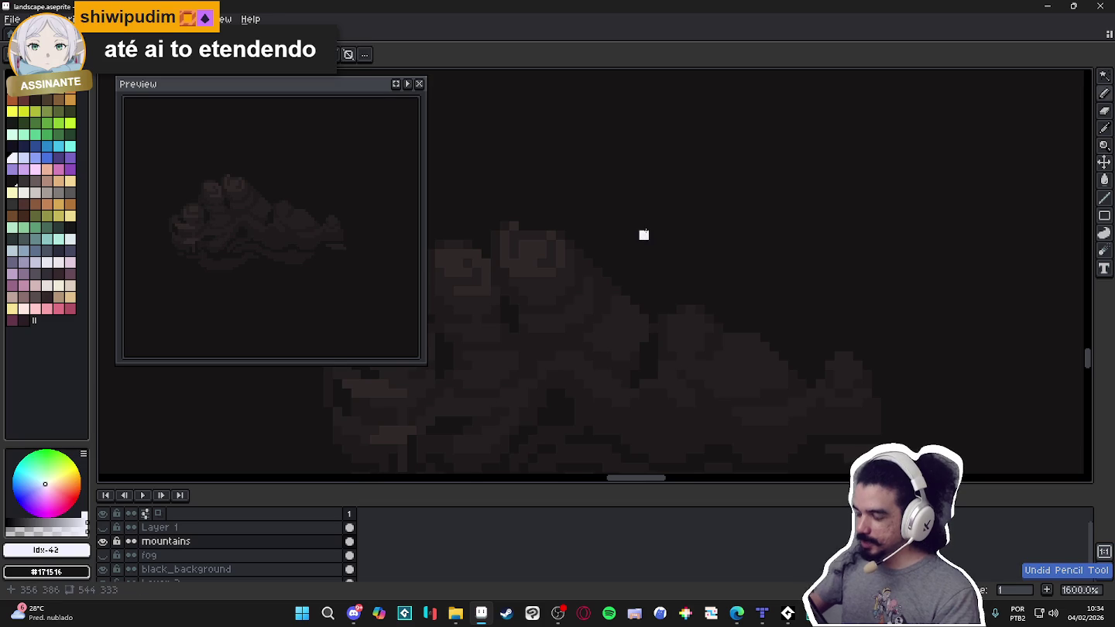
pyautogui.hotkey('ctrl', 'y')
pyautogui.hotkey('ctrl', 'y')
pyautogui.hotkey('ctrl', 'z')
pyautogui.hotkey('ctrl', 'z')
pyautogui.moveTo(681, 246)
pyautogui.mouseDown()
pyautogui.moveTo(690, 161)
pyautogui.moveTo(714, 210)
pyautogui.mouseUp()
pyautogui.hotkey('ctrl', 'z')
pyautogui.hotkey('ctrl', 'z')
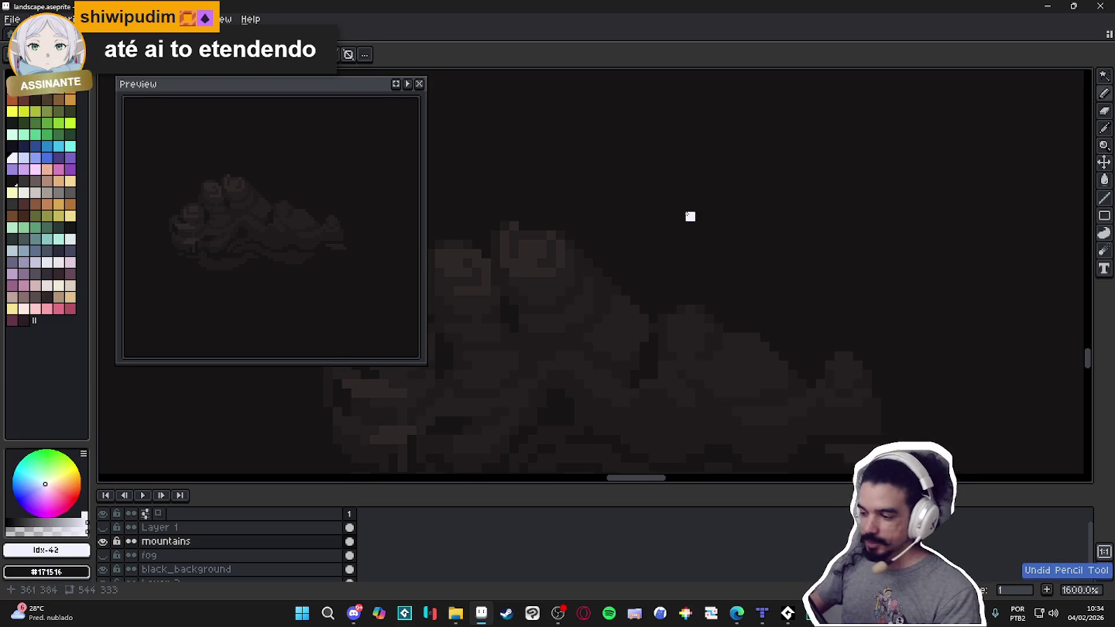
pyautogui.moveTo(689, 112)
pyautogui.mouseDown()
pyautogui.moveTo(689, 211)
pyautogui.moveTo(699, 219)
pyautogui.mouseUp()
pyautogui.hotkey('ctrl', 'z')
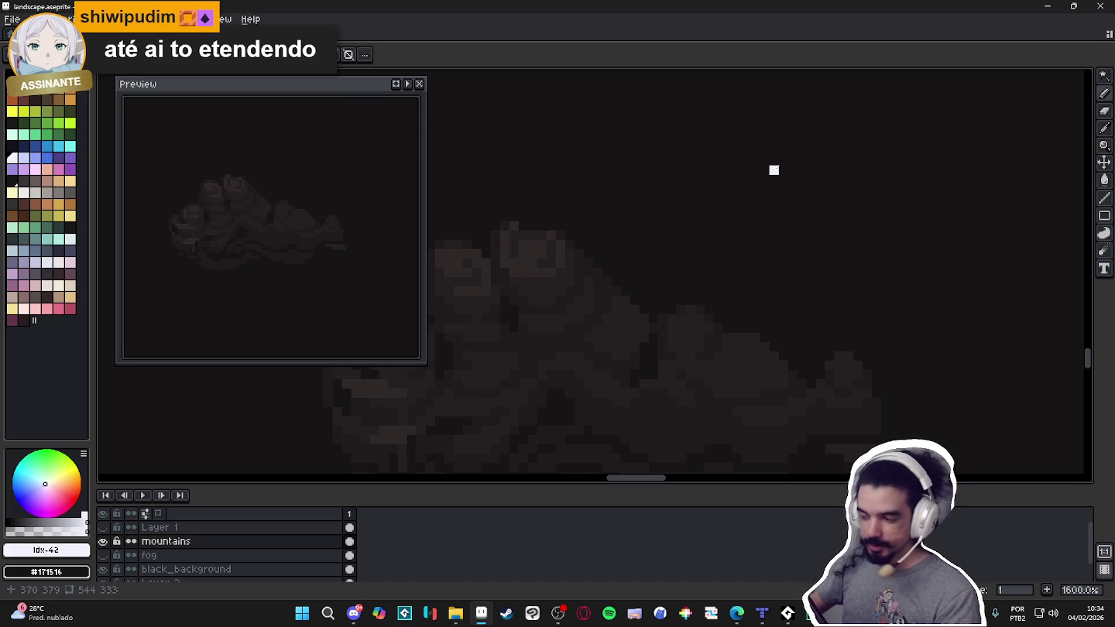
# Test several white diagonal strokes and settle on a small white check-mark stroke.
pyautogui.moveTo(757, 106); pyautogui.dragTo(817, 161)
pyautogui.hotkey('ctrl', 'z')
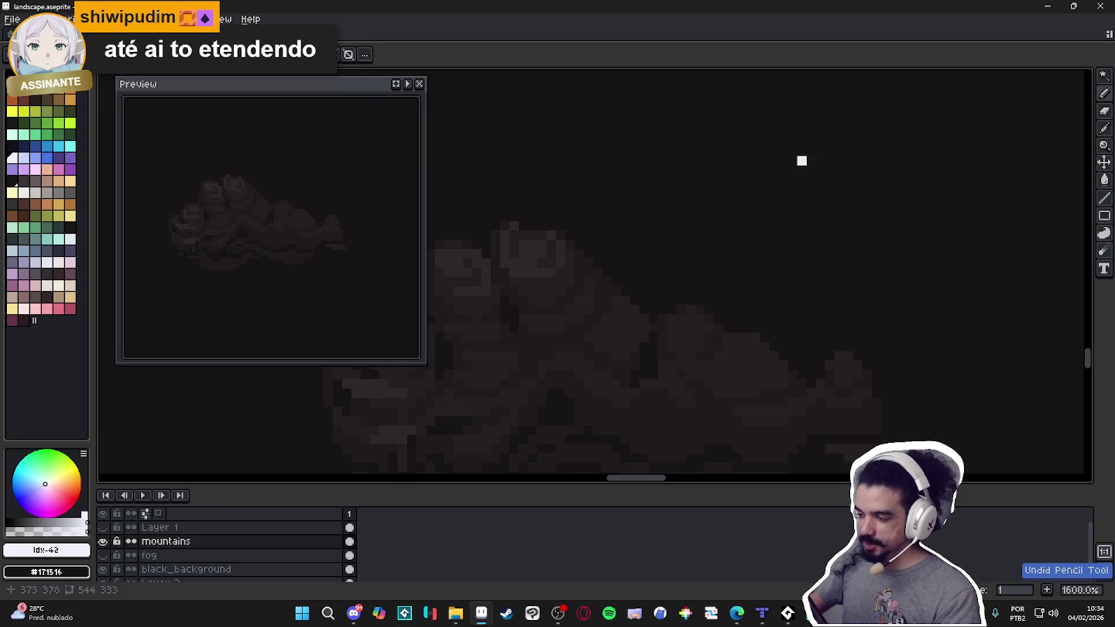
pyautogui.moveTo(727, 216); pyautogui.dragTo(883, 150)
pyautogui.hotkey('ctrl', 'z')
pyautogui.moveTo(687, 244); pyautogui.dragTo(861, 123)
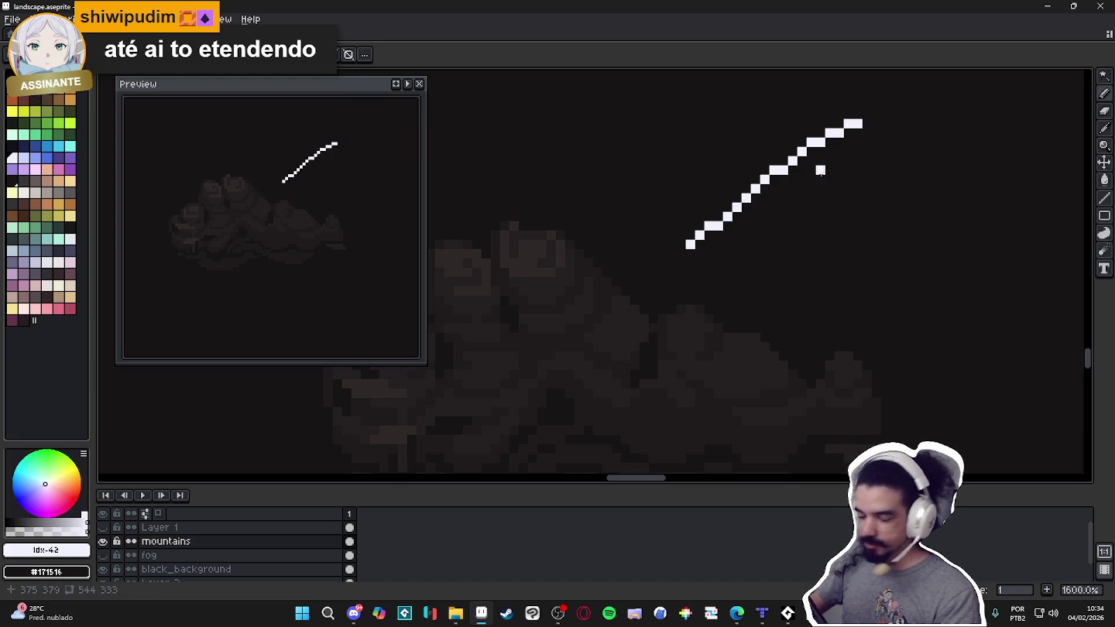
pyautogui.hotkey('ctrl', 'z')
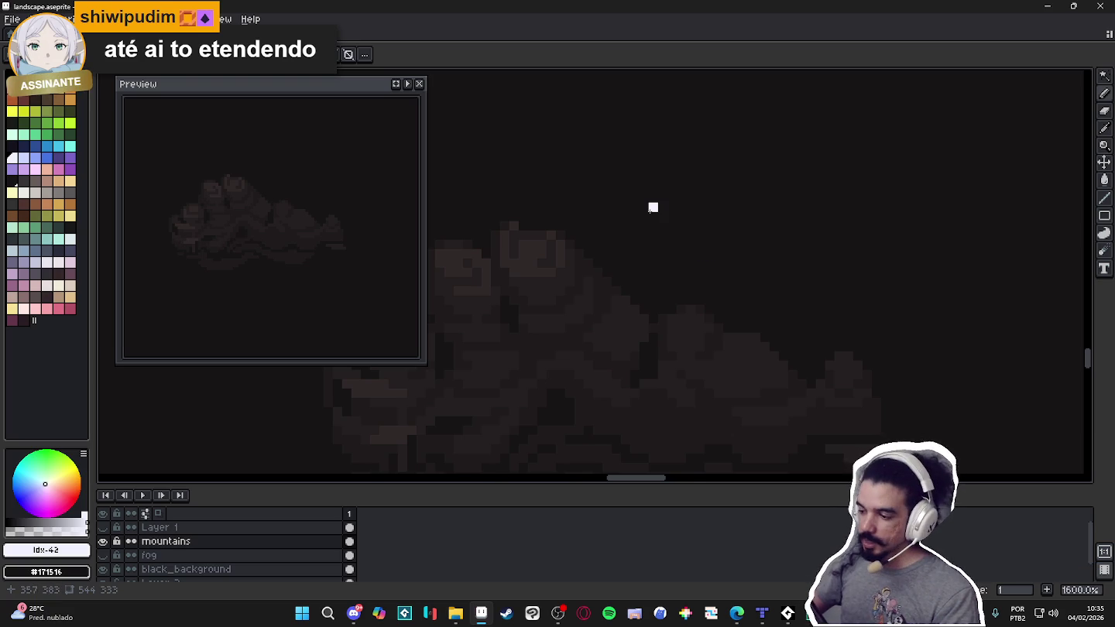
pyautogui.moveTo(652, 207); pyautogui.dragTo(779, 149)
pyautogui.hotkey('ctrl', 'z')
pyautogui.moveTo(653, 207); pyautogui.dragTo(772, 142)
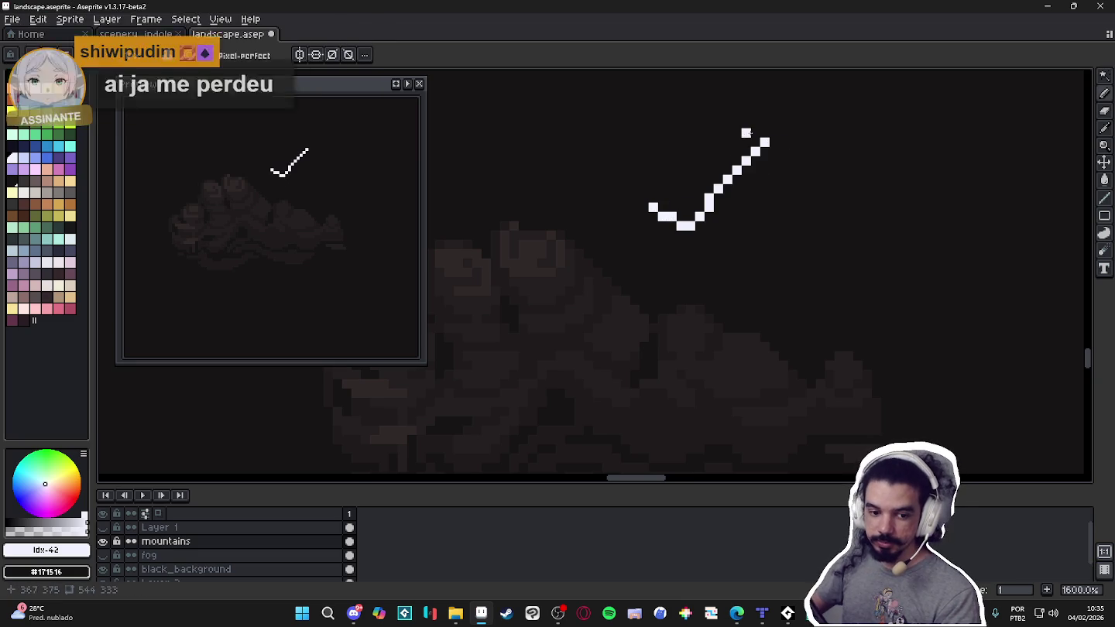
# Draw a larger white check mark with connector strokes at its vertex, then undo them.
pyautogui.hotkey('ctrl', 'z')
pyautogui.moveTo(624, 179)
pyautogui.mouseDown()
pyautogui.moveTo(820, 113)
pyautogui.moveTo(841, 196)
pyautogui.mouseUp()
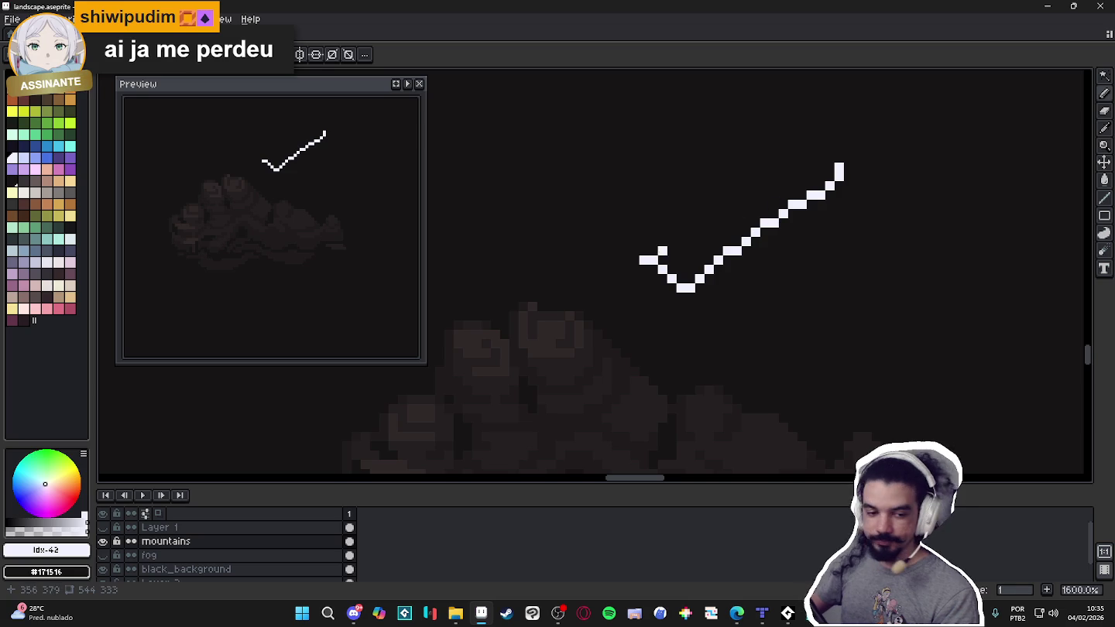
pyautogui.moveTo(671, 307)
pyautogui.mouseDown()
pyautogui.moveTo(671, 343)
pyautogui.moveTo(683, 291)
pyautogui.mouseUp()
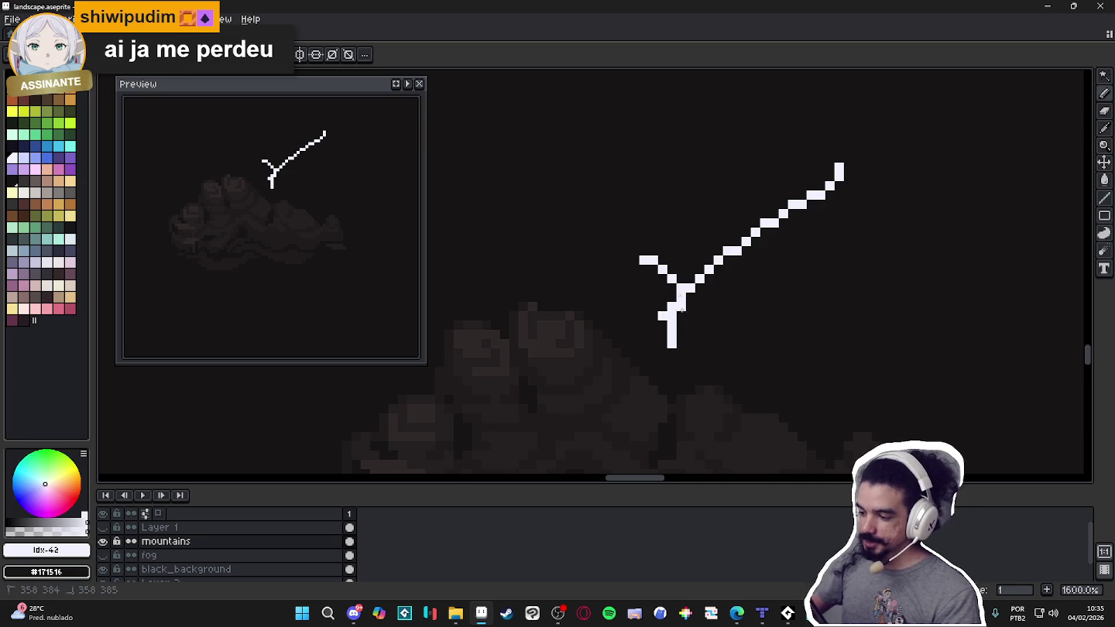
pyautogui.hotkey('ctrl', 'z')
pyautogui.hotkey('ctrl', 'z')
pyautogui.moveTo(727, 128)
pyautogui.mouseDown()
pyautogui.moveTo(797, 180)
pyautogui.moveTo(877, 193)
pyautogui.moveTo(923, 232)
pyautogui.mouseUp()
pyautogui.hotkey('ctrl', 'z')
pyautogui.hotkey('ctrl', 'z')
pyautogui.hotkey('ctrl', 'z')
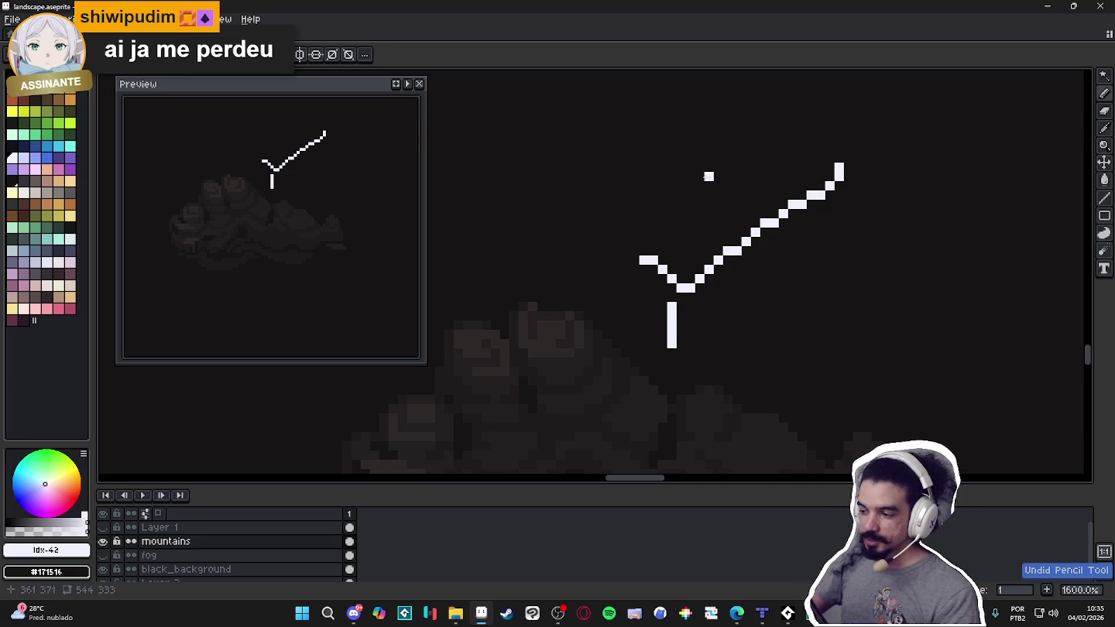
pyautogui.hotkey('ctrl', 'z')
pyautogui.hotkey('ctrl', 'z')
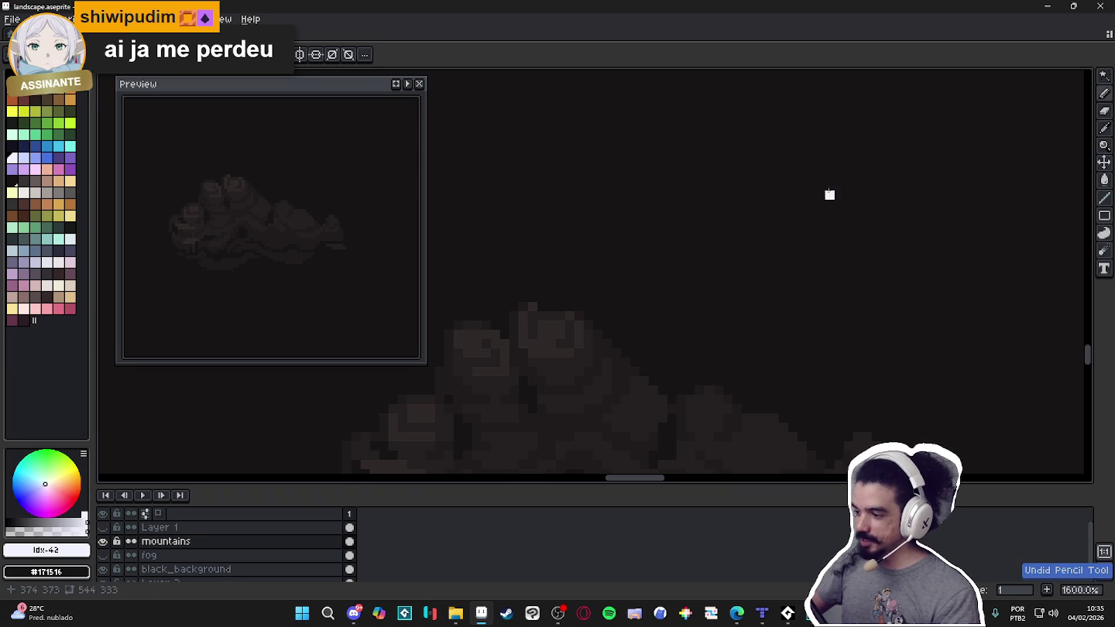
# Sketch a white board line with a triangular outline above it, then undo those strokes.
pyautogui.moveTo(857, 175)
pyautogui.mouseDown()
pyautogui.moveTo(790, 186)
pyautogui.moveTo(653, 158)
pyautogui.mouseUp()
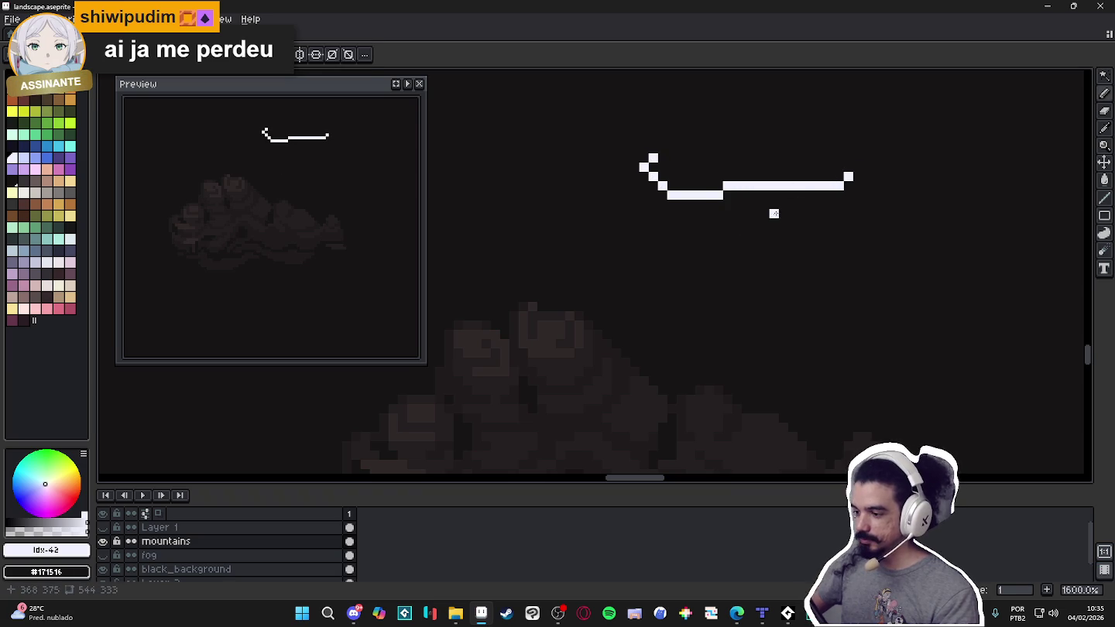
pyautogui.moveTo(842, 178); pyautogui.dragTo(875, 159)
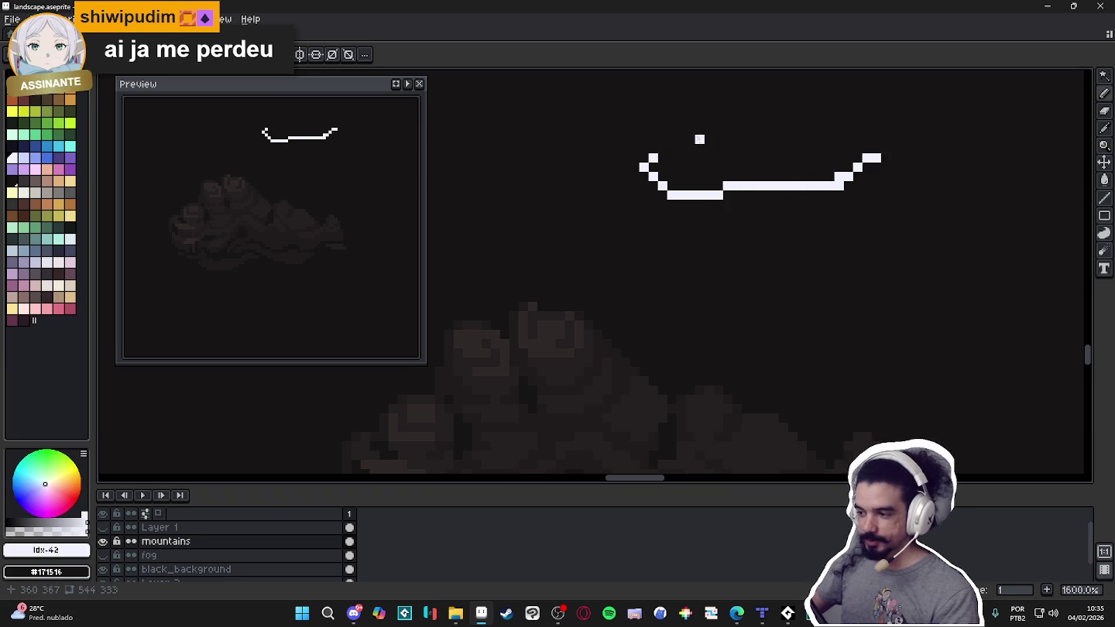
pyautogui.moveTo(761, 111)
pyautogui.mouseDown()
pyautogui.moveTo(842, 174)
pyautogui.moveTo(739, 101)
pyautogui.moveTo(686, 124)
pyautogui.mouseUp()
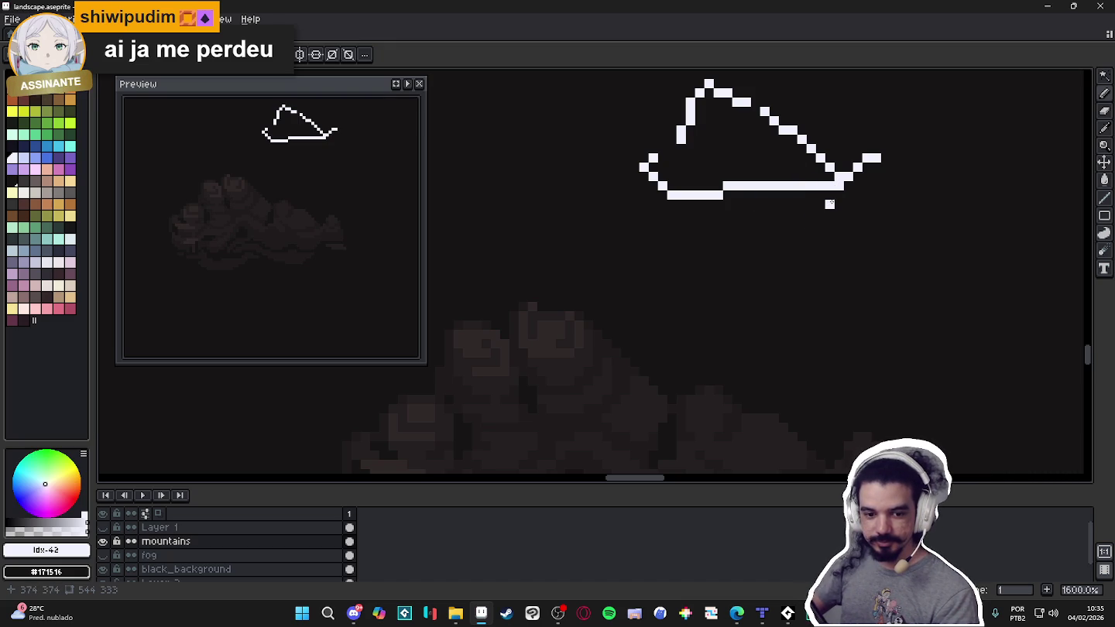
pyautogui.hotkey('ctrl', 'z')
pyautogui.hotkey('ctrl', 'z')
pyautogui.hotkey('ctrl', 'z')
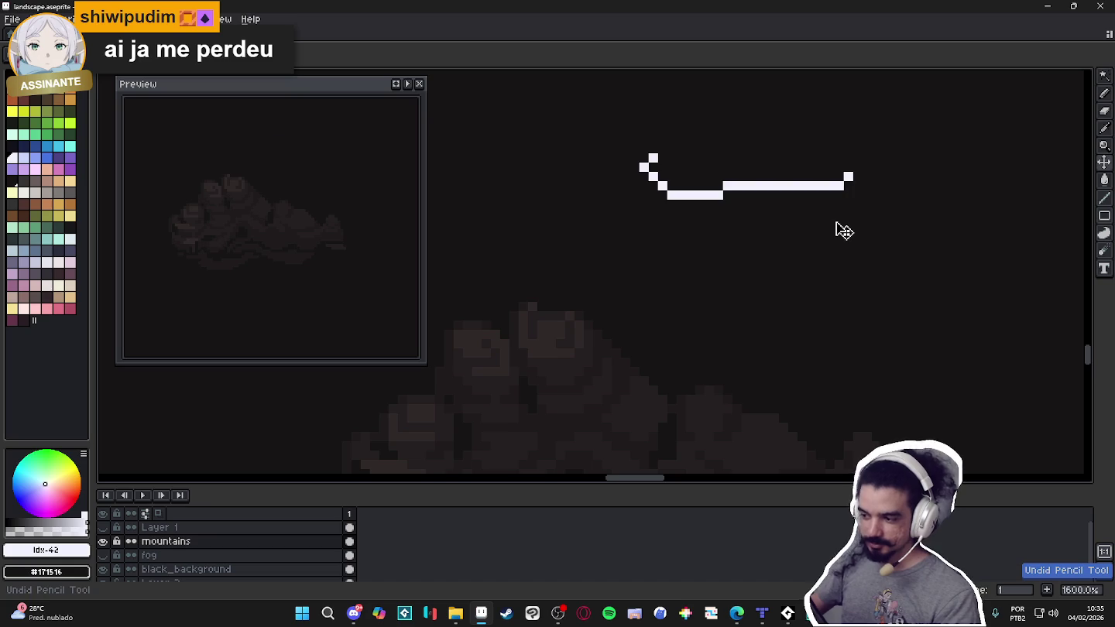
pyautogui.hotkey('ctrl', 'z')
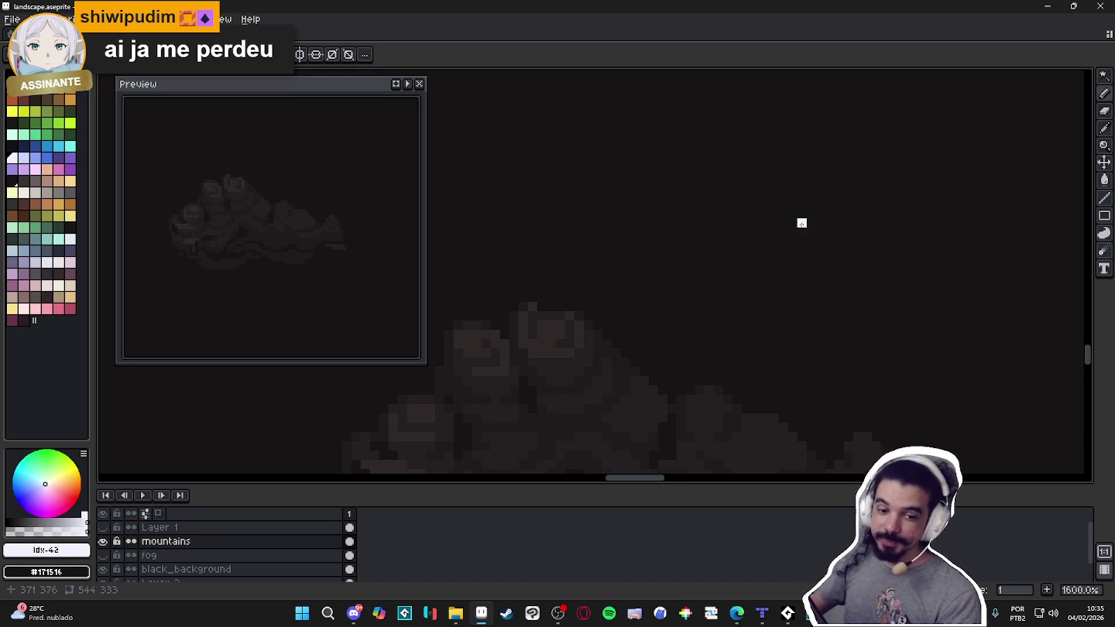
pyautogui.moveTo(616, 223)
pyautogui.mouseDown()
pyautogui.moveTo(691, 242)
pyautogui.moveTo(821, 150)
pyautogui.moveTo(821, 126)
pyautogui.mouseUp()
pyautogui.moveTo(688, 120)
pyautogui.mouseDown()
pyautogui.moveTo(822, 161)
pyautogui.moveTo(697, 157)
pyautogui.moveTo(652, 137)
pyautogui.mouseUp()
pyautogui.hotkey('ctrl', 'z')
pyautogui.hotkey('ctrl', 'z')
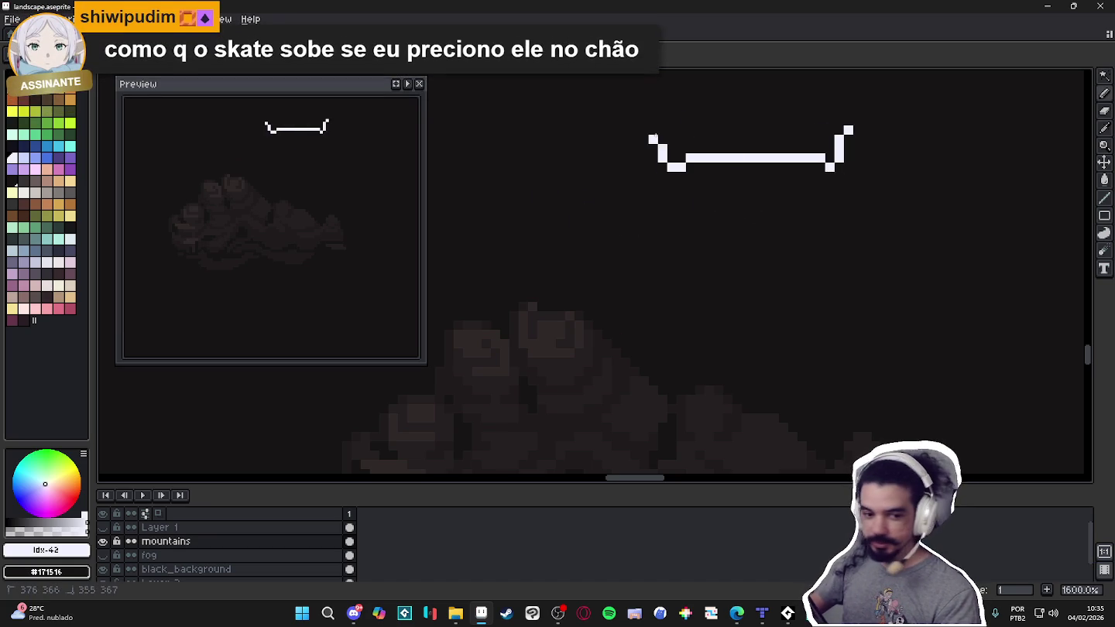
pyautogui.hotkey('ctrl', 'z')
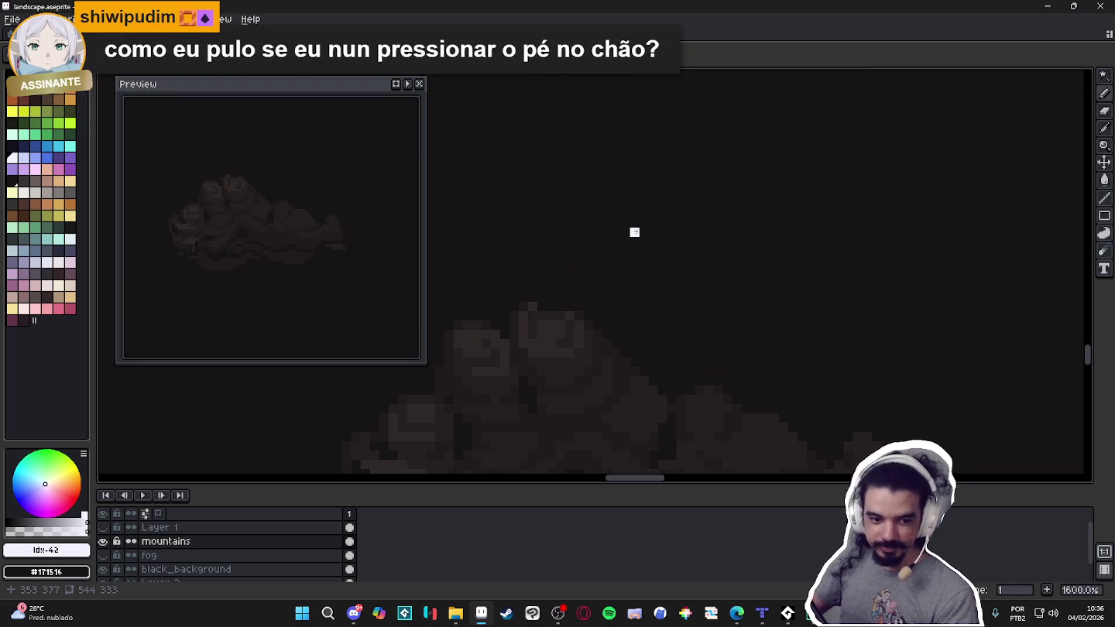
pyautogui.moveTo(625, 223)
pyautogui.mouseDown()
pyautogui.moveTo(772, 171)
pyautogui.moveTo(834, 125)
pyautogui.mouseUp()
pyautogui.hotkey('ctrl', 'z')
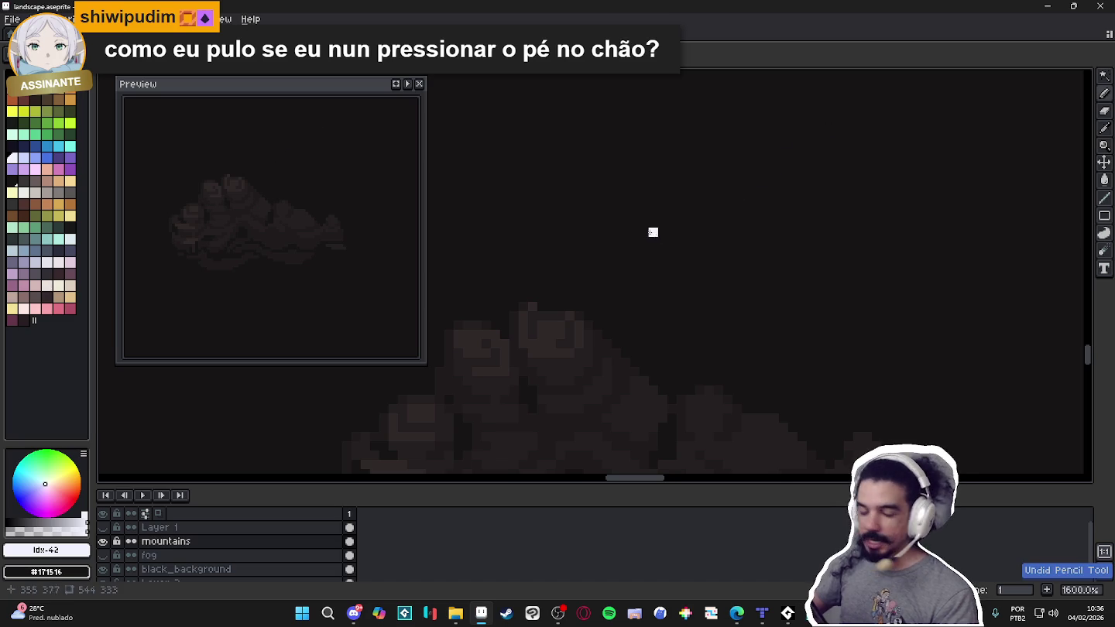
pyautogui.moveTo(606, 204)
pyautogui.mouseDown()
pyautogui.moveTo(685, 231)
pyautogui.moveTo(898, 116)
pyautogui.mouseUp()
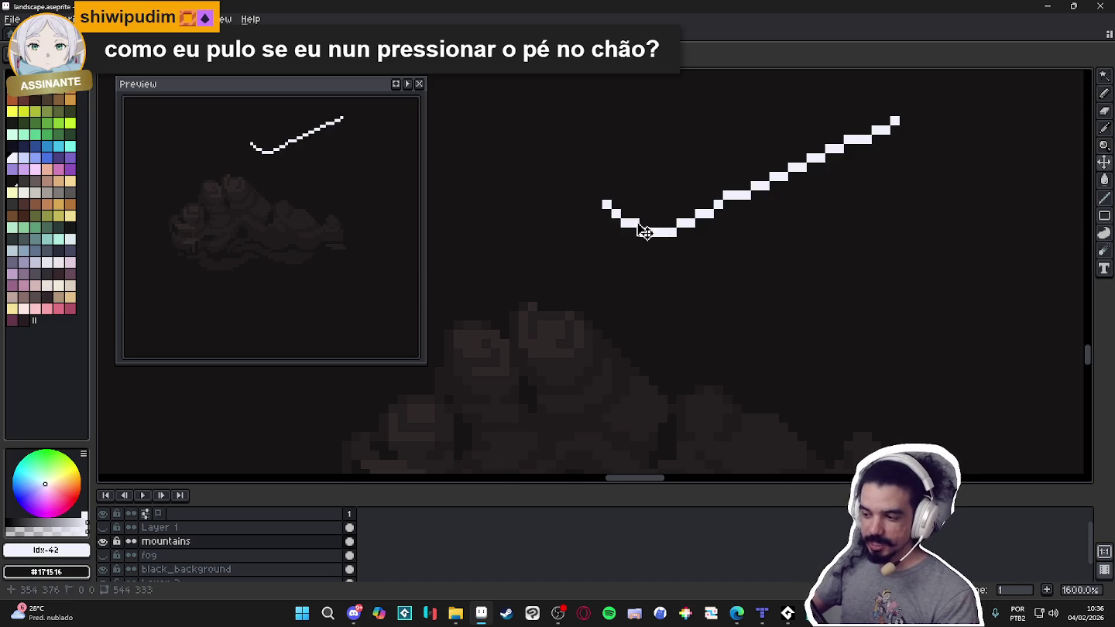
pyautogui.hotkey('ctrl', 'z')
pyautogui.moveTo(588, 158); pyautogui.dragTo(853, 154)
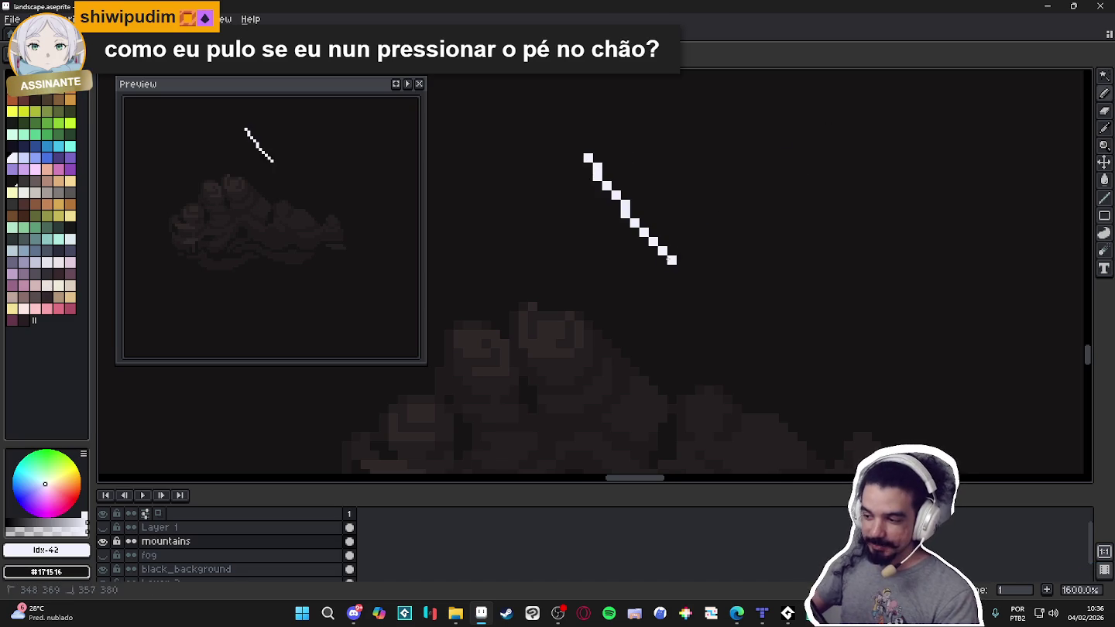
pyautogui.hotkey('ctrl', 'z')
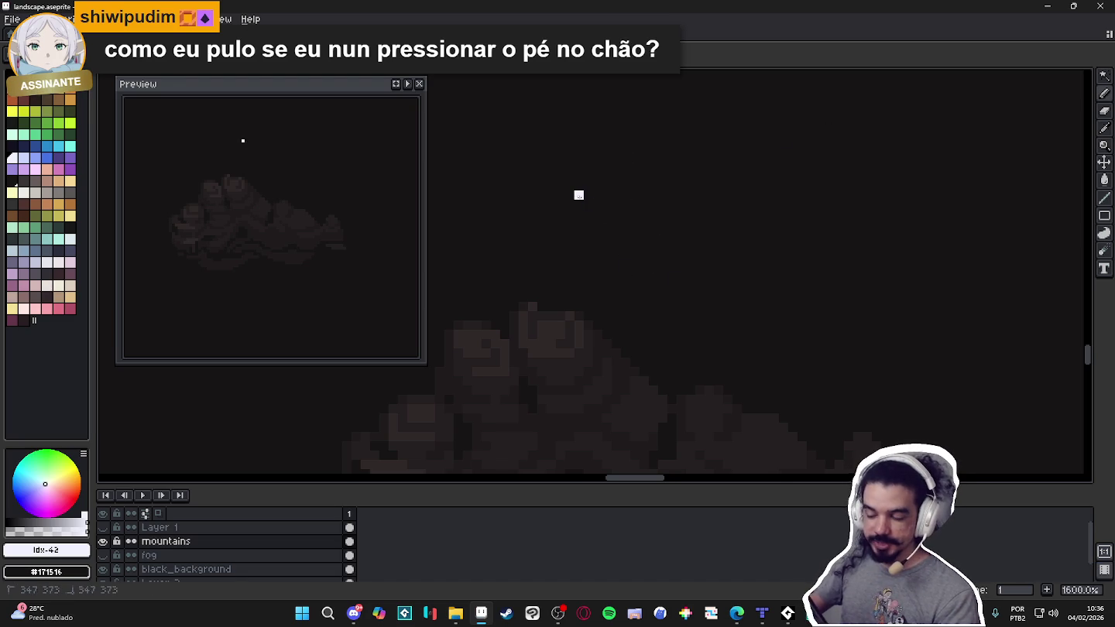
pyautogui.moveTo(577, 195); pyautogui.dragTo(837, 112)
pyautogui.hotkey('ctrl', 'z')
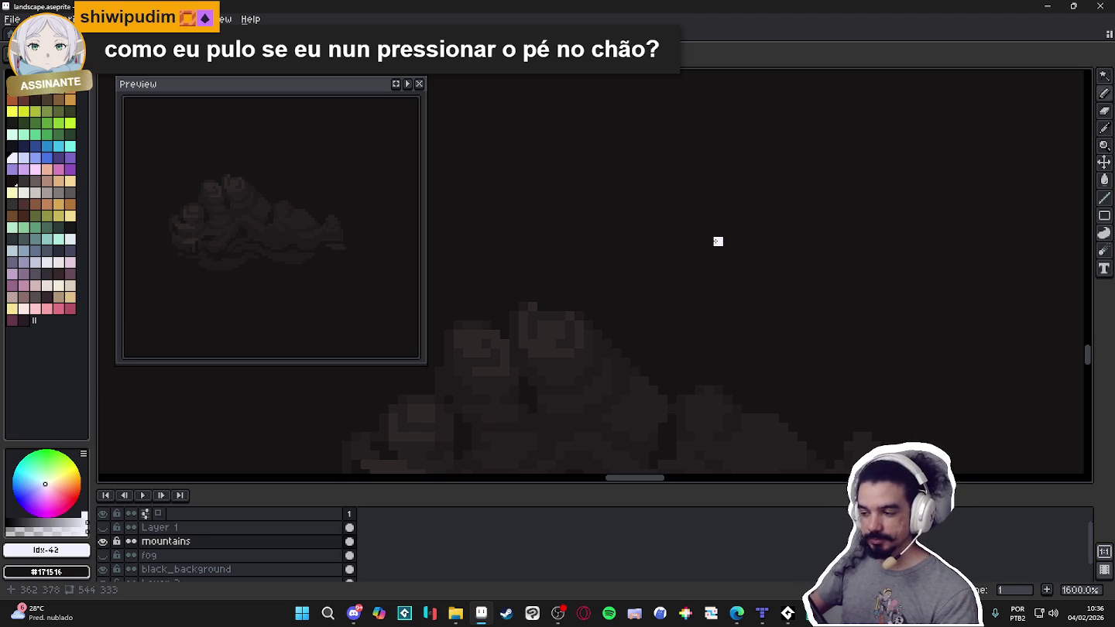
pyautogui.moveTo(625, 223); pyautogui.dragTo(887, 130)
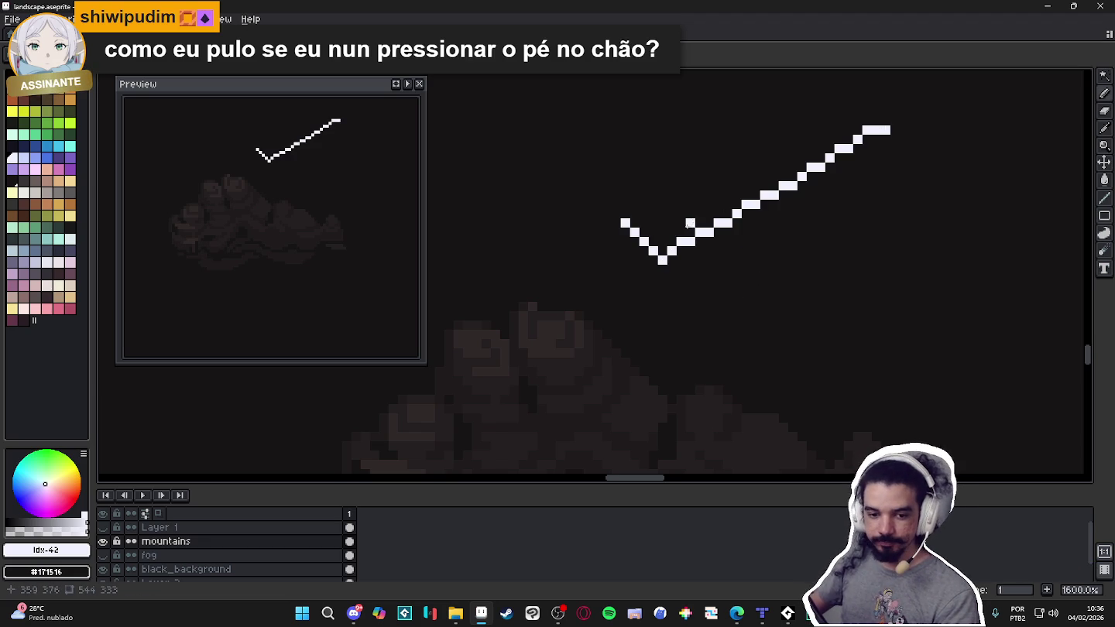
pyautogui.hotkey('ctrl', 'z')
pyautogui.moveTo(605, 205)
pyautogui.mouseDown()
pyautogui.moveTo(681, 254)
pyautogui.moveTo(977, 118)
pyautogui.mouseUp()
pyautogui.hotkey('ctrl', 'z')
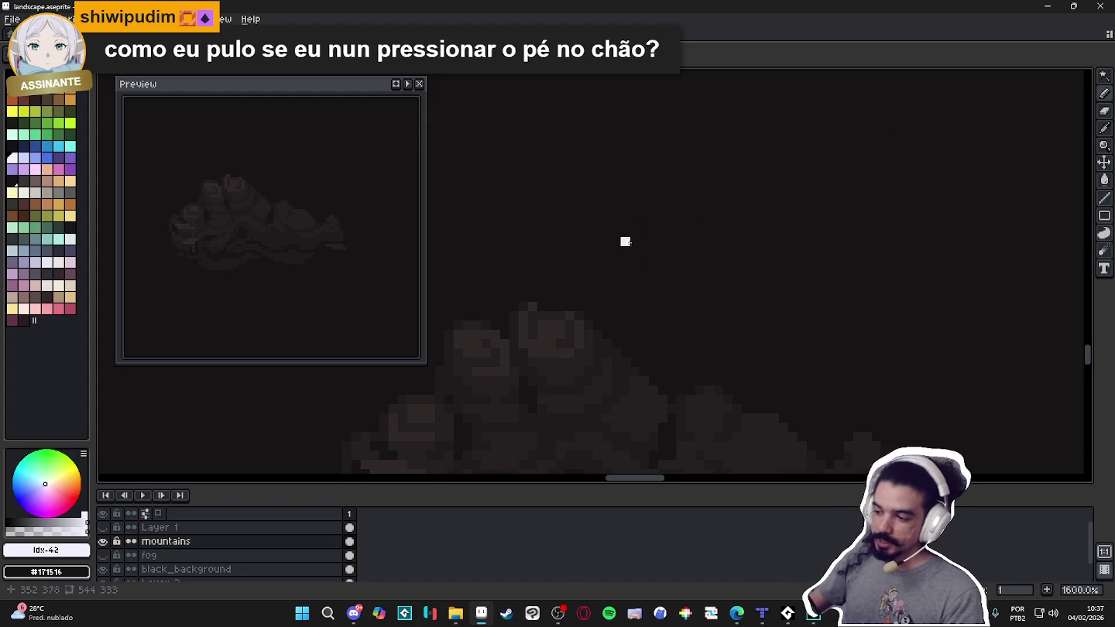
pyautogui.moveTo(634, 288); pyautogui.dragTo(688, 217)
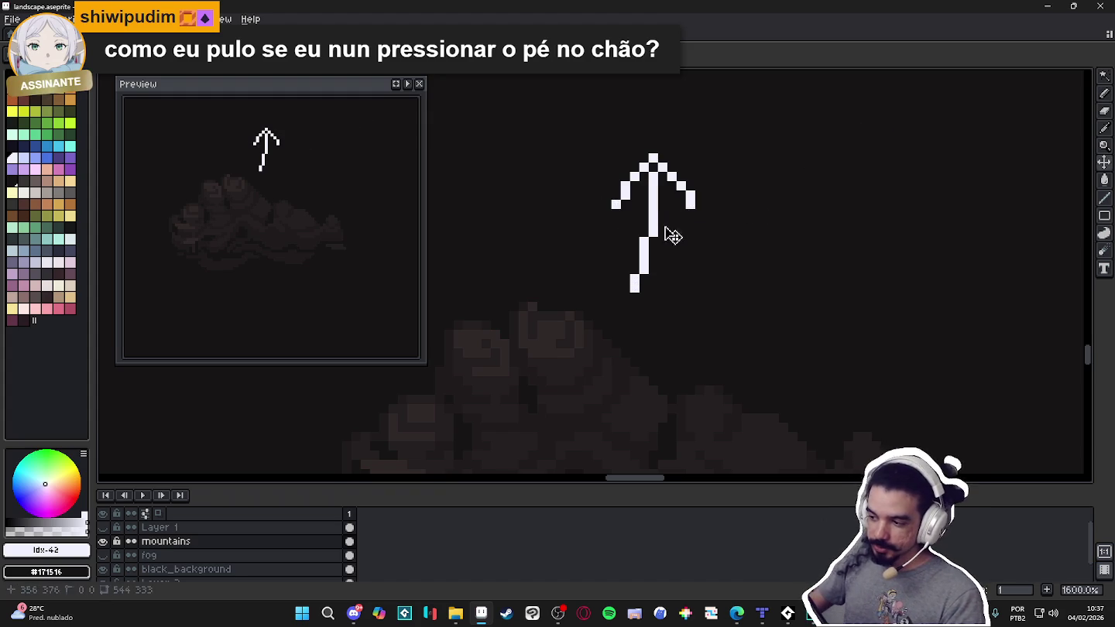
pyautogui.hotkey('ctrl', 'z')
pyautogui.moveTo(592, 176)
pyautogui.mouseDown()
pyautogui.moveTo(652, 232)
pyautogui.moveTo(774, 130)
pyautogui.mouseUp()
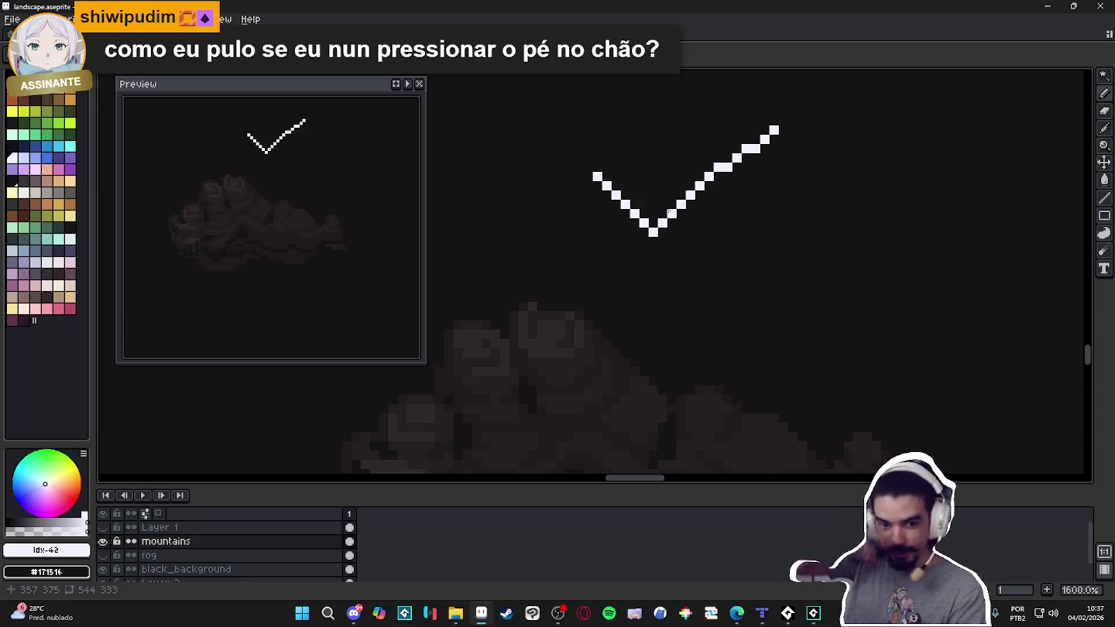
pyautogui.hotkey('ctrl', 'z')
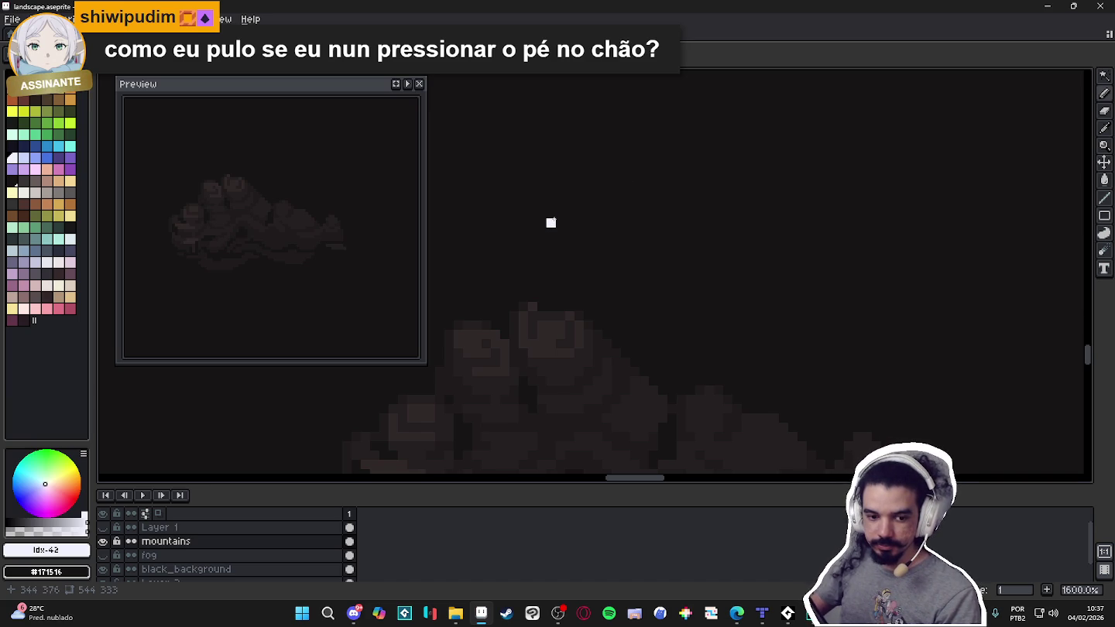
pyautogui.moveTo(624, 141)
pyautogui.mouseDown()
pyautogui.moveTo(618, 208)
pyautogui.moveTo(644, 195)
pyautogui.mouseUp()
pyautogui.hotkey('ctrl', 'z')
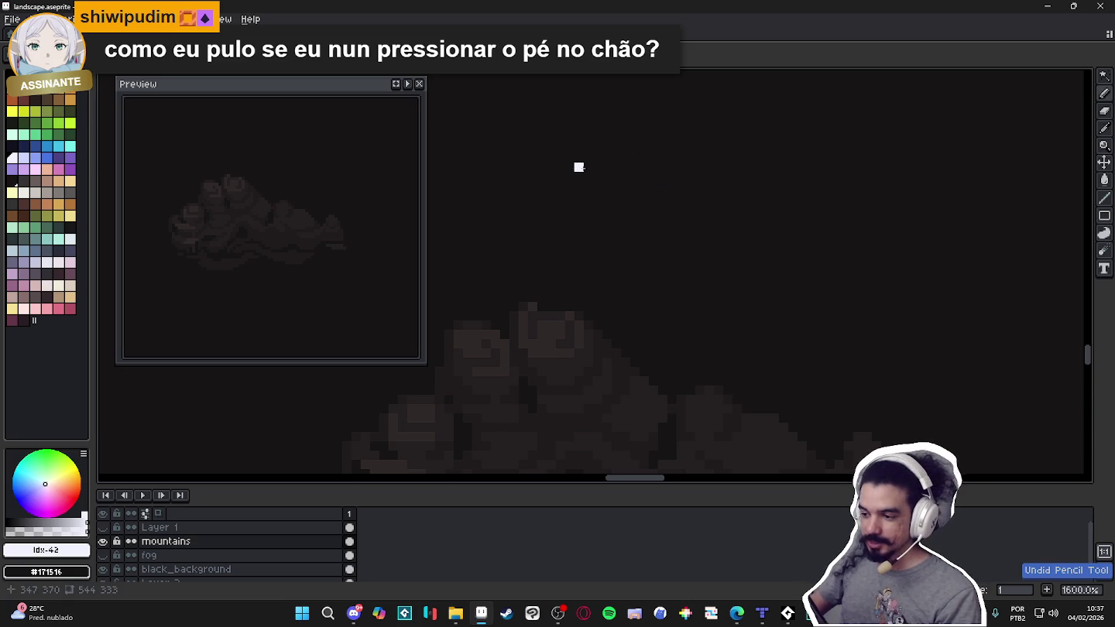
pyautogui.moveTo(617, 147); pyautogui.dragTo(597, 196)
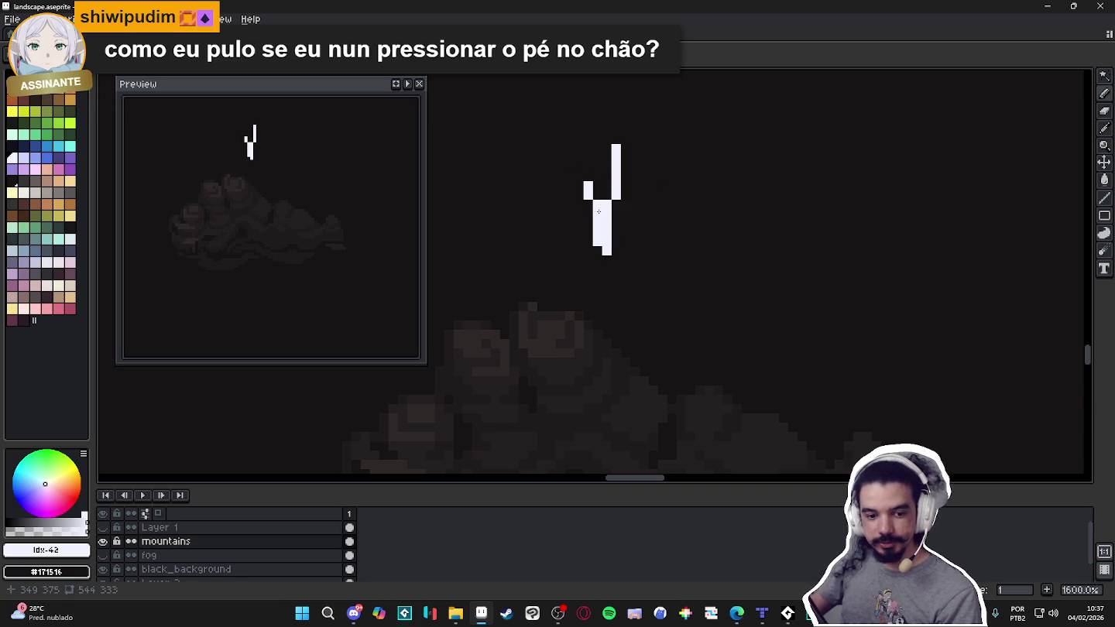
pyautogui.click(591, 223)
pyautogui.hotkey('ctrl', 'z')
pyautogui.moveTo(640, 130)
pyautogui.mouseDown()
pyautogui.moveTo(889, 159)
pyautogui.moveTo(853, 176)
pyautogui.mouseUp()
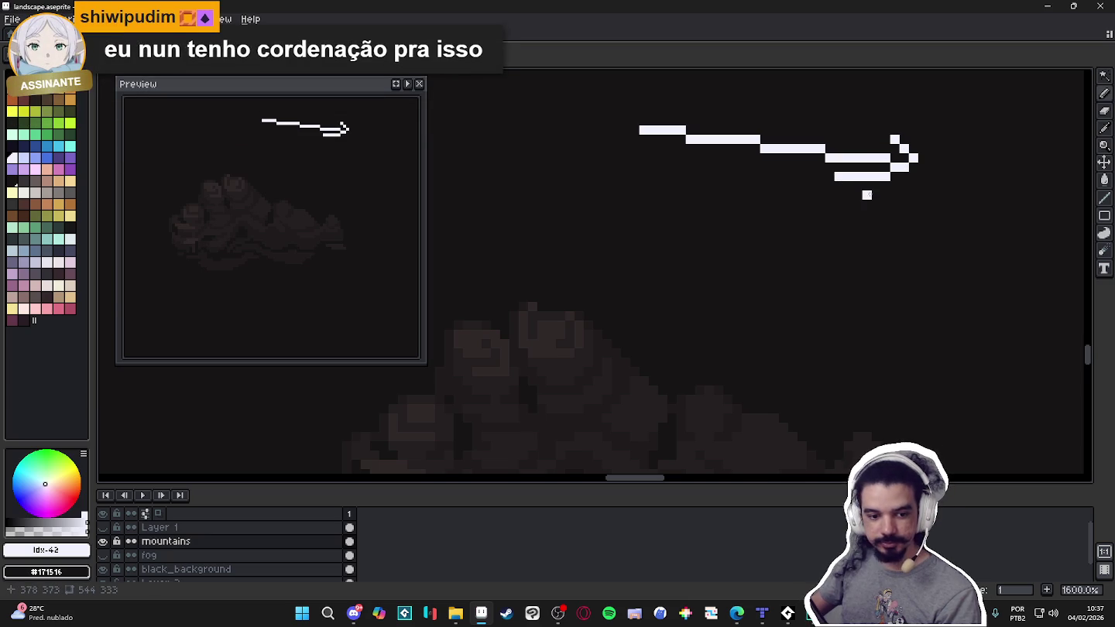
pyautogui.hotkey('ctrl', 'z')
pyautogui.hotkey('ctrl', 'z')
pyautogui.scroll(-2, 547, 360)
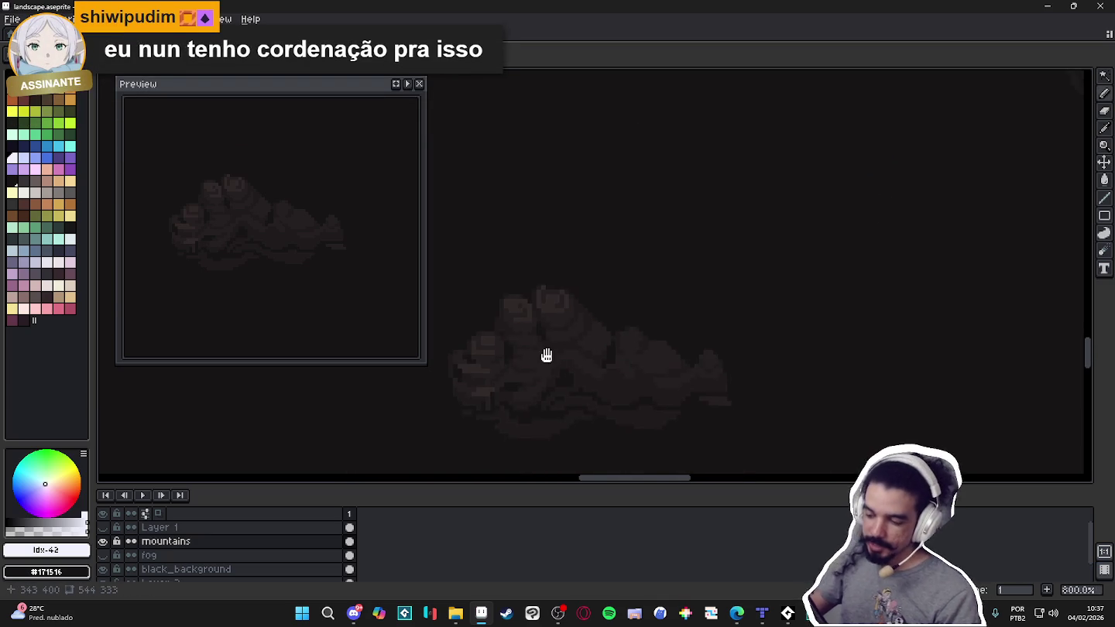
pyautogui.scroll(2, 540, 309)
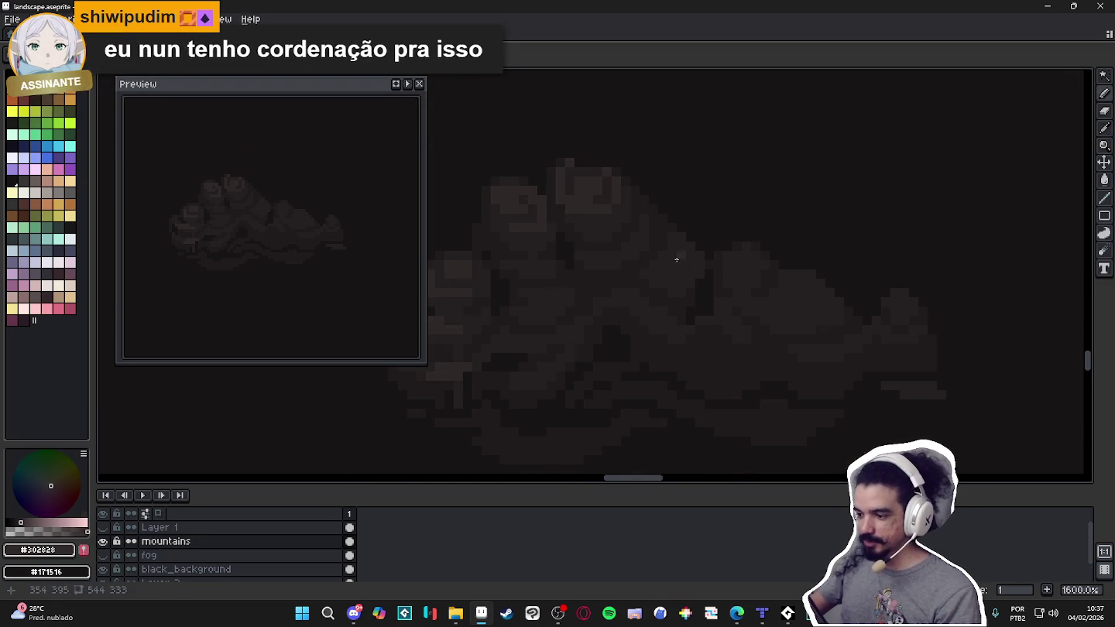
pyautogui.scroll(1, 677, 259)
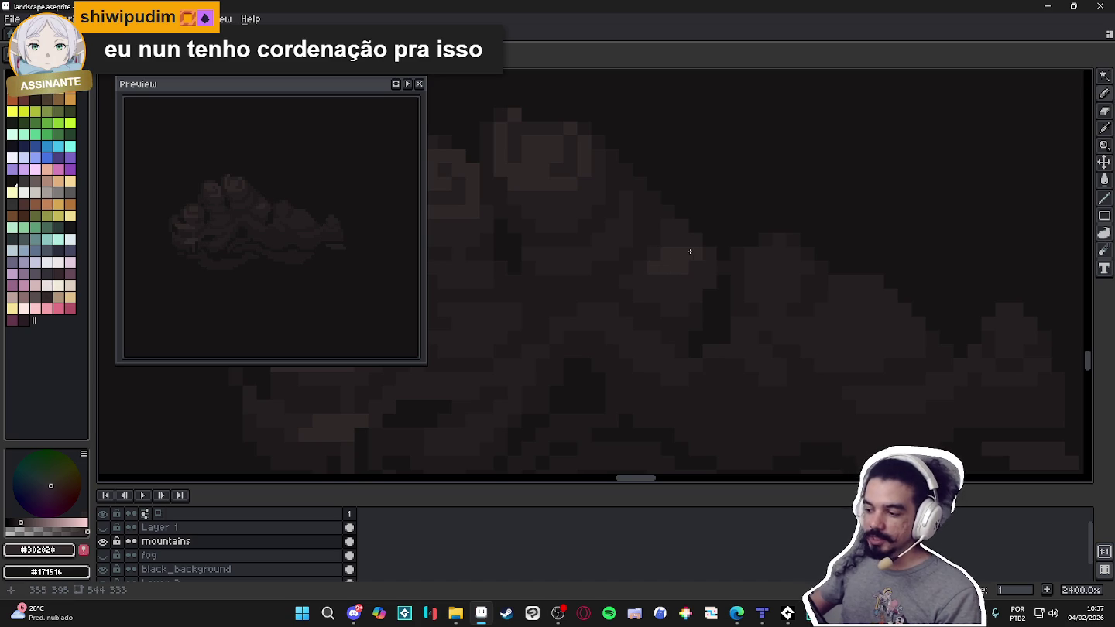
pyautogui.scroll(-1, 692, 264)
pyautogui.scroll(-2, 712, 256)
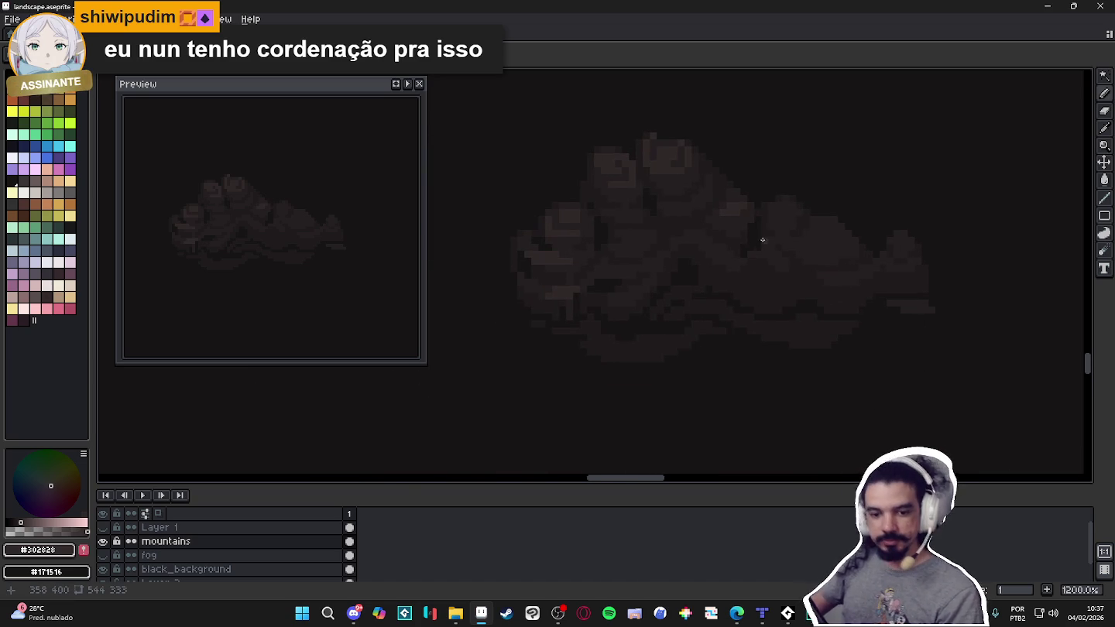
pyautogui.scroll(2, 655, 243)
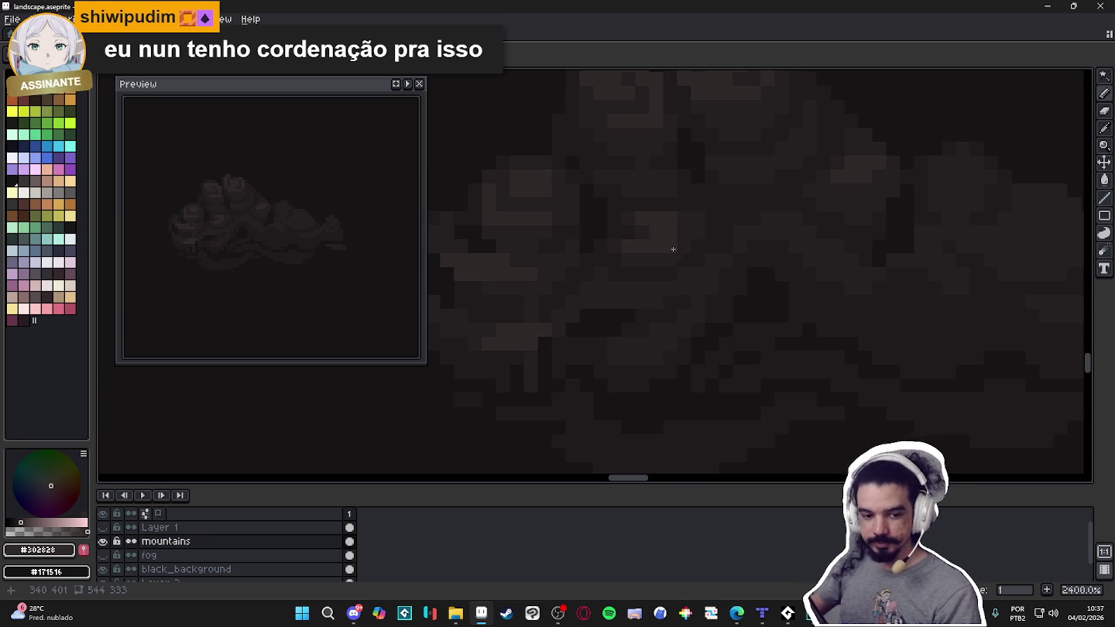
pyautogui.scroll(-5, 674, 255)
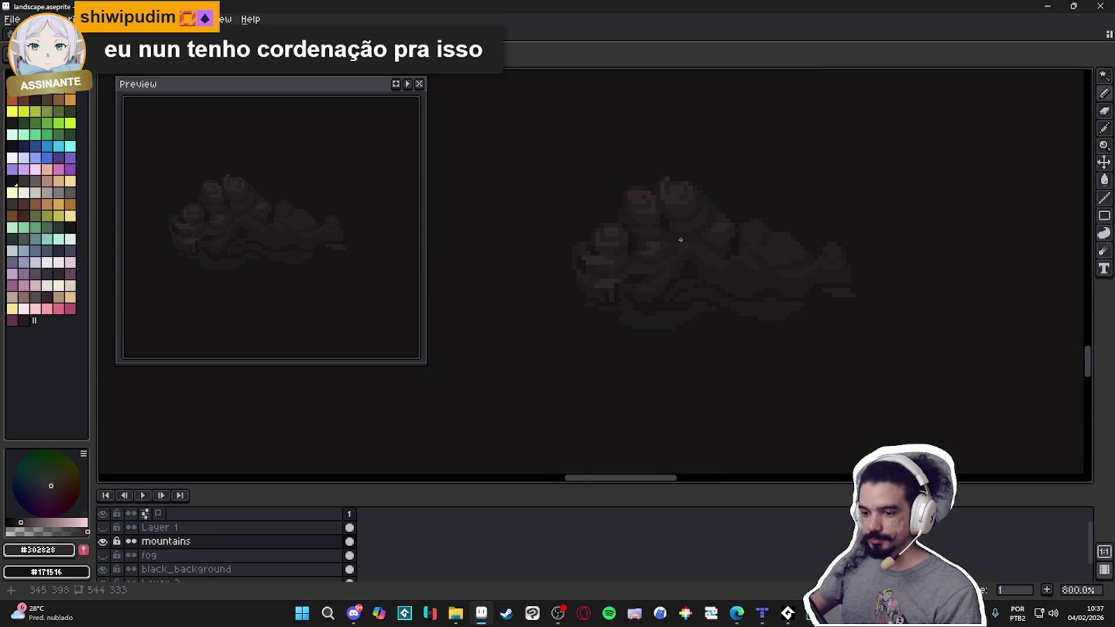
pyautogui.scroll(3, 666, 230)
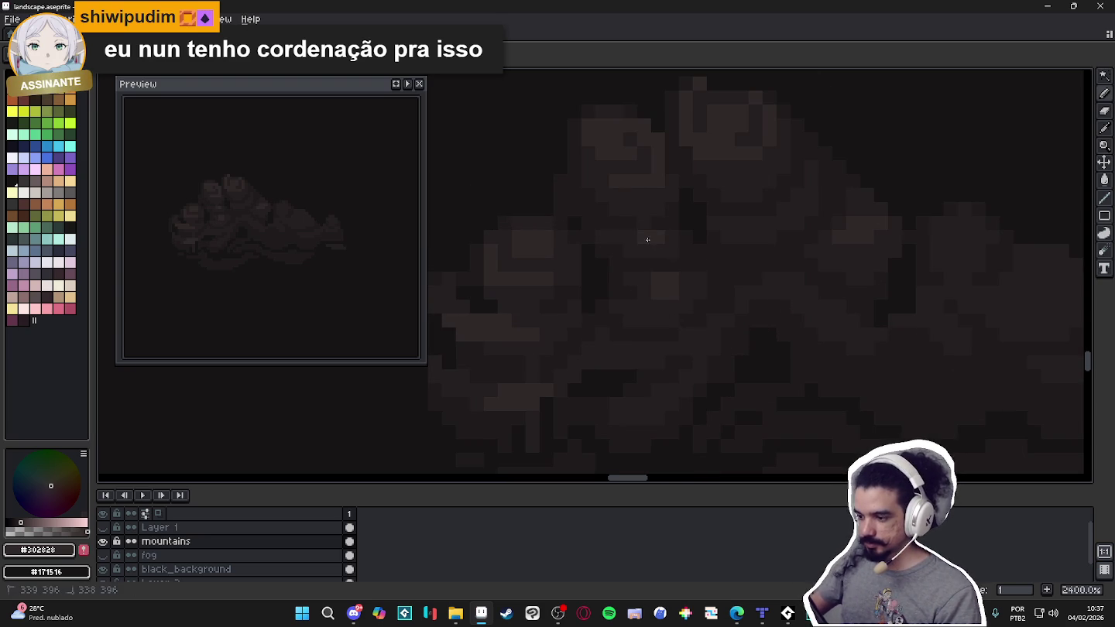
pyautogui.scroll(-3, 659, 246)
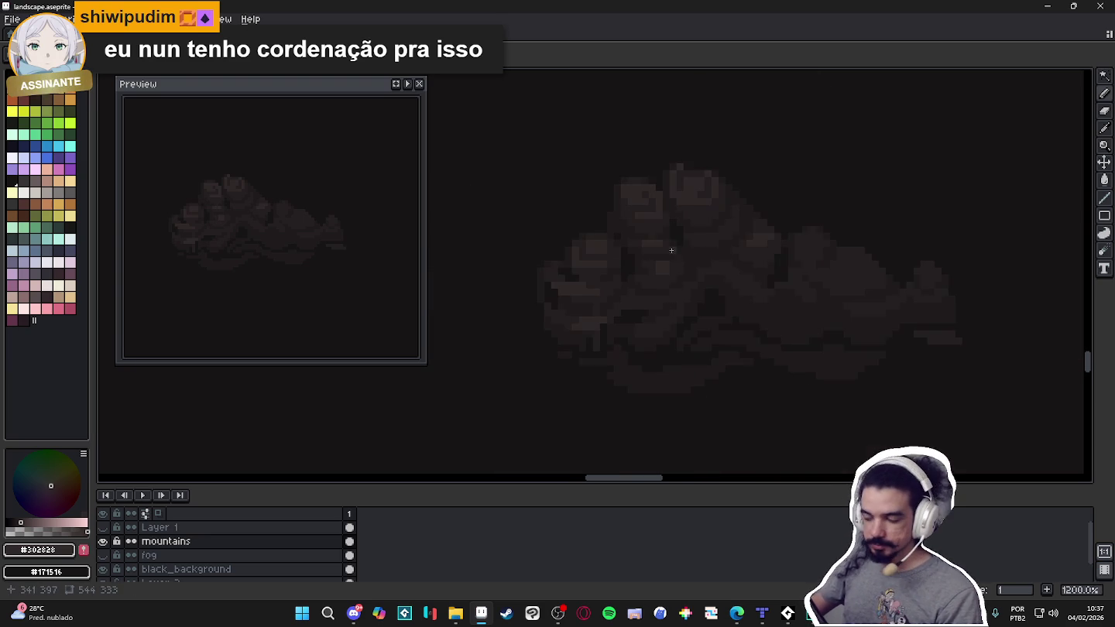
pyautogui.scroll(3, 701, 240)
pyautogui.scroll(-3, 701, 240)
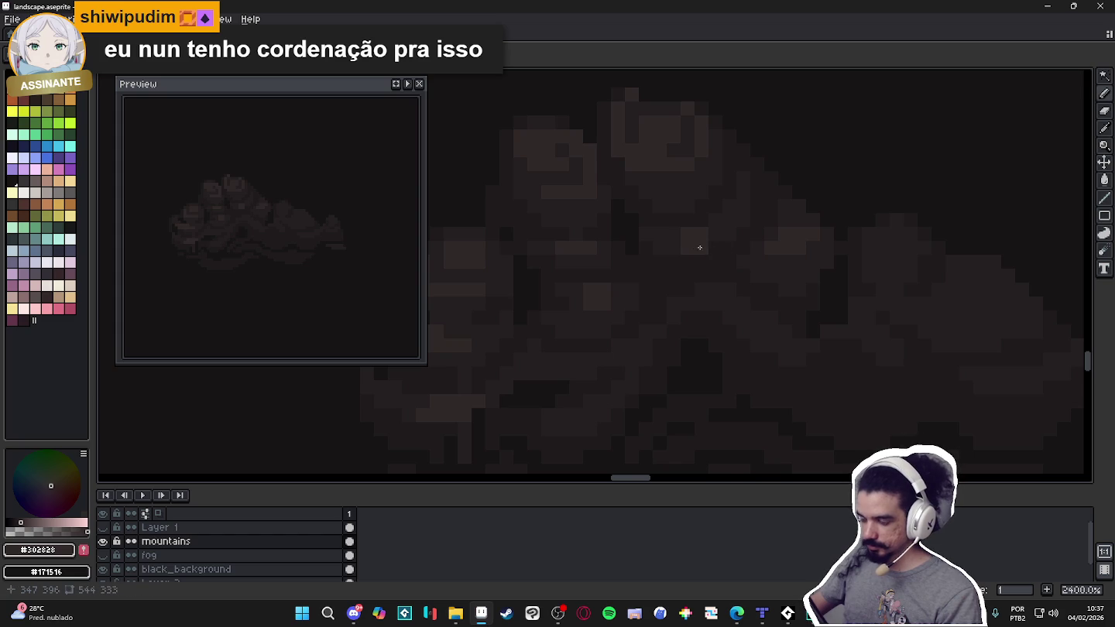
pyautogui.scroll(3, 709, 236)
pyautogui.scroll(-3, 678, 253)
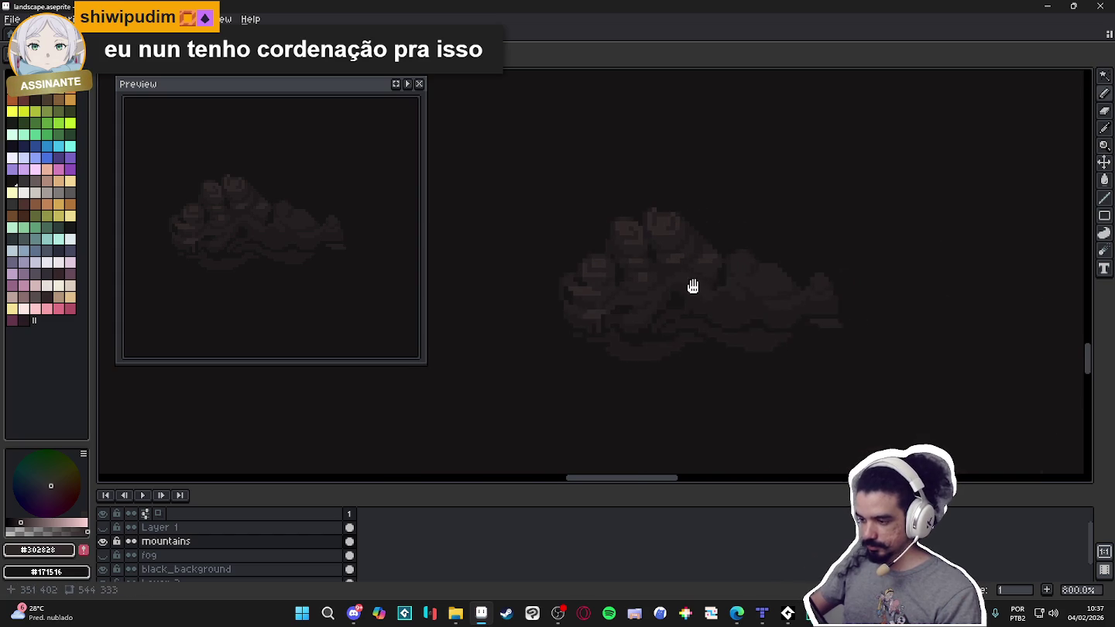
pyautogui.moveTo(749, 276); pyautogui.dragTo(724, 252)
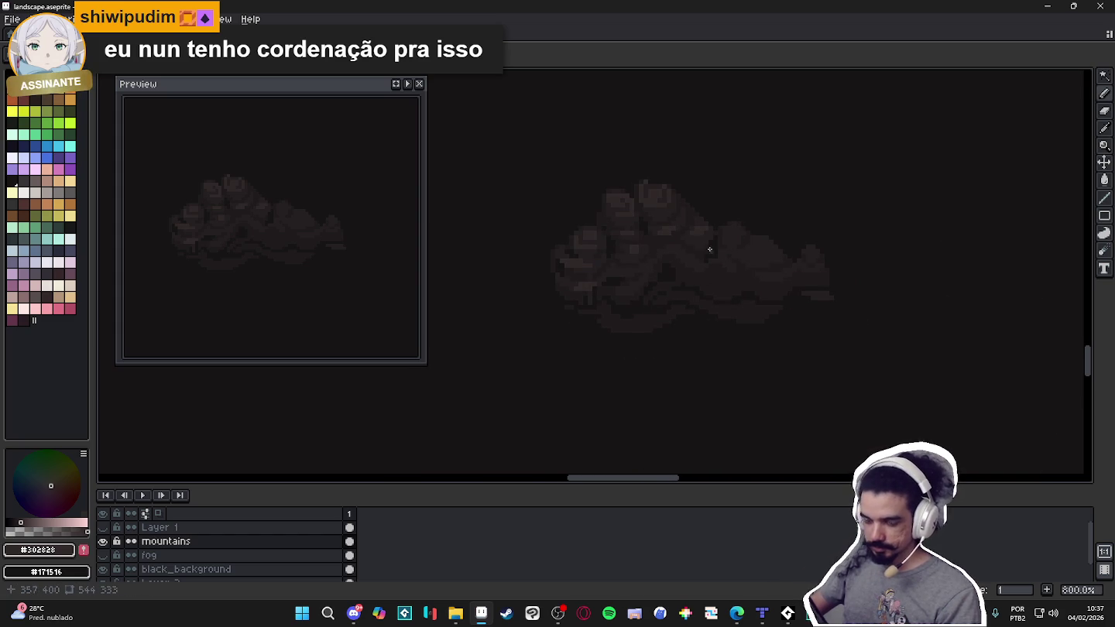
pyautogui.scroll(2, 587, 268)
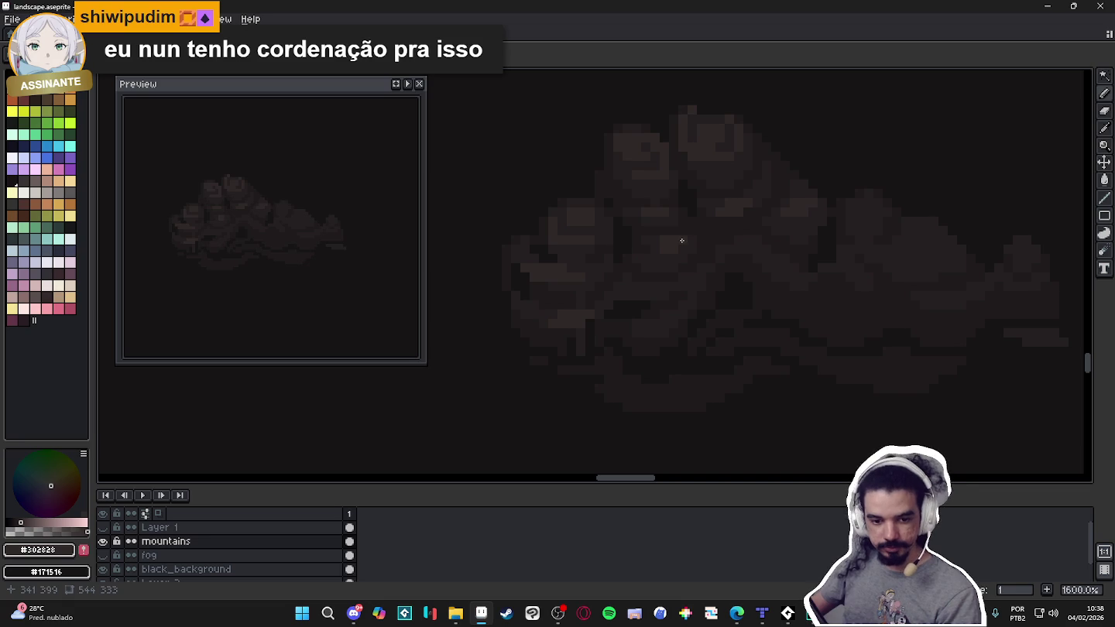
pyautogui.scroll(2, 673, 271)
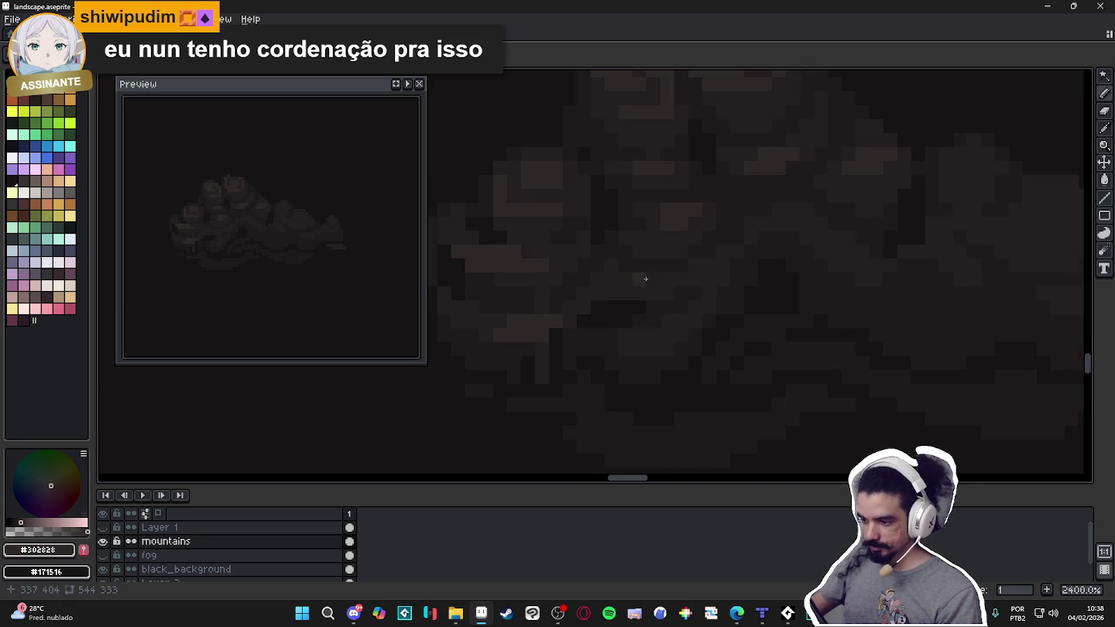
# Pick #1F1B1C, undo the last pencil stroke and bring the right mountains into view.
pyautogui.keyDown('alt'); pyautogui.click(632, 260); pyautogui.keyUp('alt')
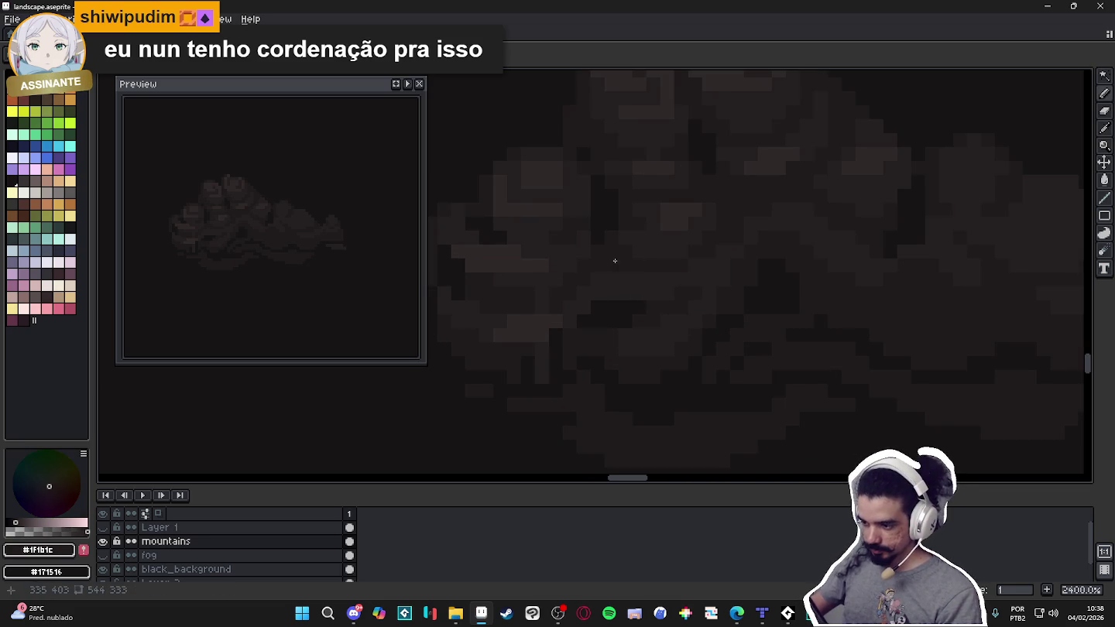
pyautogui.scroll(-3, 611, 263)
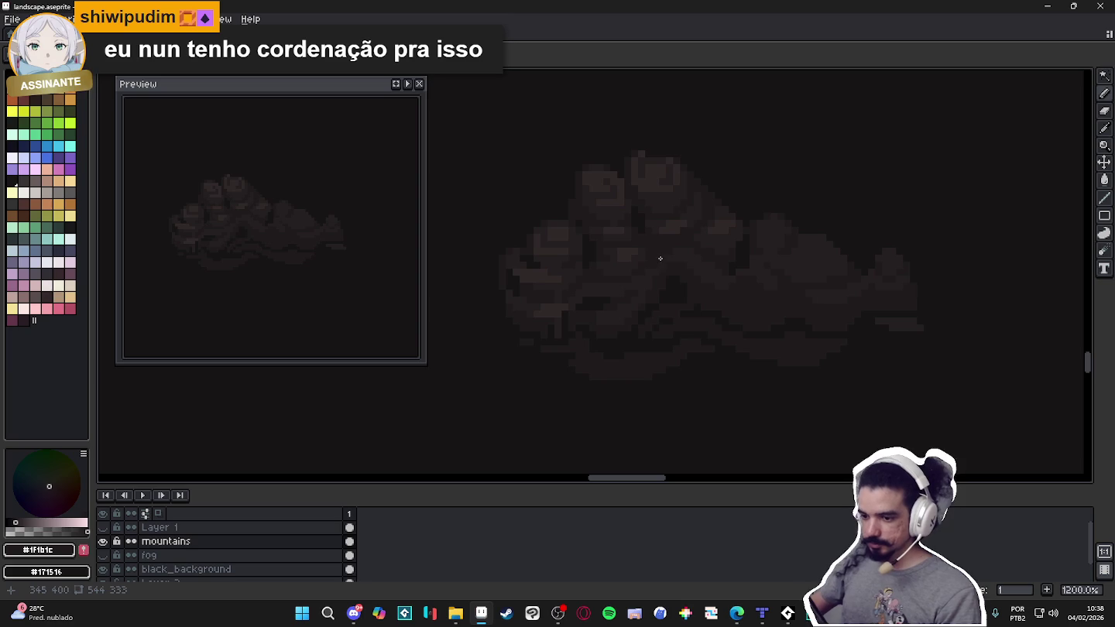
pyautogui.scroll(1, 689, 285)
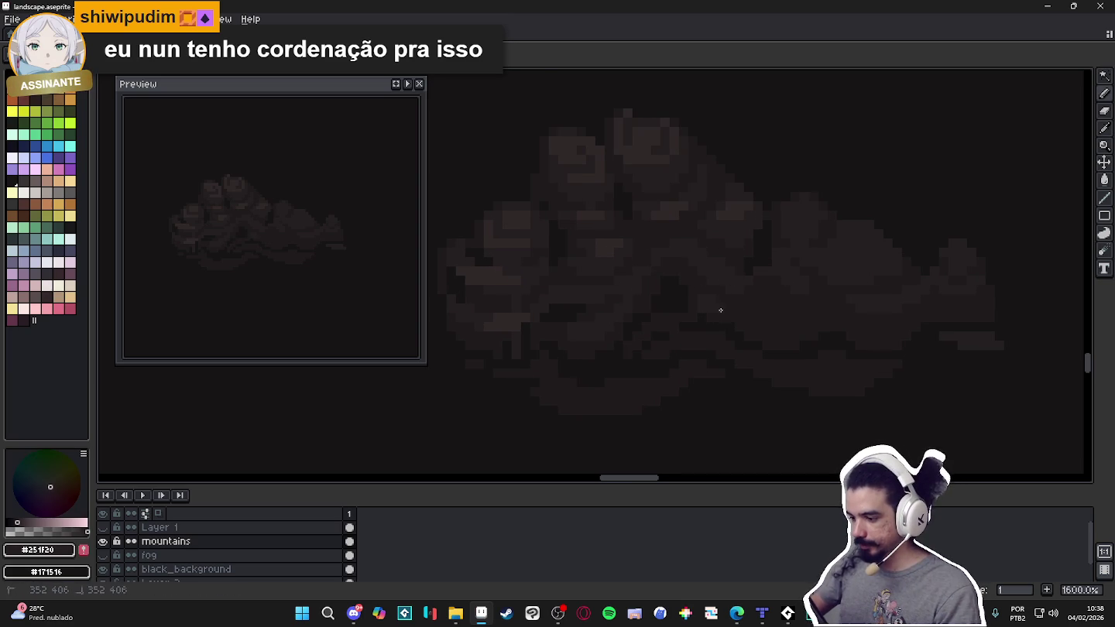
pyautogui.hscroll(2, 738, 298)
pyautogui.scroll(2, 766, 282)
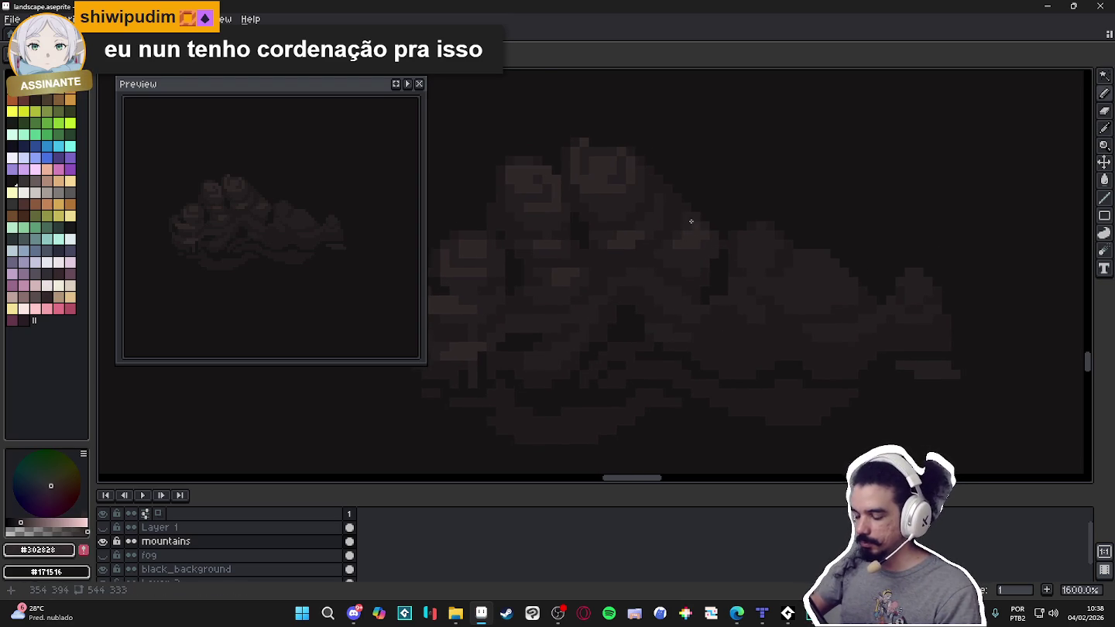
pyautogui.hotkey('ctrl', 'z')
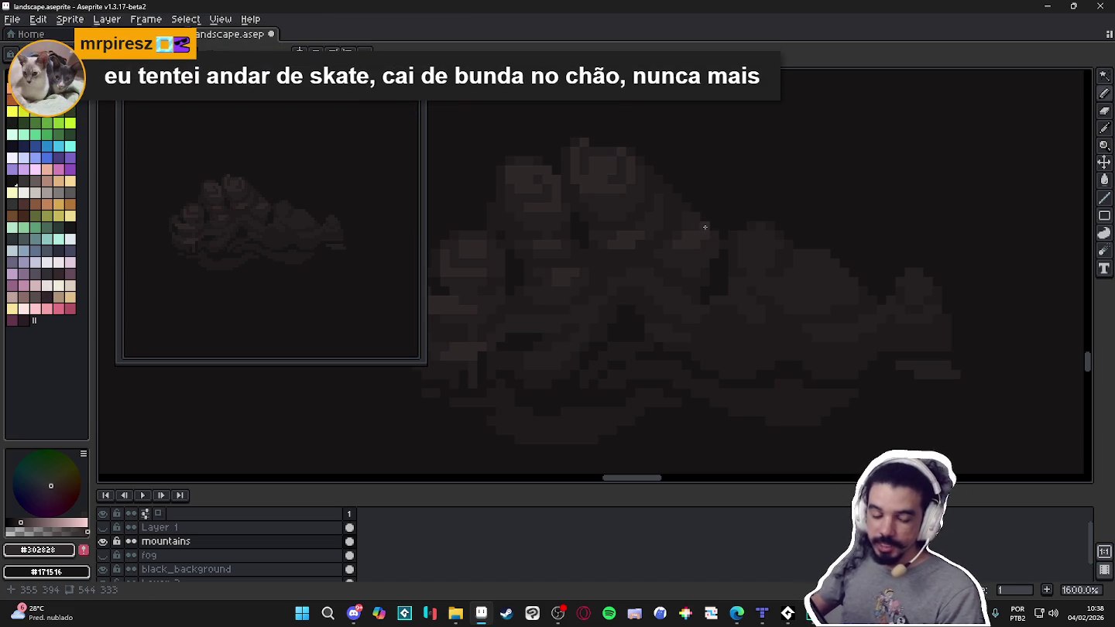
pyautogui.scroll(1, 712, 249)
pyautogui.scroll(1, 681, 242)
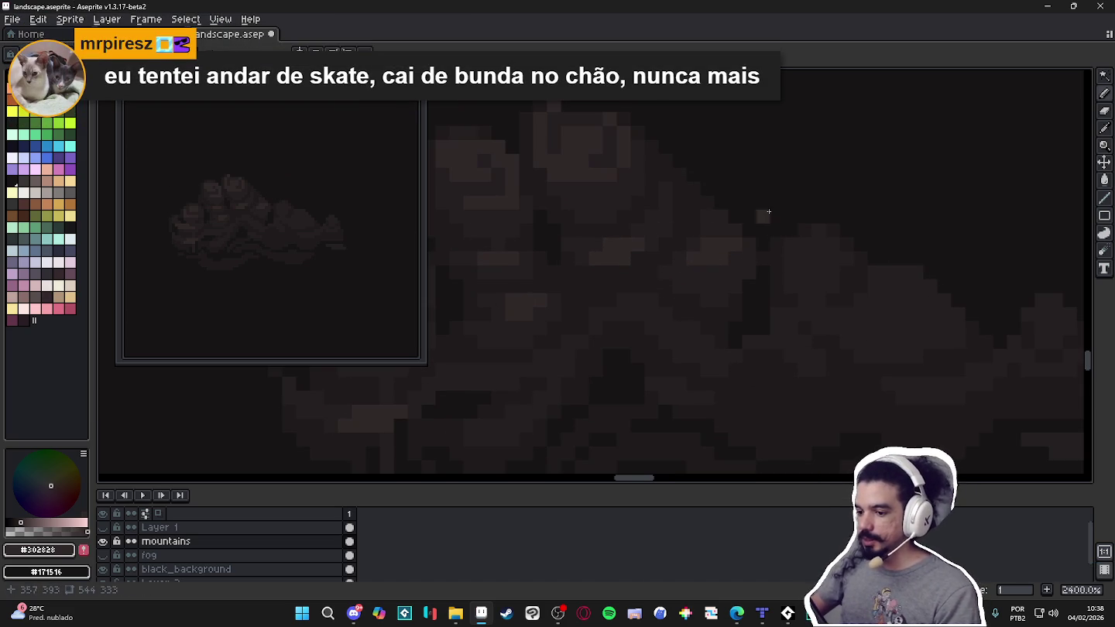
pyautogui.moveTo(874, 244); pyautogui.dragTo(798, 238)
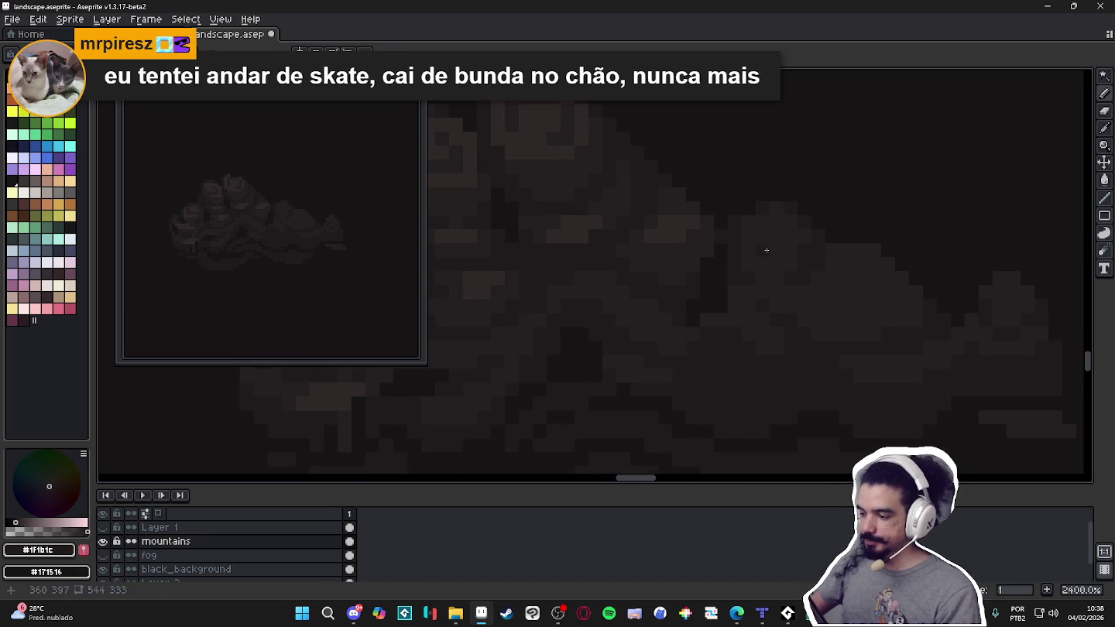
# Eyedrop #302828 from the mountains and paint one lighter pixel on the right slope.
pyautogui.press('m')
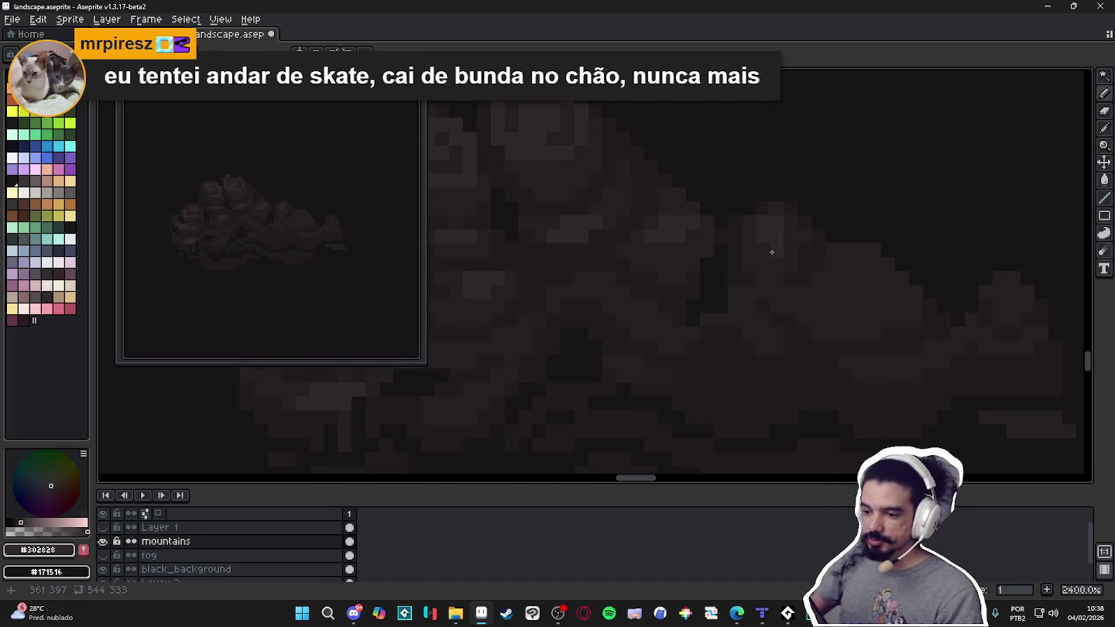
pyautogui.keyDown('alt'); pyautogui.click(794, 254); pyautogui.keyUp('alt')
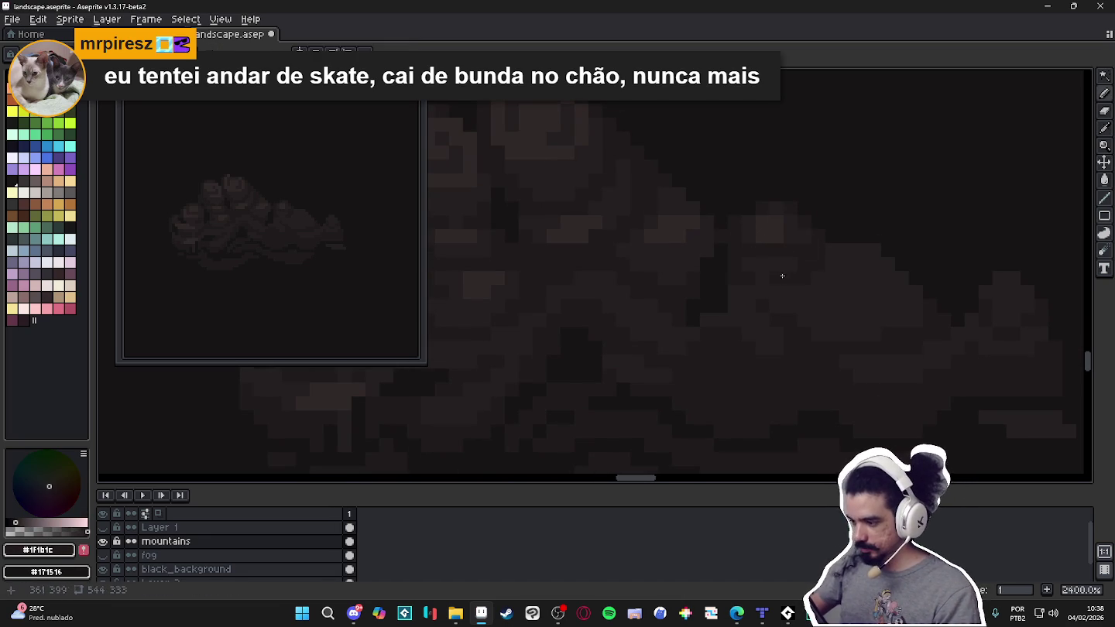
pyautogui.keyDown('alt'); pyautogui.click(746, 252); pyautogui.keyUp('alt')
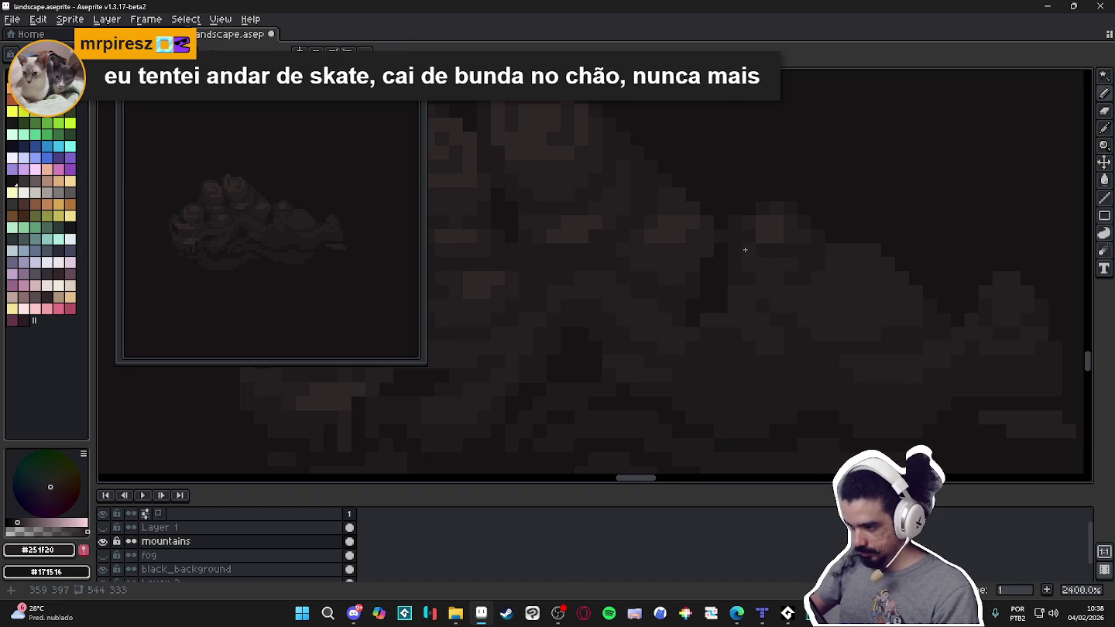
pyautogui.keyDown('alt'); pyautogui.click(740, 256); pyautogui.keyUp('alt')
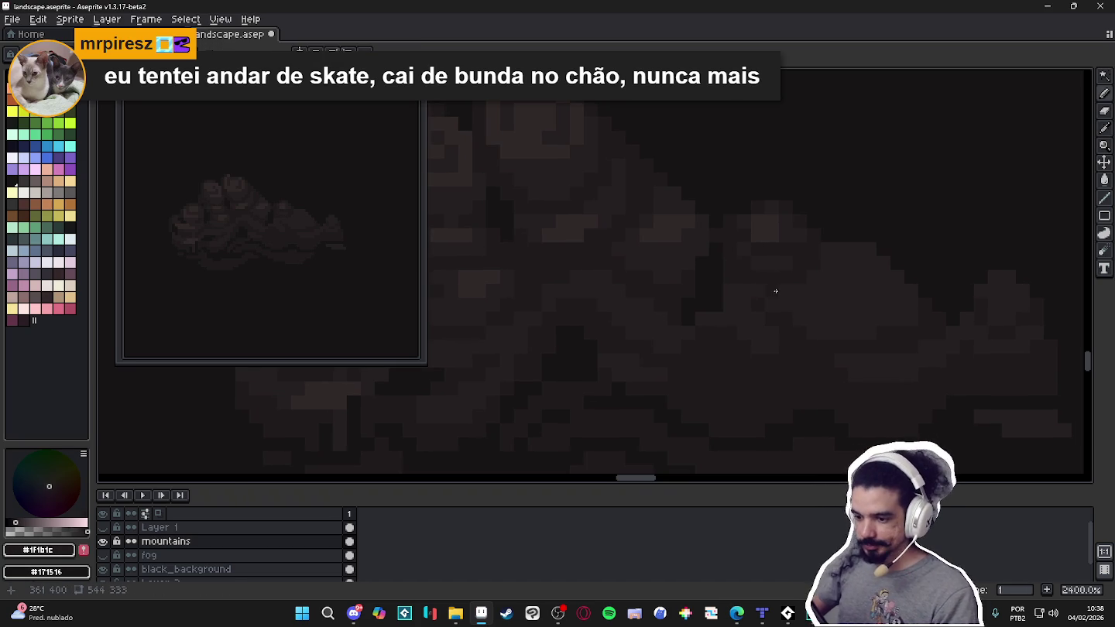
pyautogui.keyDown('alt'); pyautogui.click(784, 261); pyautogui.keyUp('alt')
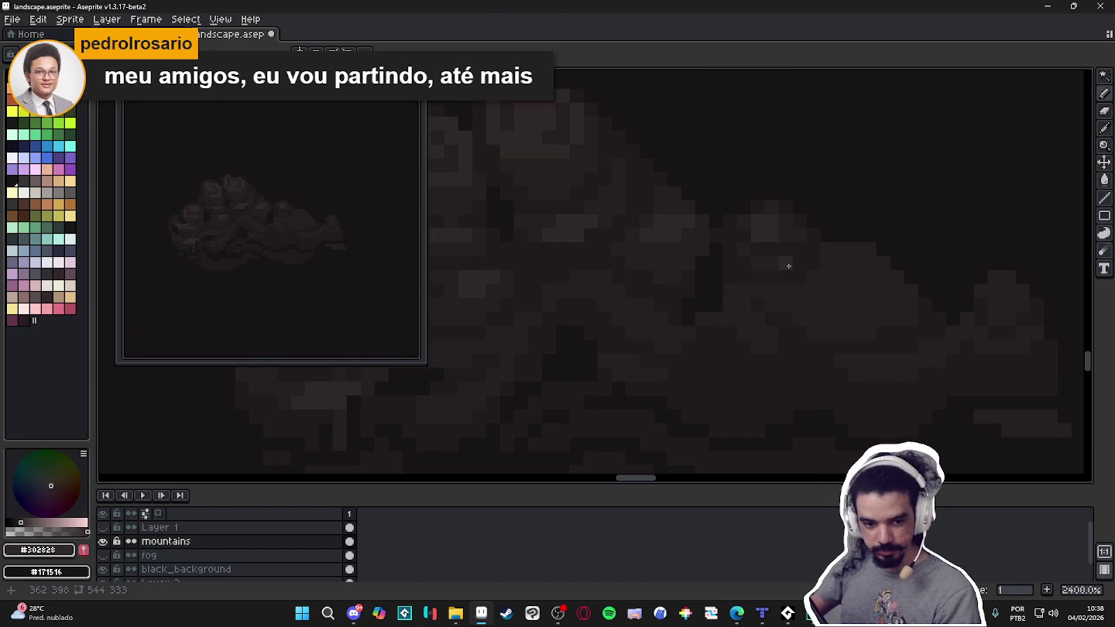
pyautogui.click(788, 265)
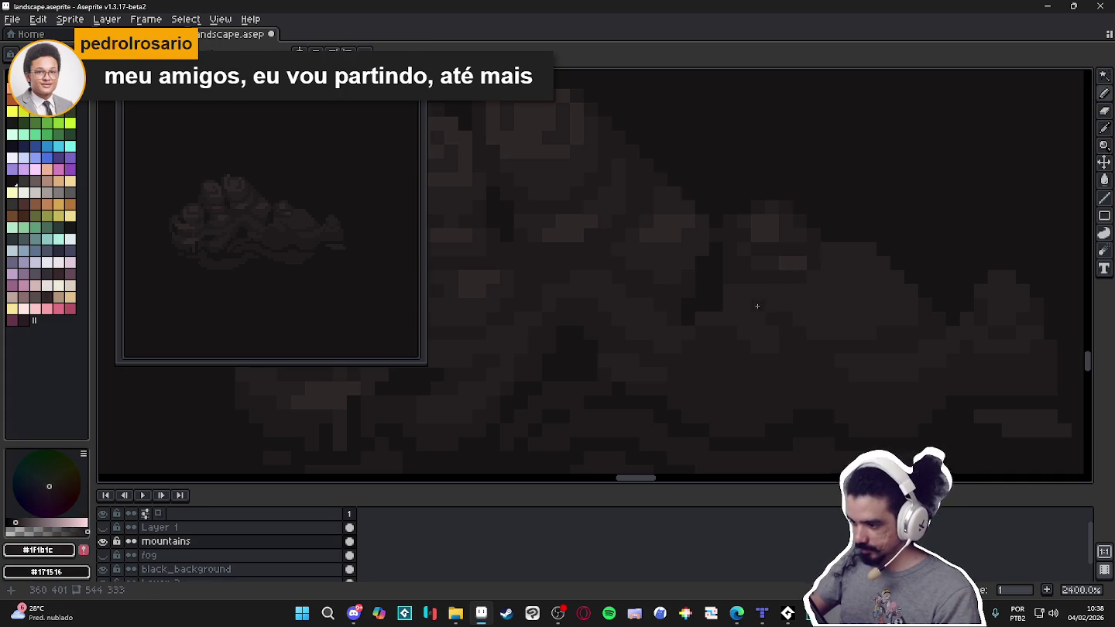
pyautogui.scroll(-3, 755, 311)
pyautogui.scroll(1, 752, 310)
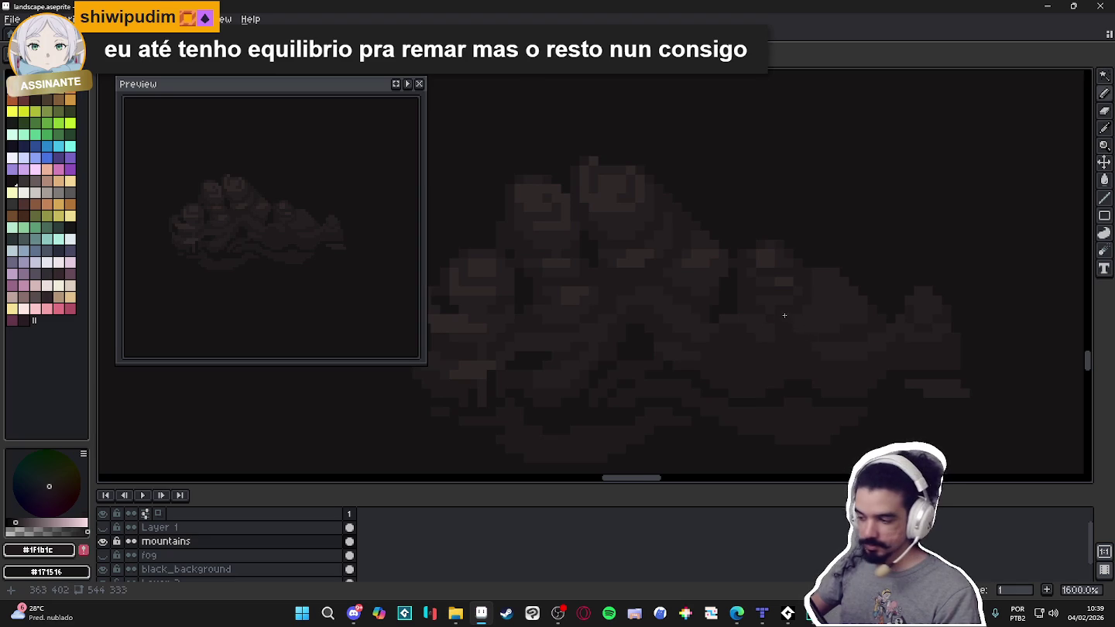
# Sample #302828 from the mountains and undo the last pencil stroke.
pyautogui.scroll(2, 784, 313)
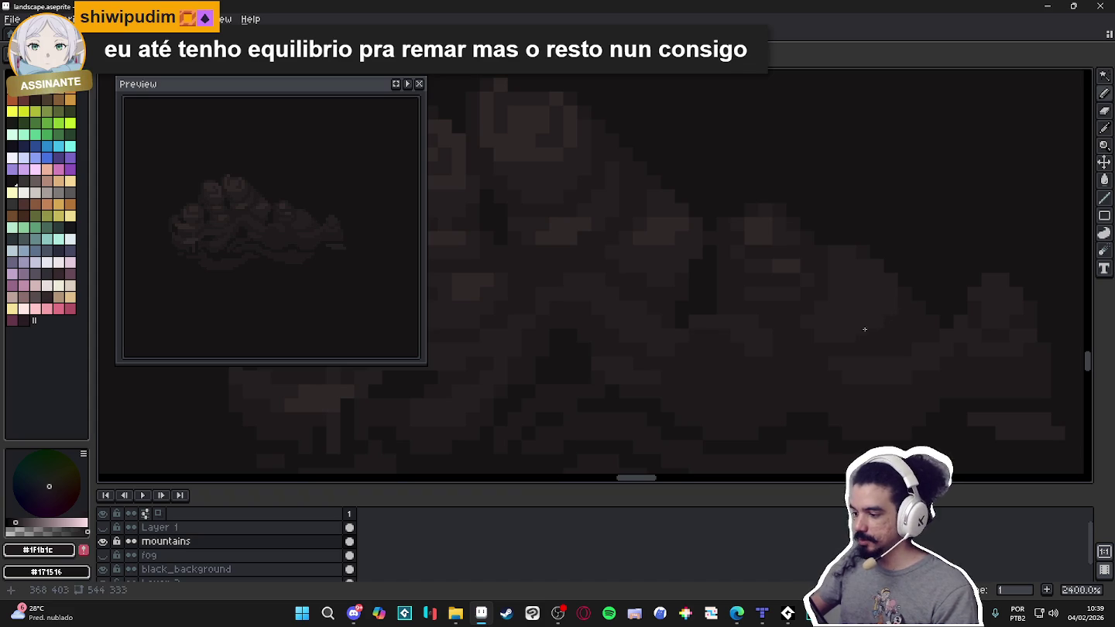
pyautogui.scroll(-2, 840, 309)
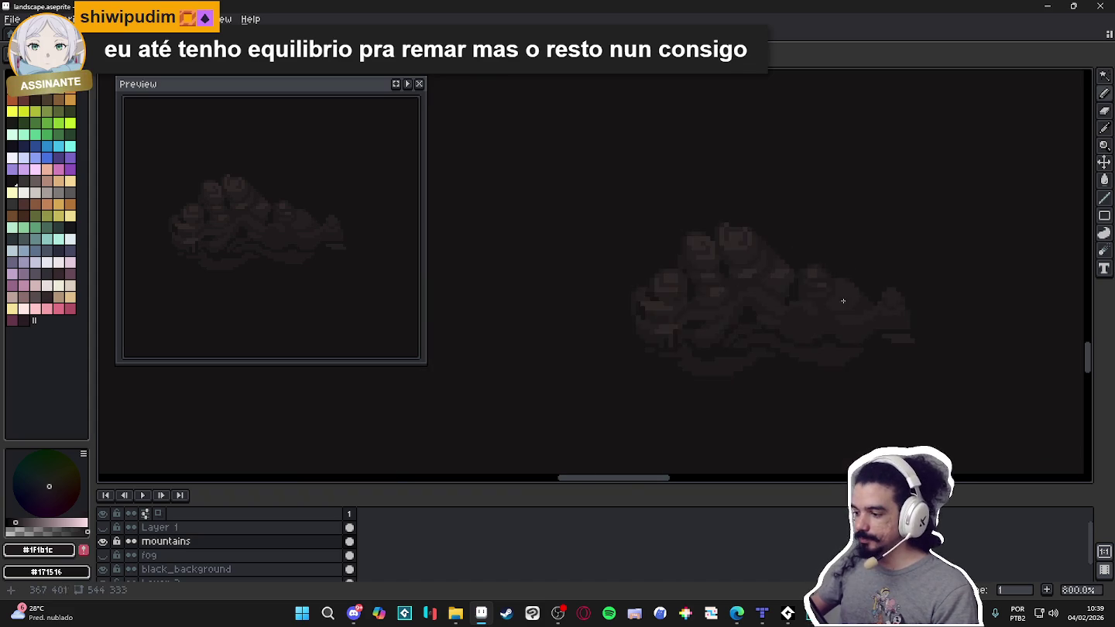
pyautogui.scroll(-2, 852, 317)
pyautogui.scroll(2, 861, 322)
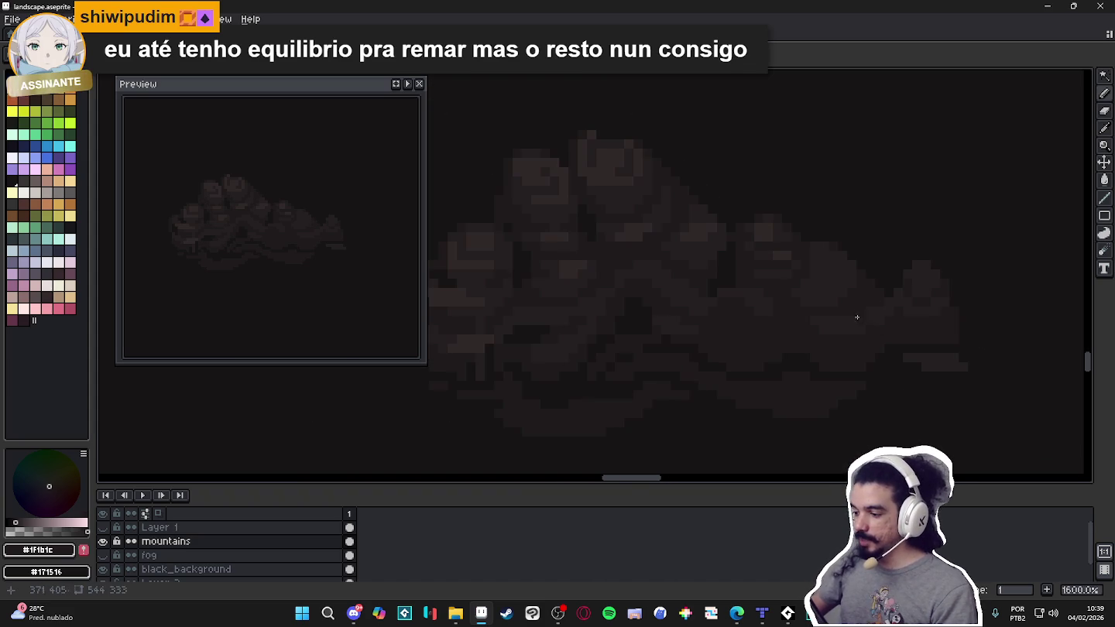
pyautogui.keyDown('alt'); pyautogui.click(779, 236); pyautogui.keyUp('alt')
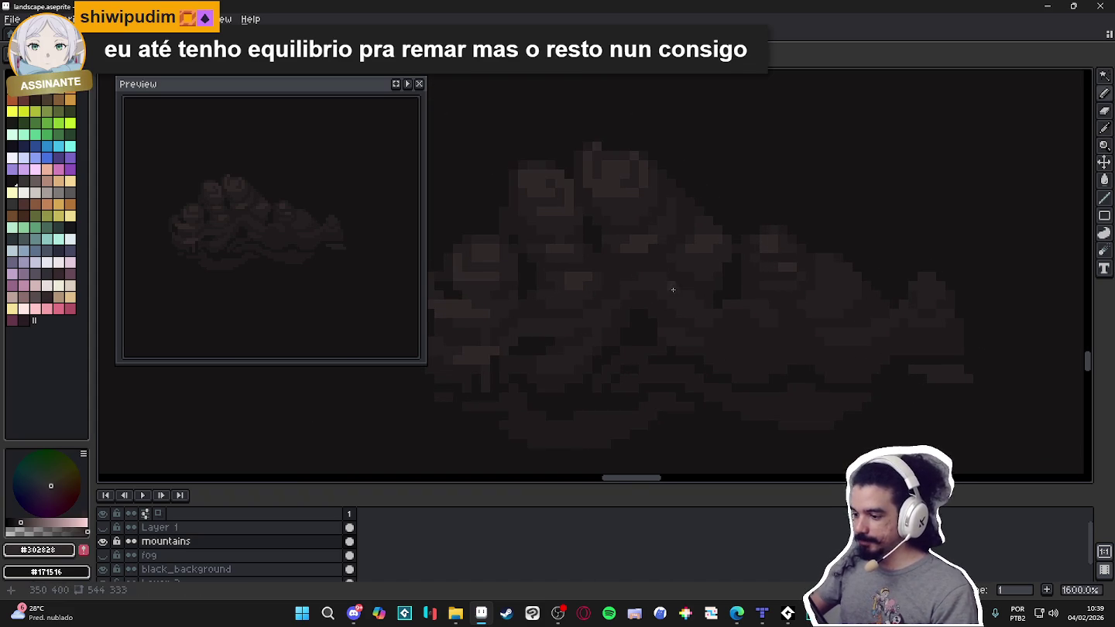
pyautogui.hotkey('ctrl', 'z')
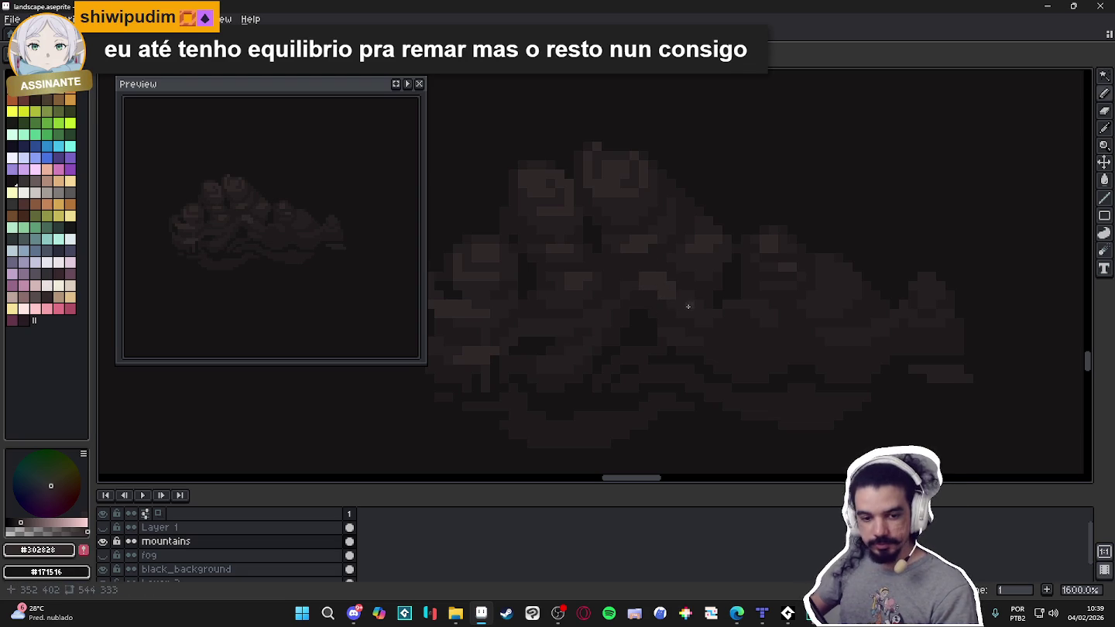
# Shift the view left and eyedrop #251F20 from the mountain shading as drawing colour.
pyautogui.moveTo(687, 303); pyautogui.dragTo(668, 305)
pyautogui.scroll(-3, 787, 317)
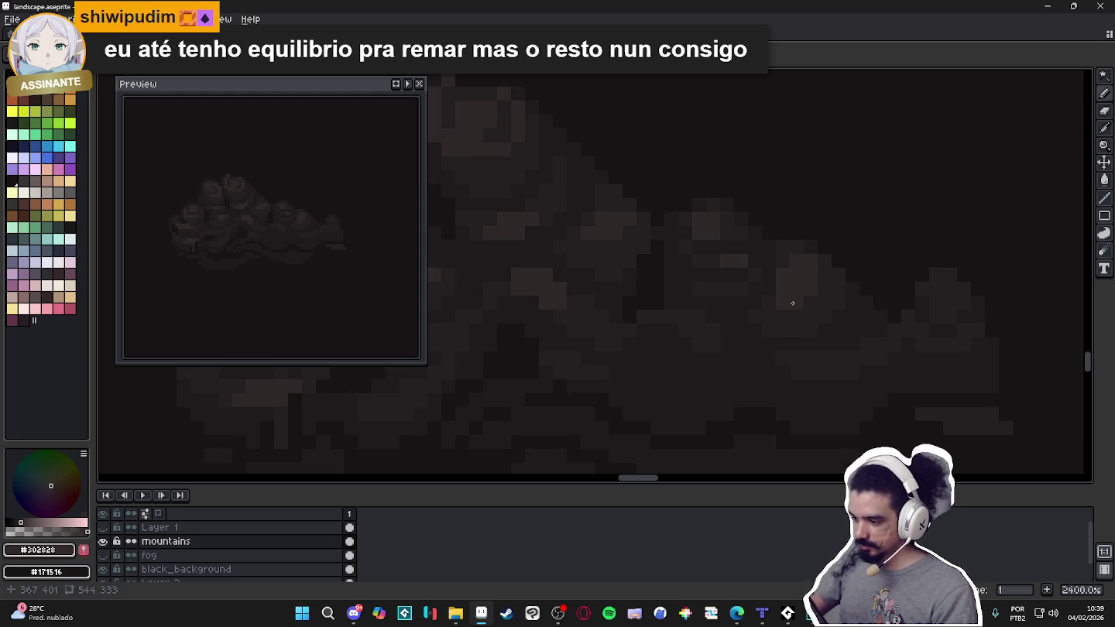
pyautogui.keyDown('alt'); pyautogui.click(841, 315); pyautogui.keyUp('alt')
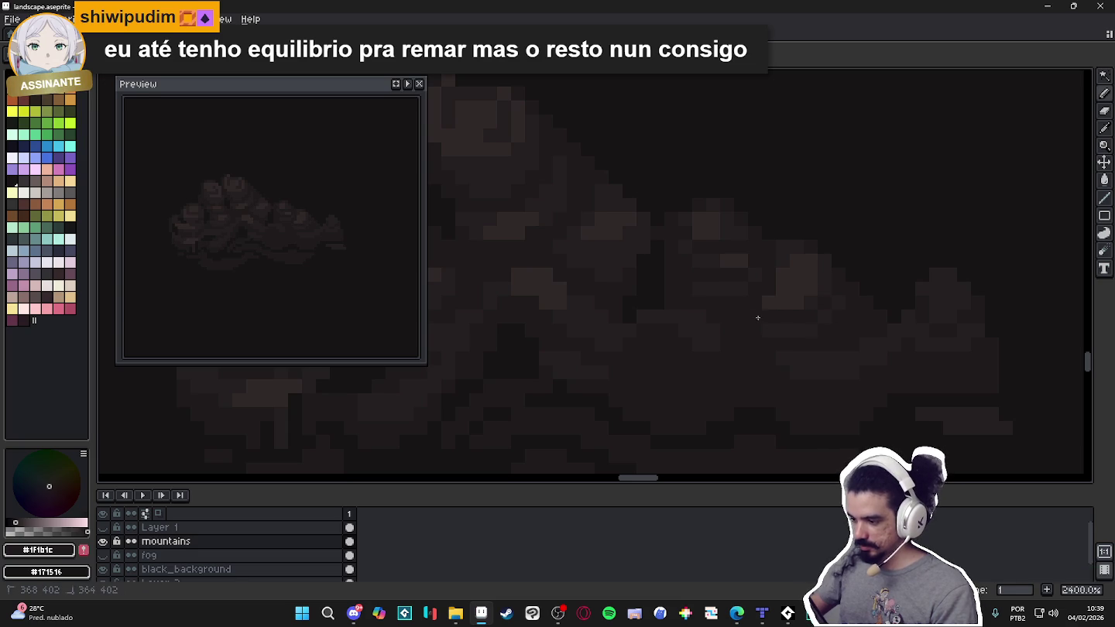
pyautogui.keyDown('alt'); pyautogui.click(780, 325); pyautogui.keyUp('alt')
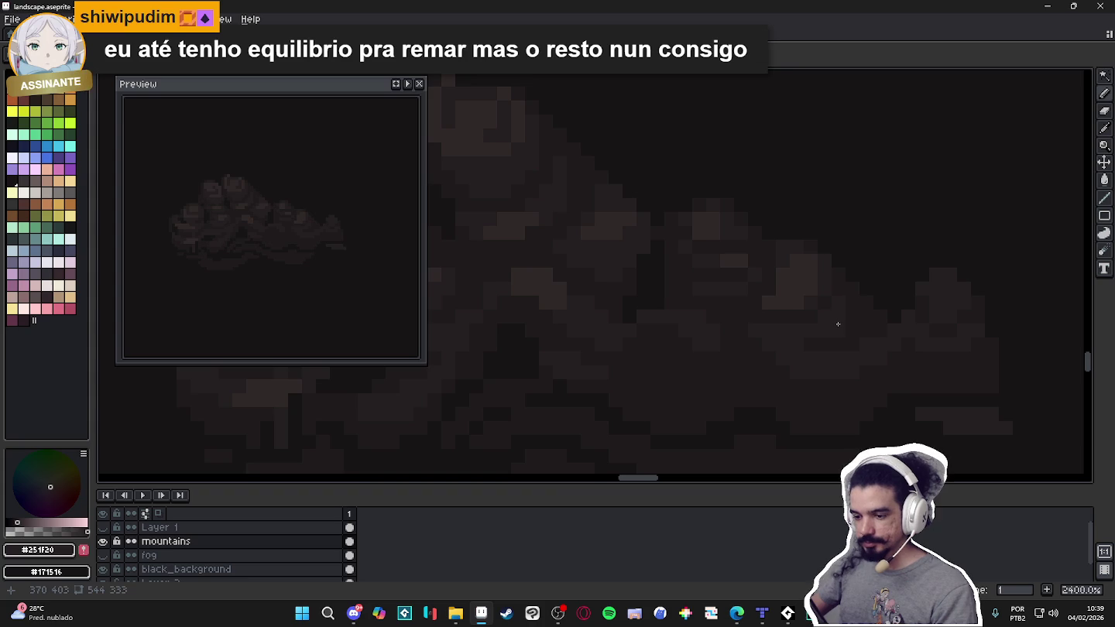
pyautogui.scroll(1, 840, 324)
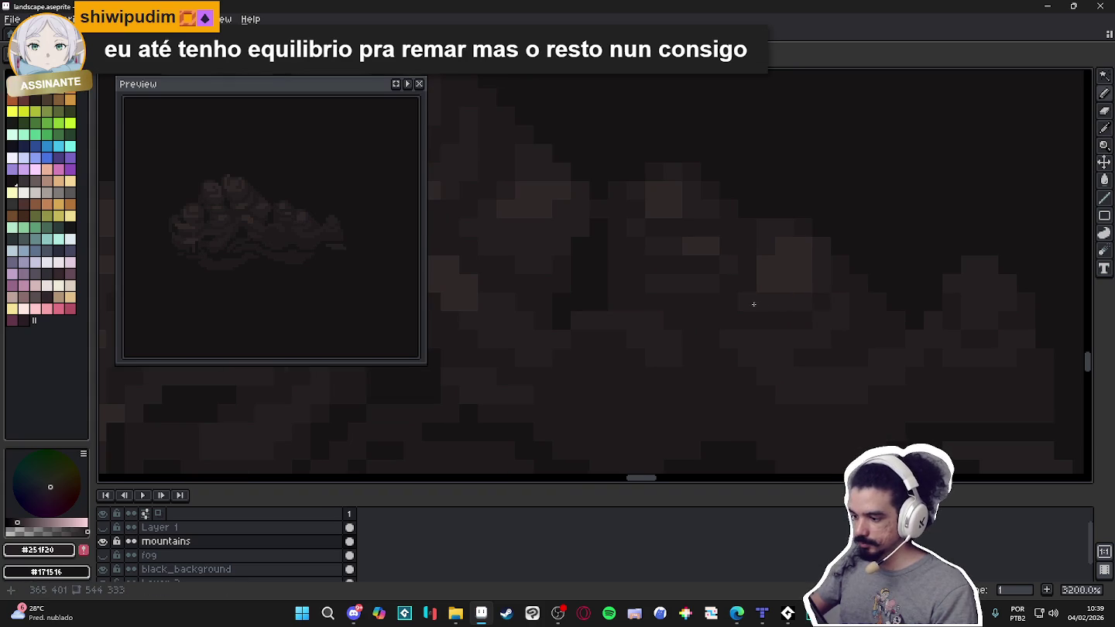
# Sample #302828, undo the last mountain pencil stroke and save landscape.aseprite.
pyautogui.scroll(-1, 799, 302)
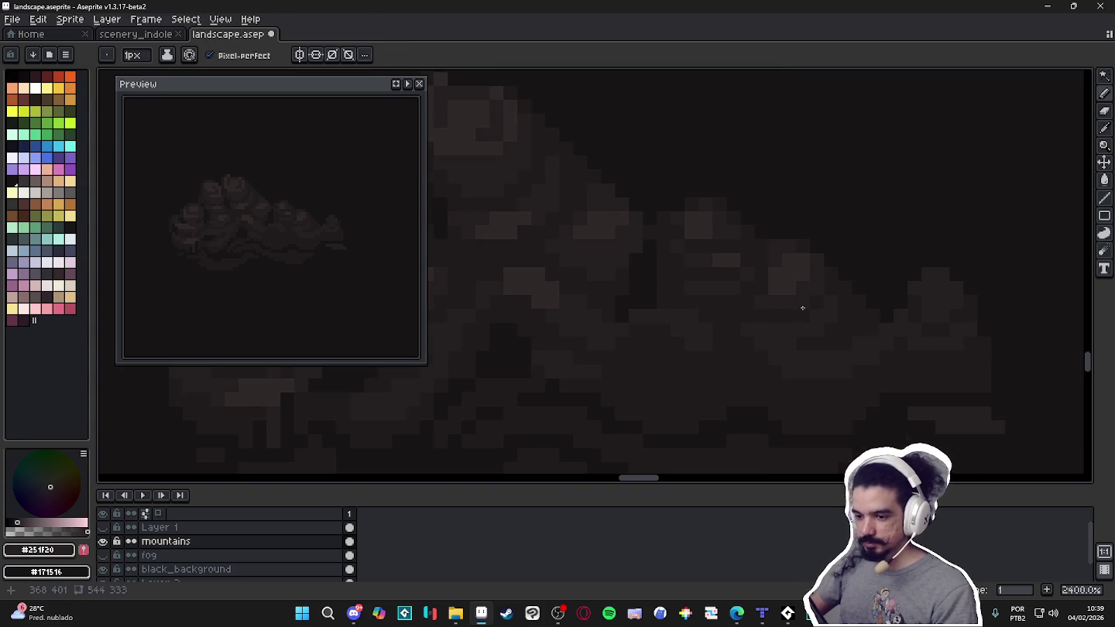
pyautogui.scroll(1, 777, 316)
pyautogui.scroll(-1, 792, 261)
pyautogui.keyDown('alt'); pyautogui.click(791, 318); pyautogui.keyUp('alt')
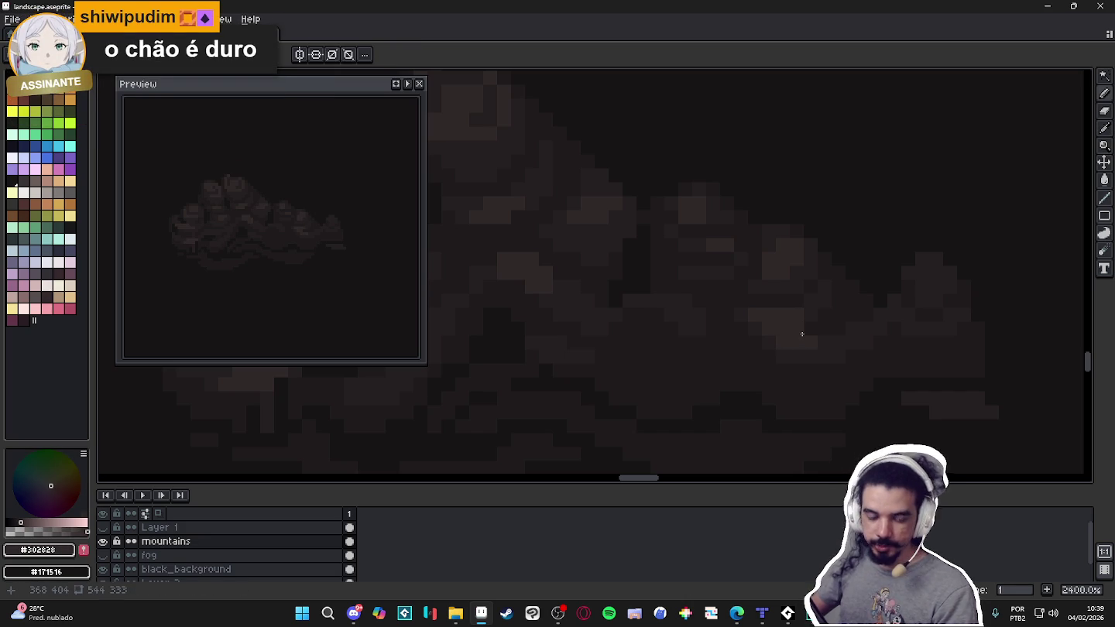
pyautogui.scroll(-3, 849, 354)
pyautogui.scroll(3, 859, 341)
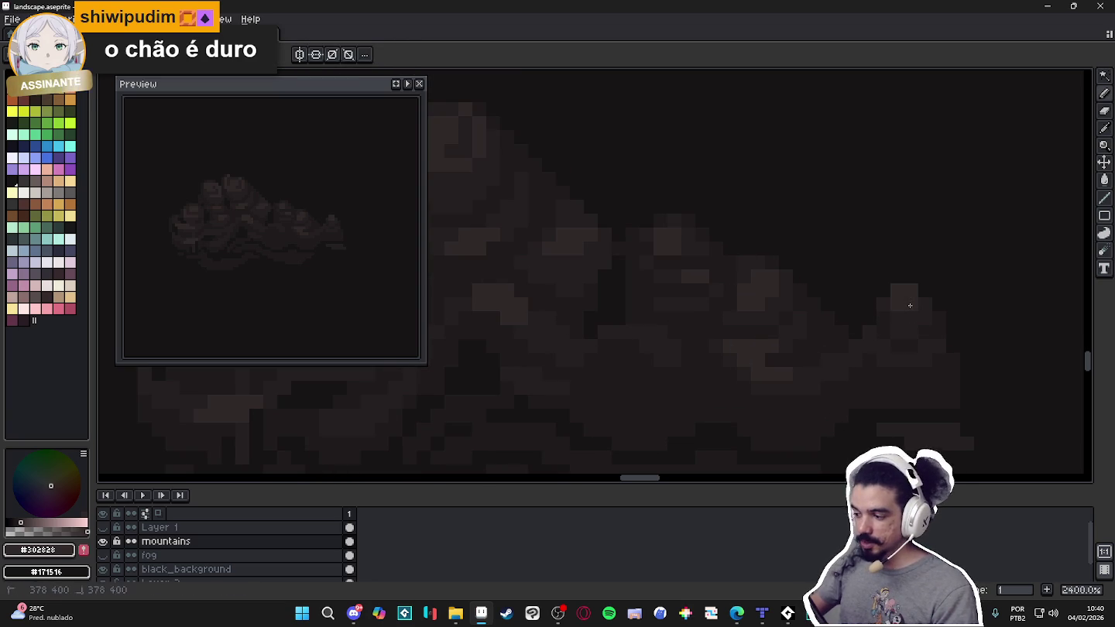
pyautogui.moveTo(883, 330); pyautogui.dragTo(873, 320)
pyautogui.scroll(1, 895, 334)
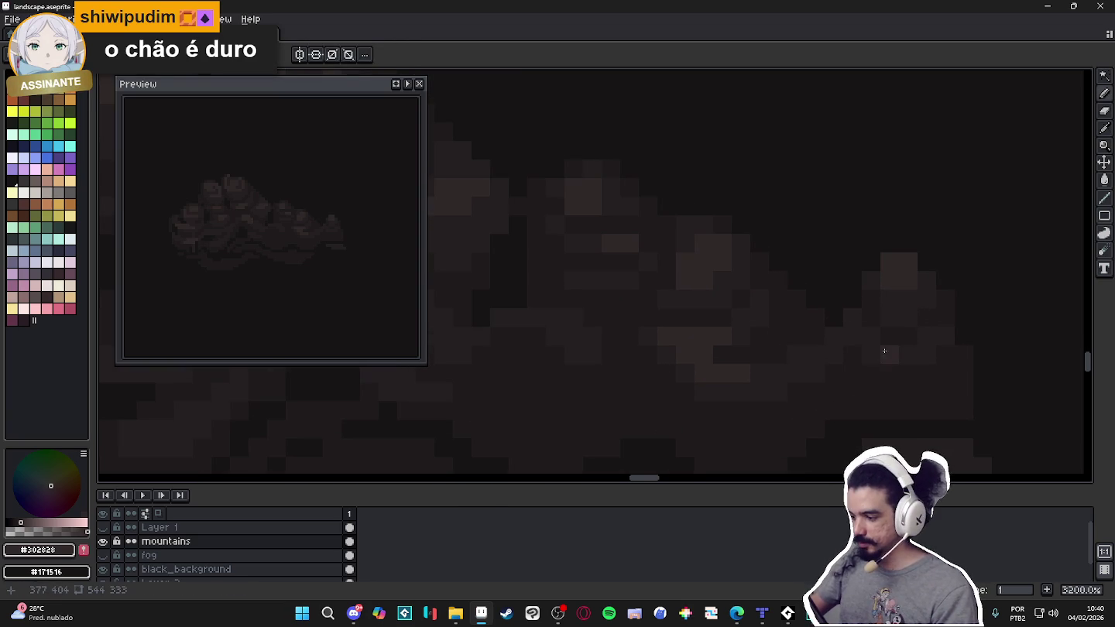
pyautogui.hotkey('ctrl', 'z')
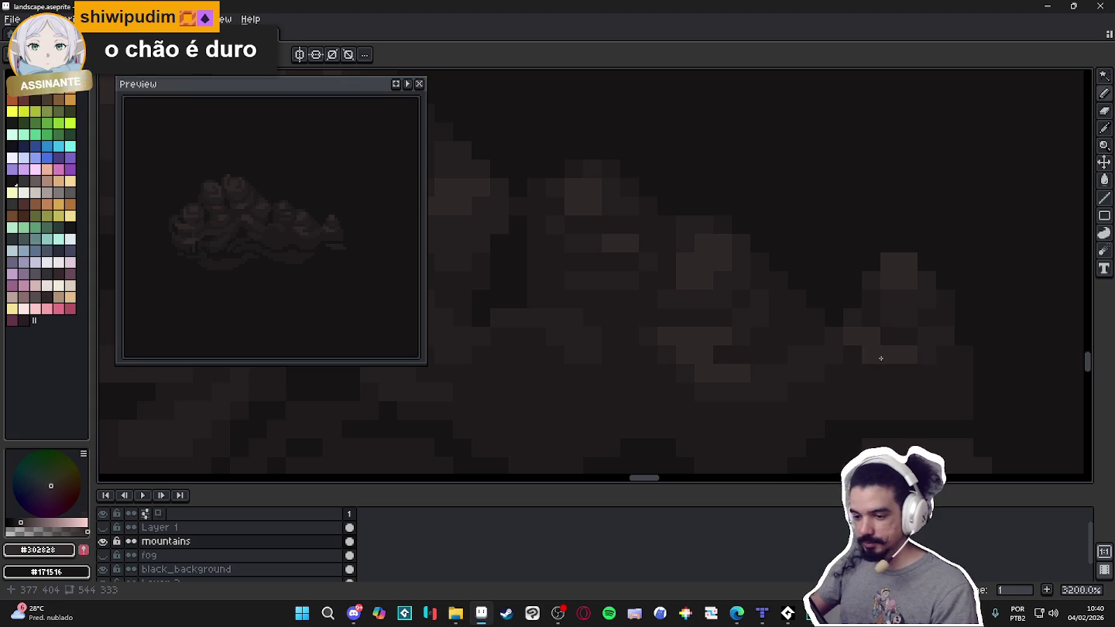
pyautogui.scroll(-1, 910, 357)
pyautogui.scroll(-1, 884, 334)
pyautogui.hotkey('ctrl', 's')
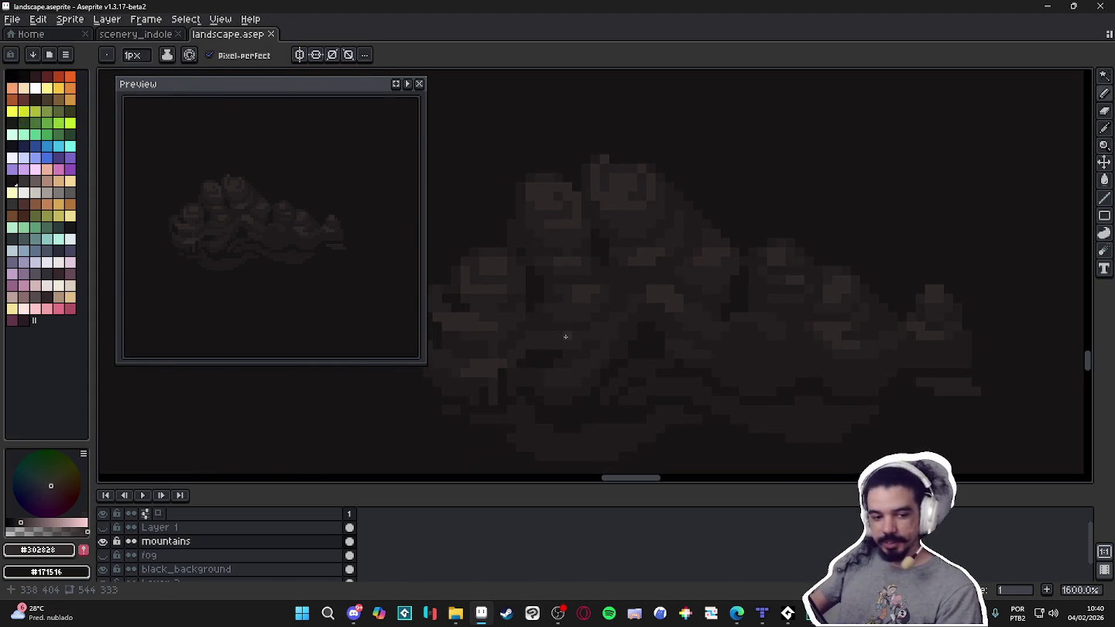
# Paint a #302828 pixel on the mountains, recentre the view and save again.
pyautogui.scroll(1, 558, 332)
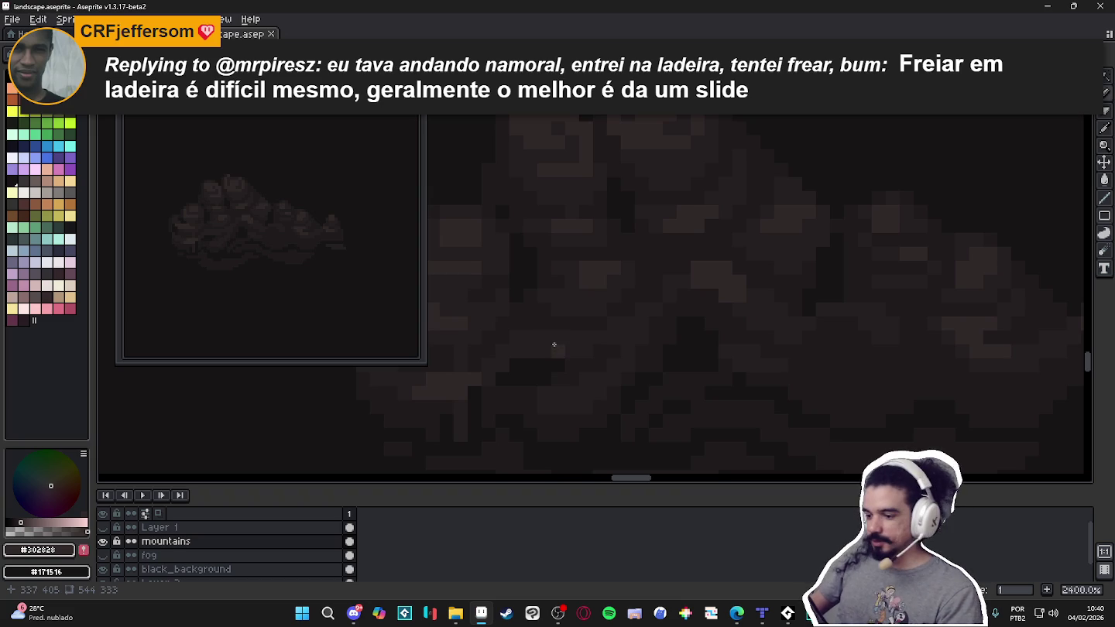
pyautogui.click(542, 354)
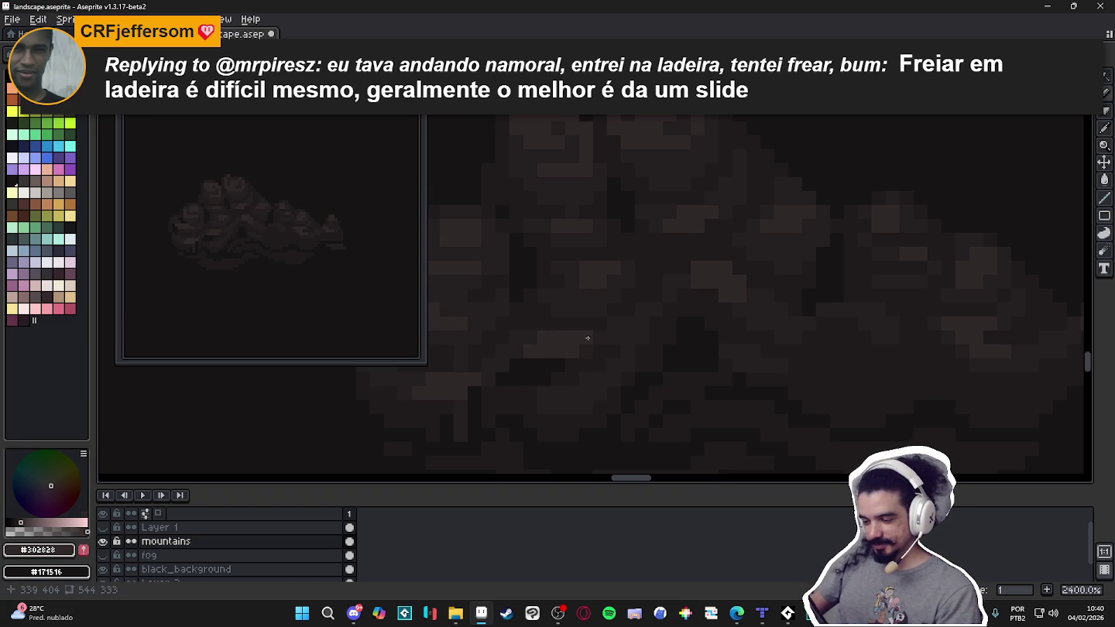
pyautogui.scroll(-1, 597, 337)
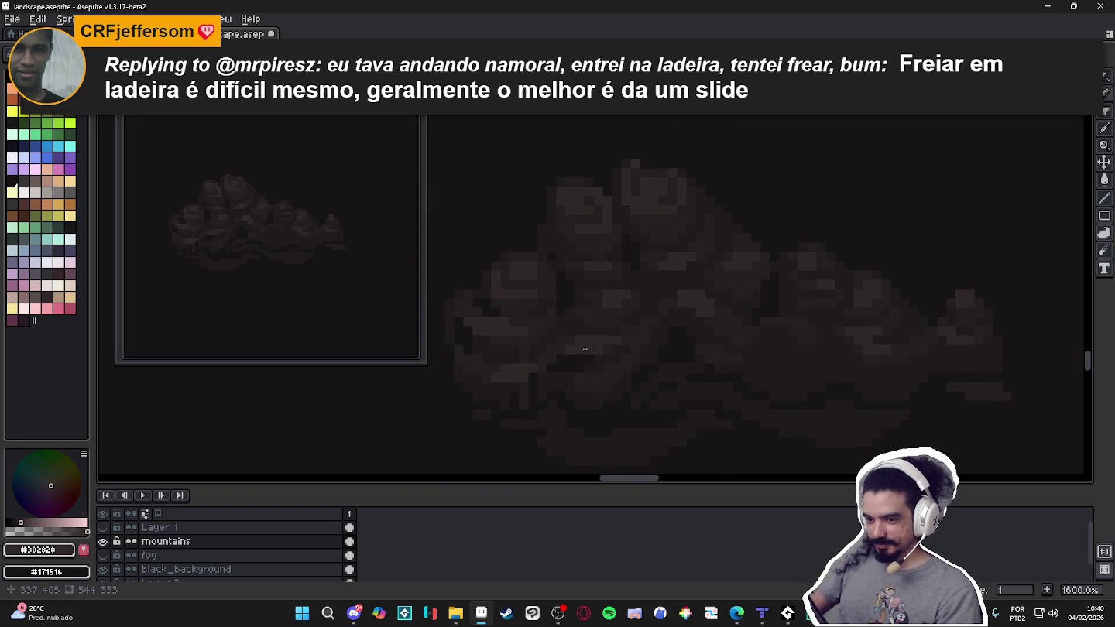
pyautogui.scroll(1, 586, 349)
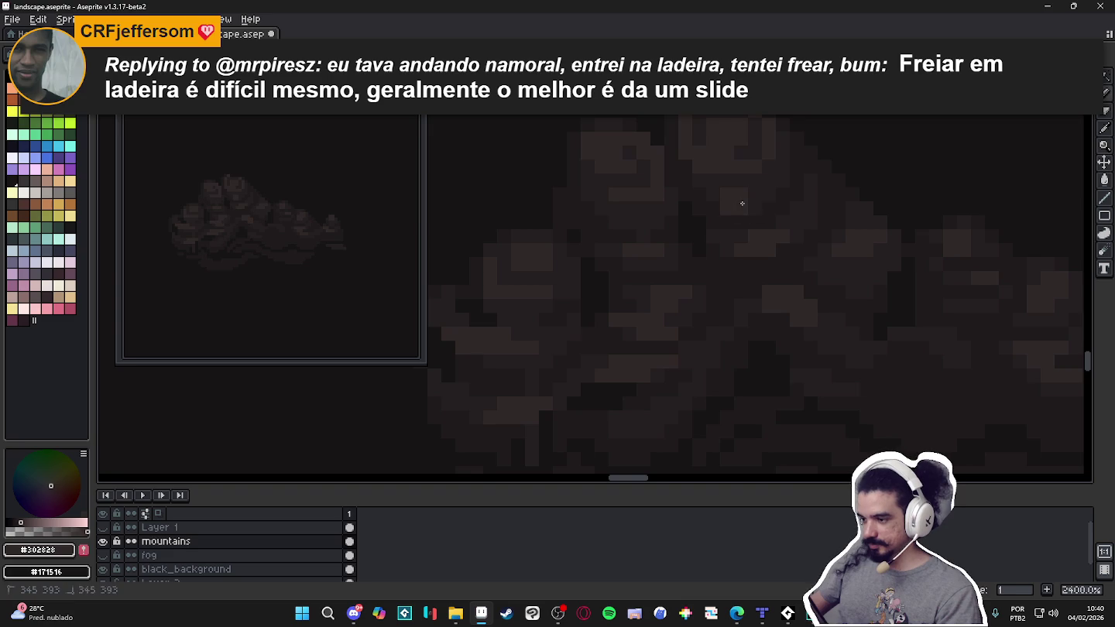
pyautogui.scroll(-5, 752, 197)
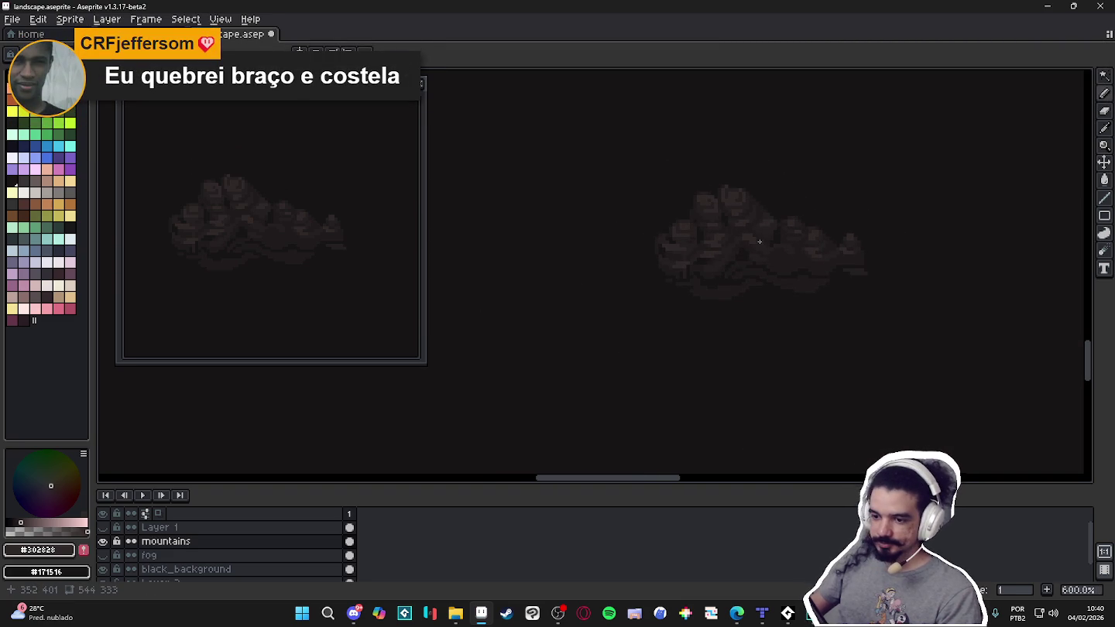
pyautogui.scroll(3, 727, 310)
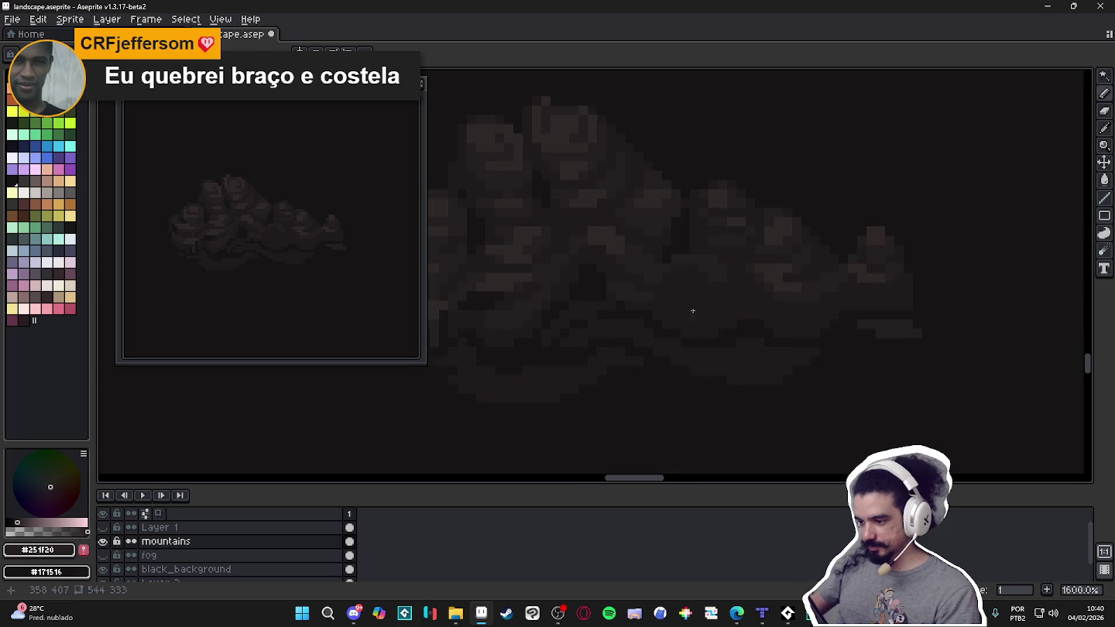
pyautogui.scroll(-2, 690, 300)
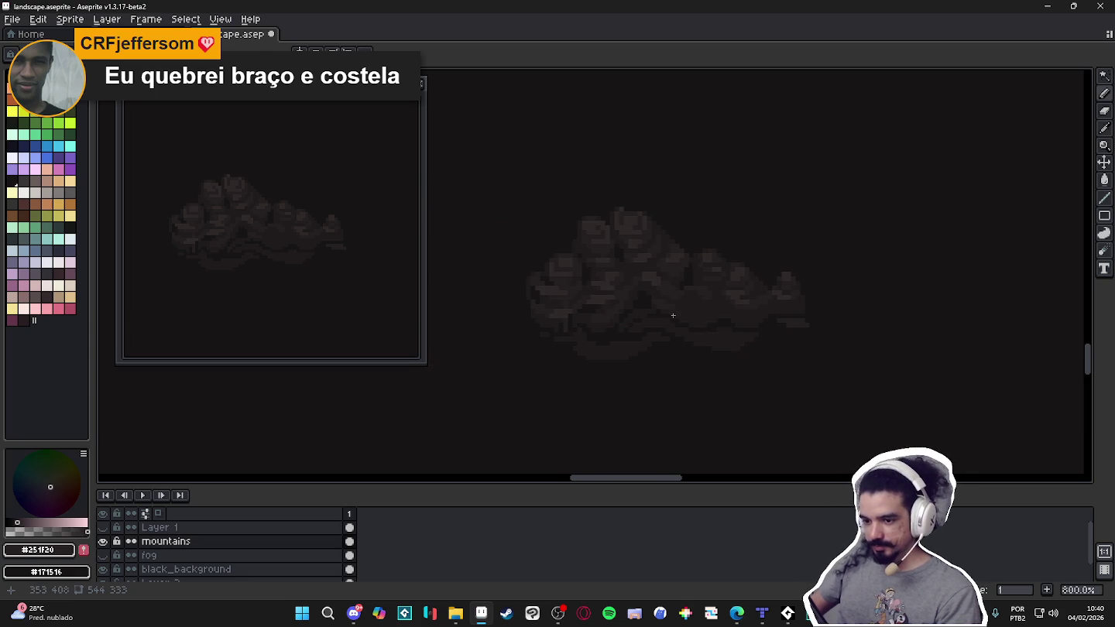
pyautogui.moveTo(677, 317); pyautogui.dragTo(739, 328)
pyautogui.hotkey('ctrl', 's')
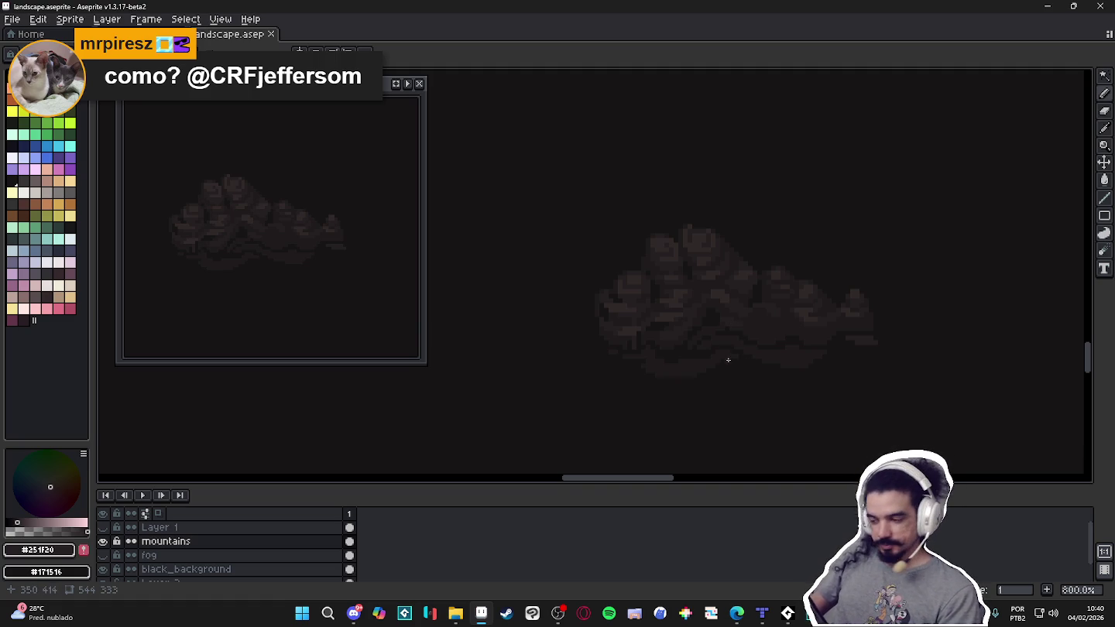
# Eyedrop the #1F1B1C and #251F20 shades from the mountains.
pyautogui.scroll(1, 690, 322)
pyautogui.scroll(1, 729, 365)
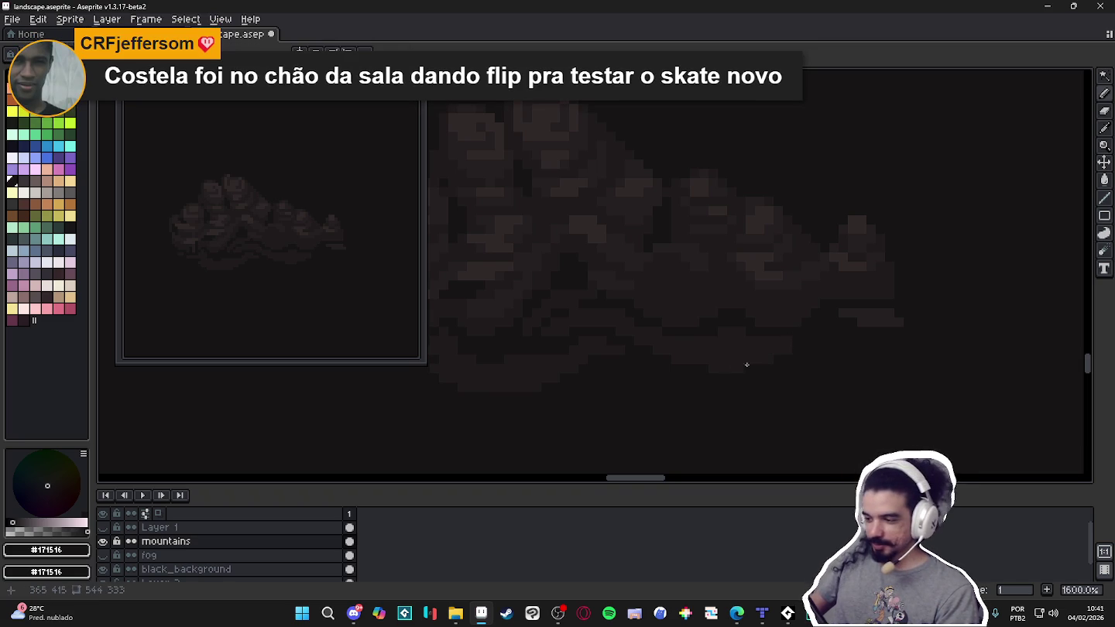
pyautogui.keyDown('alt'); pyautogui.click(789, 342); pyautogui.keyUp('alt')
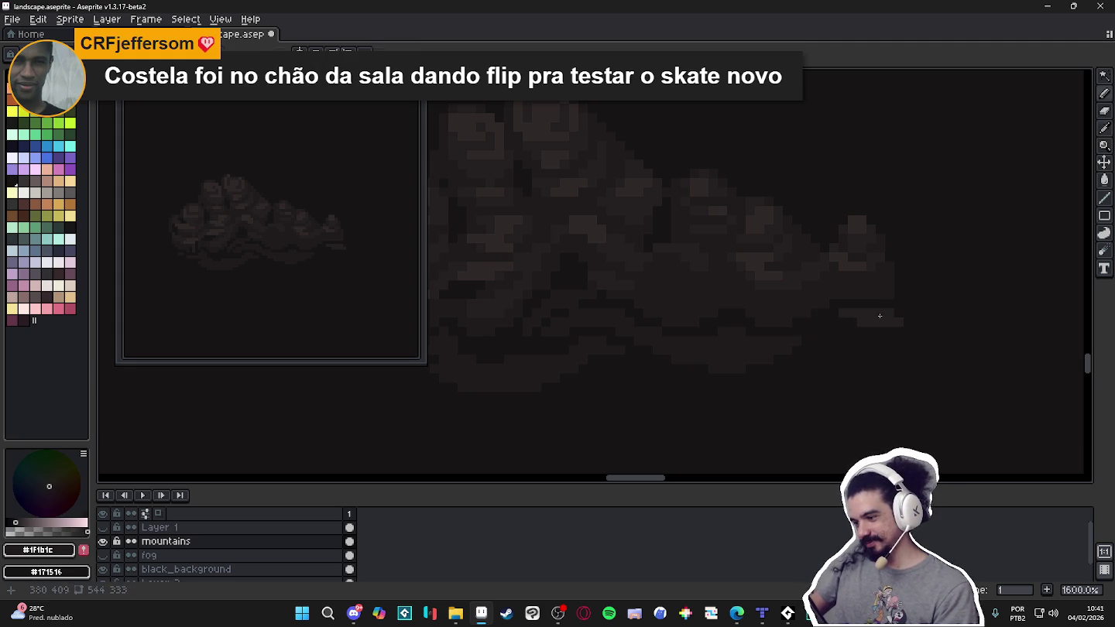
pyautogui.scroll(-3, 867, 321)
pyautogui.scroll(4, 858, 330)
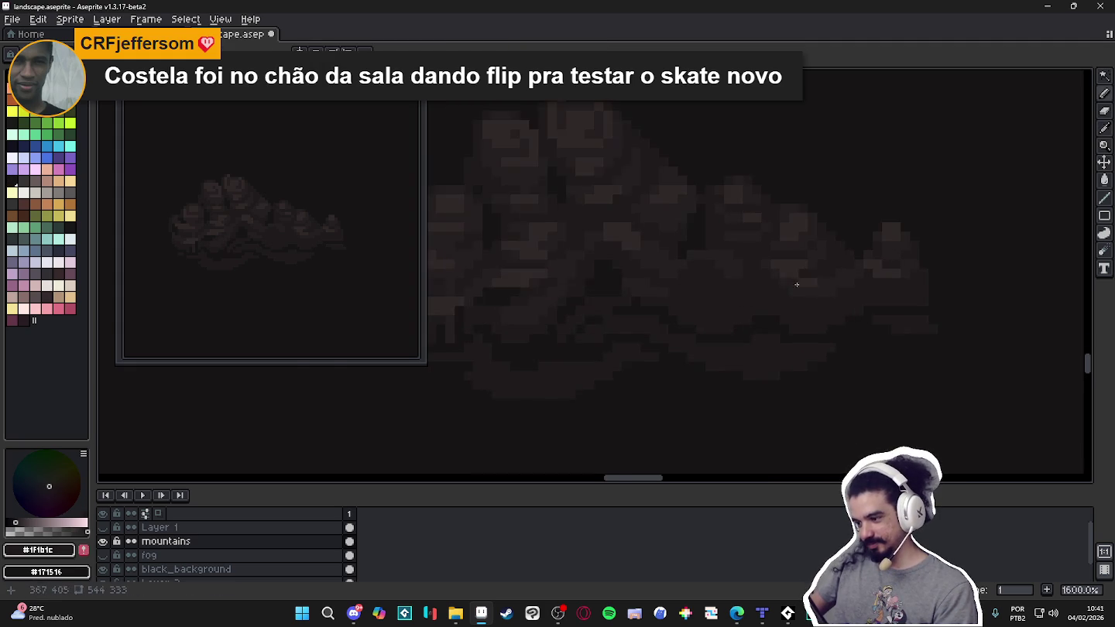
pyautogui.keyDown('alt'); pyautogui.click(669, 309); pyautogui.keyUp('alt')
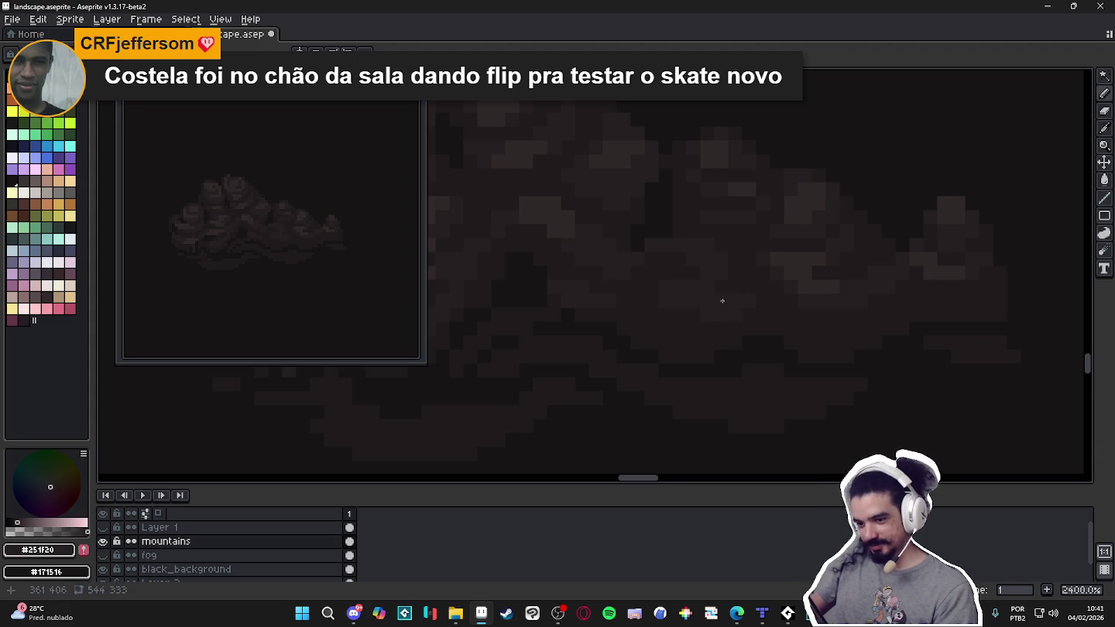
pyautogui.scroll(-4, 639, 285)
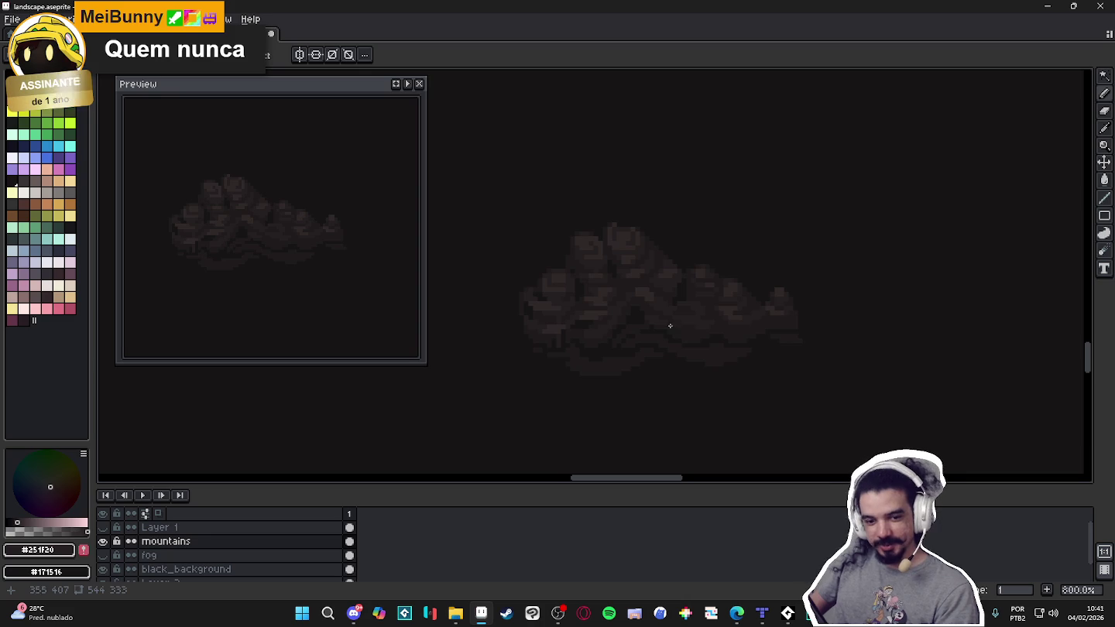
pyautogui.moveTo(683, 324); pyautogui.dragTo(636, 288)
pyautogui.scroll(1, 708, 339)
pyautogui.scroll(2, 713, 342)
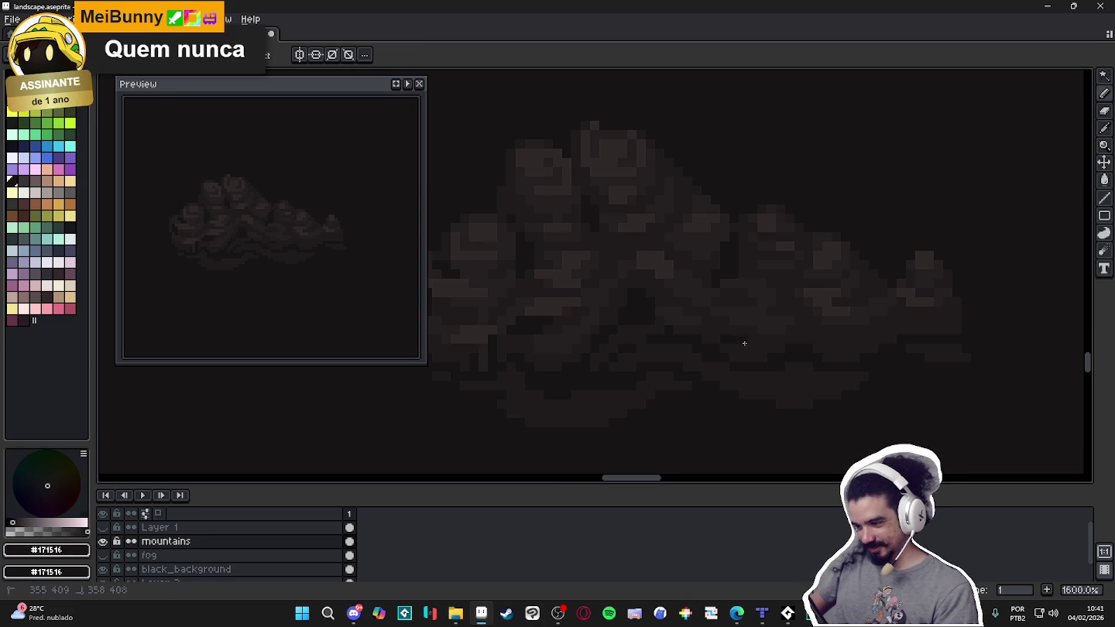
# Undo the last two pencil strokes, recentre on the mountain shading and save the file.
pyautogui.hotkey('ctrl', 'z')
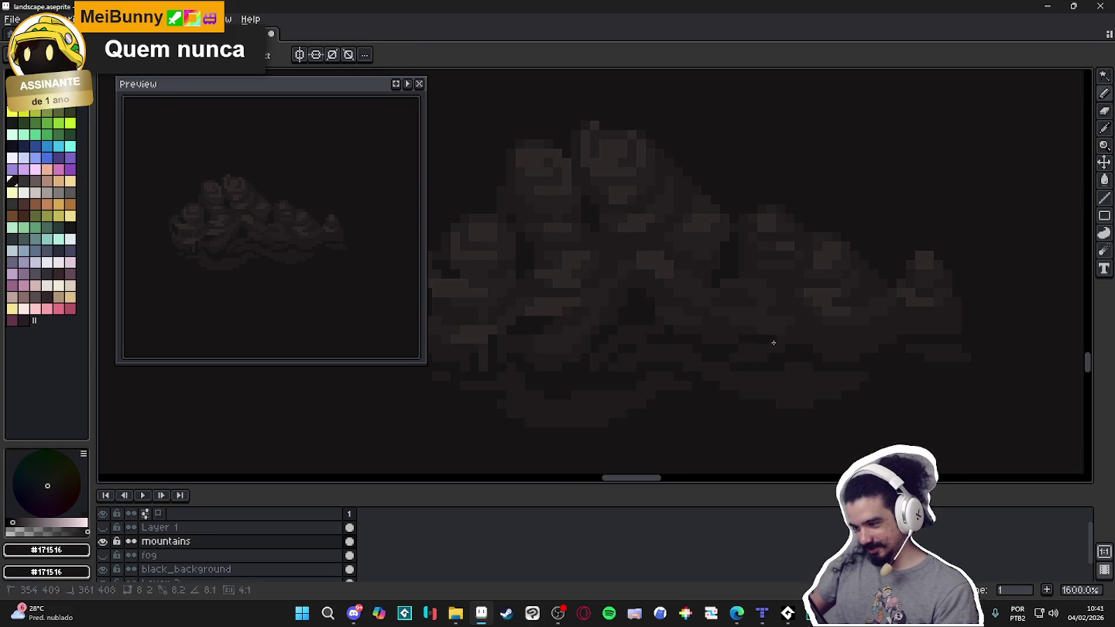
pyautogui.hotkey('ctrl', 'z')
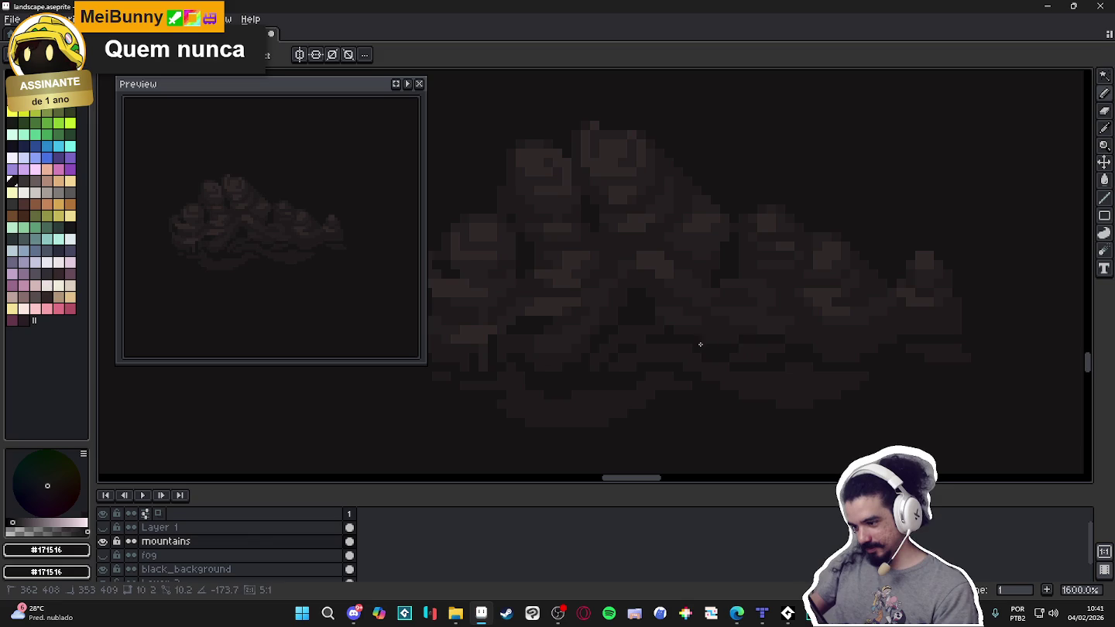
pyautogui.moveTo(471, 351); pyautogui.dragTo(592, 396)
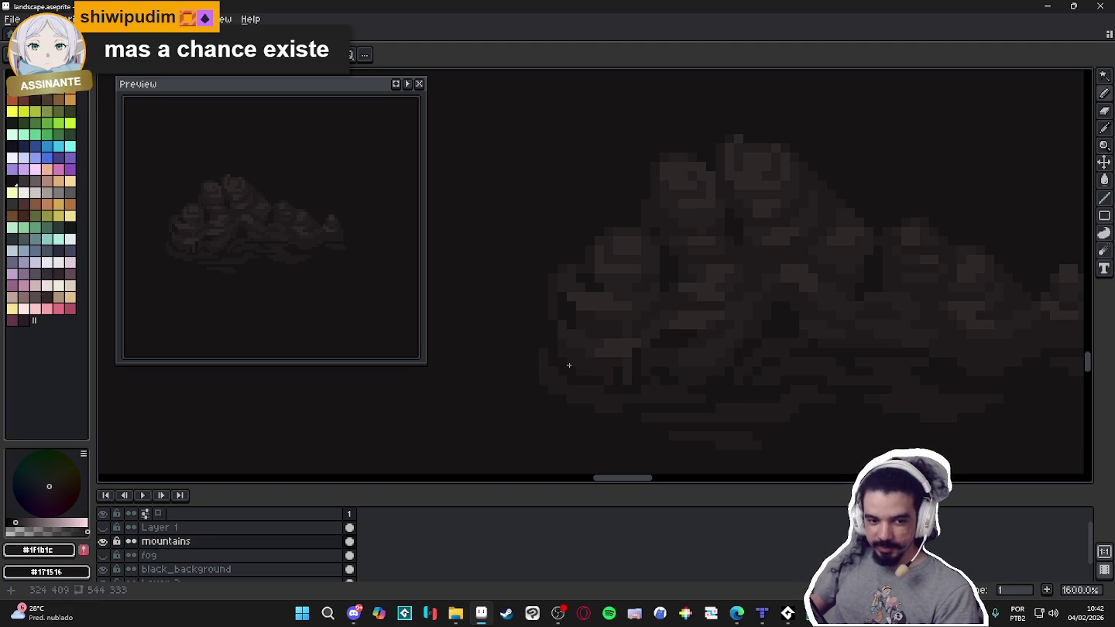
pyautogui.scroll(-2, 570, 364)
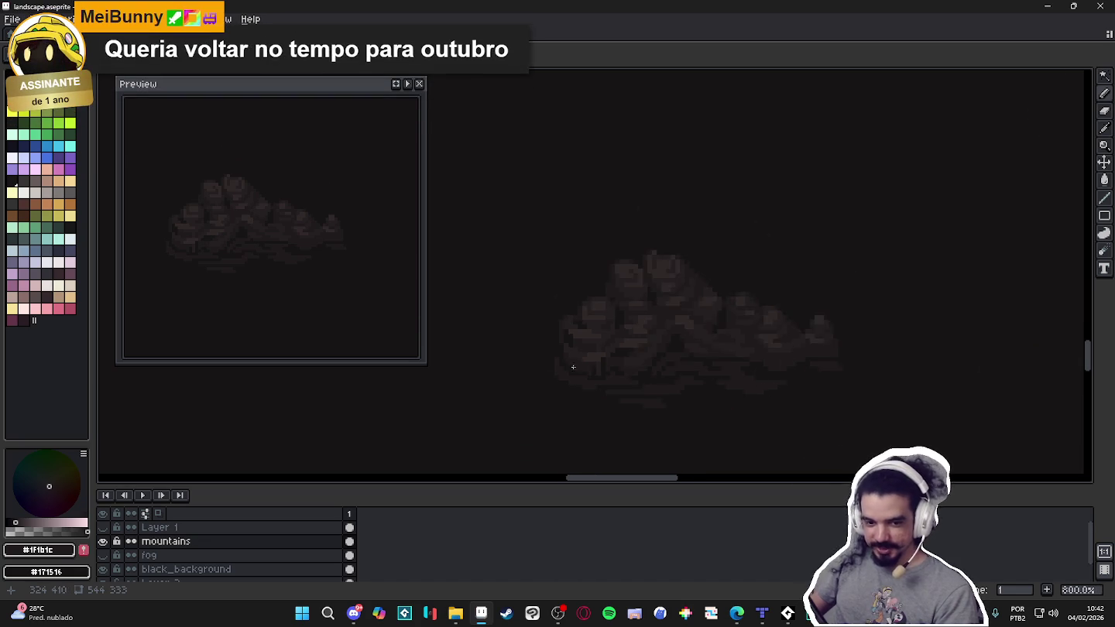
pyautogui.scroll(-1, 625, 379)
pyautogui.hotkey('ctrl', 's')
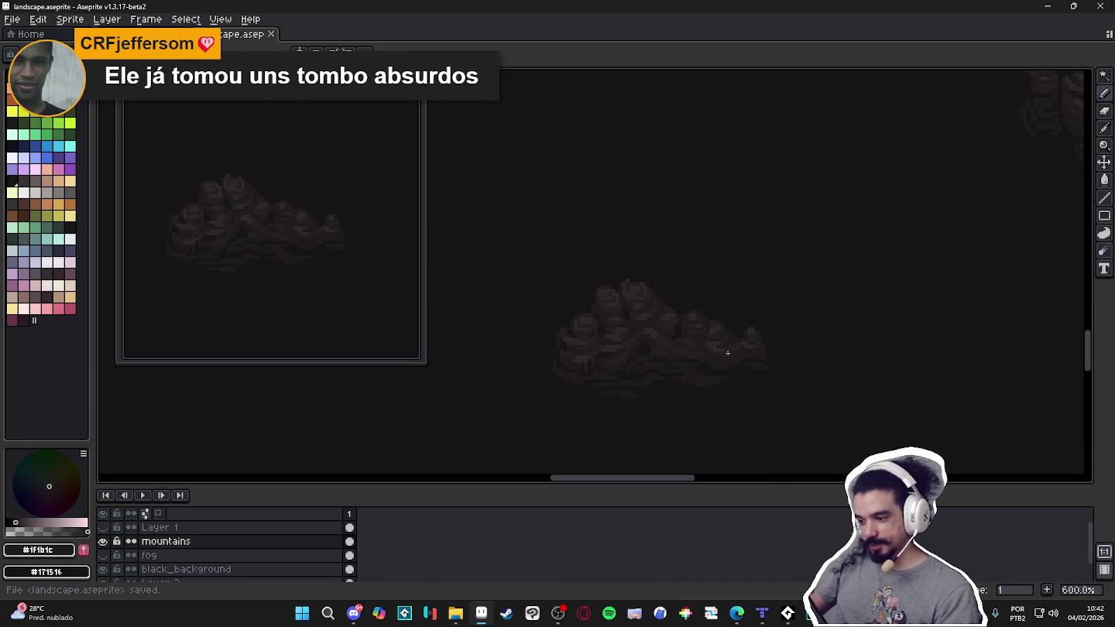
# Pick the darkest #171516 tone, zoom out and pan across the sky to the cloud shapes.
pyautogui.scroll(2, 674, 368)
pyautogui.scroll(2, 727, 356)
pyautogui.keyDown('alt'); pyautogui.click(745, 364); pyautogui.keyUp('alt')
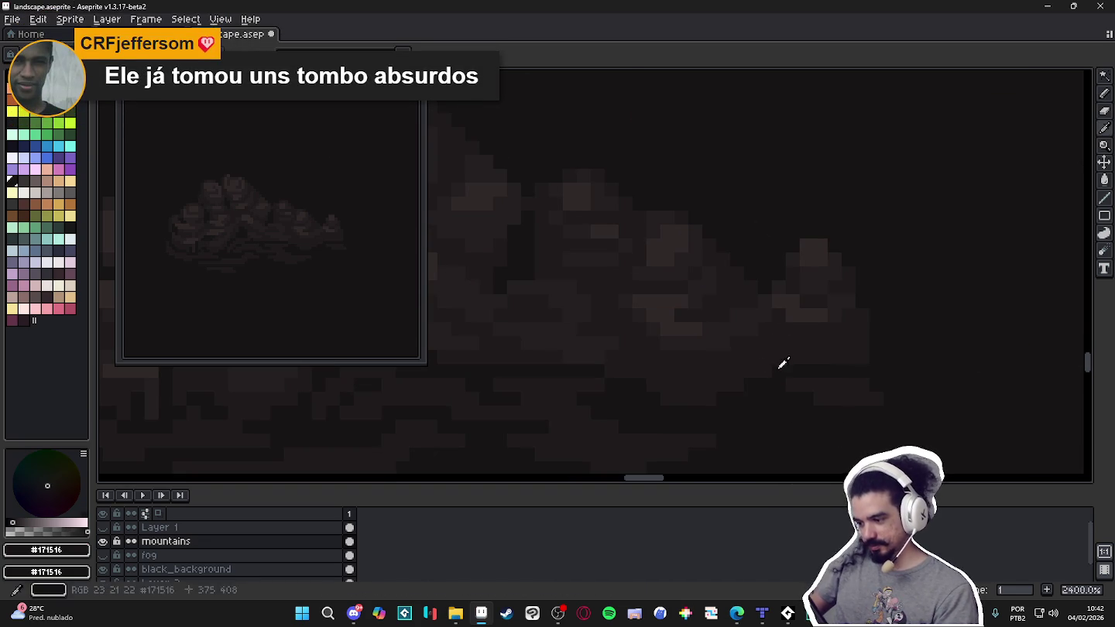
pyautogui.hscroll(1, 775, 364)
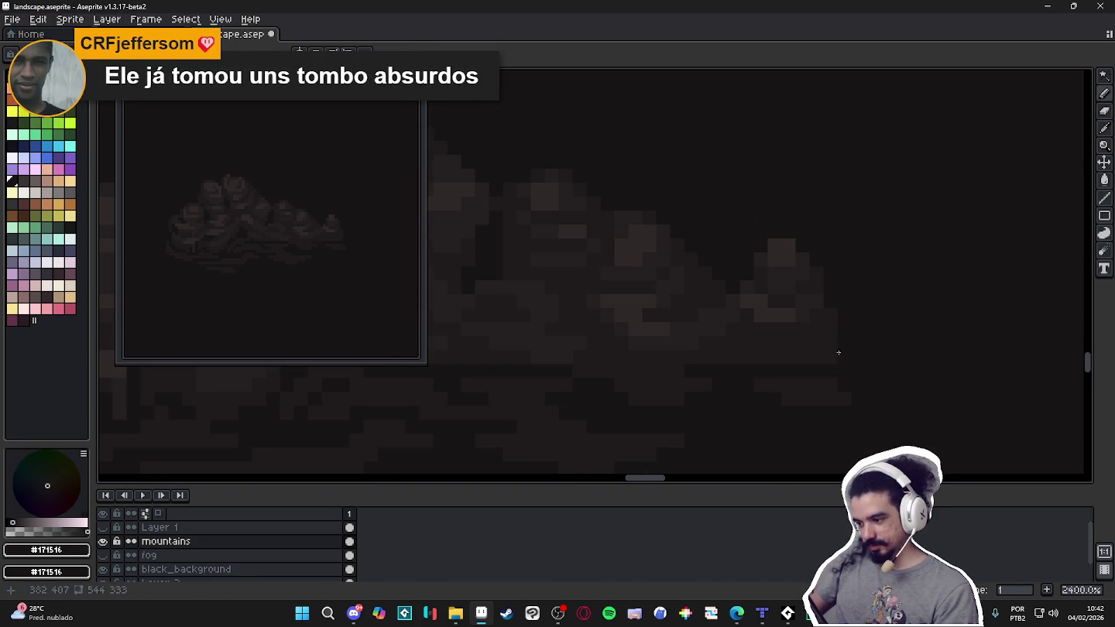
pyautogui.scroll(-4, 791, 361)
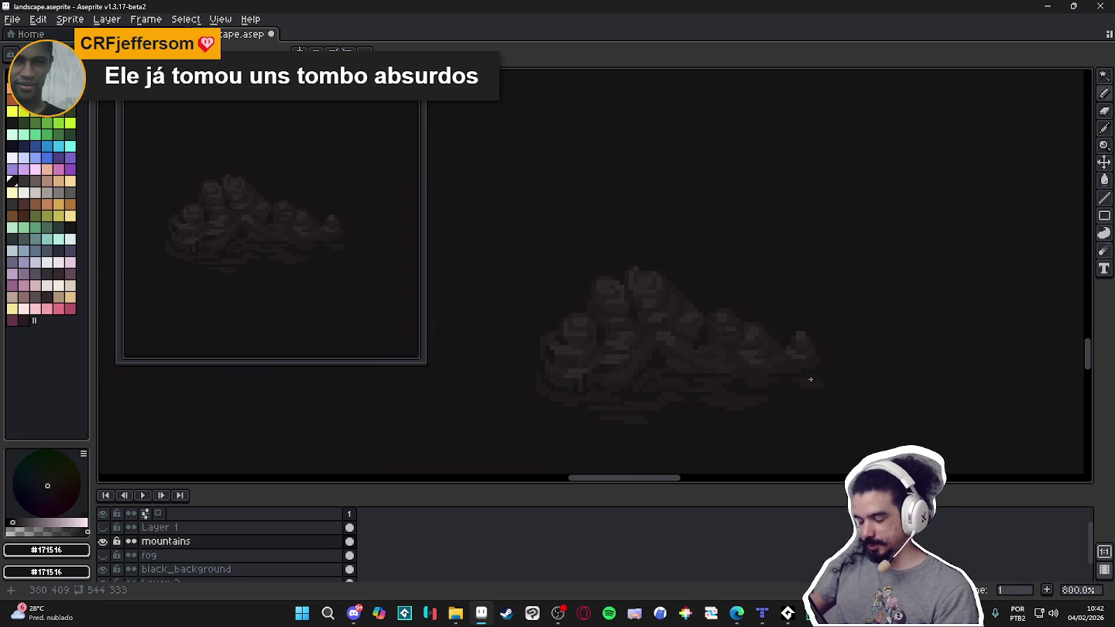
pyautogui.scroll(-1, 801, 369)
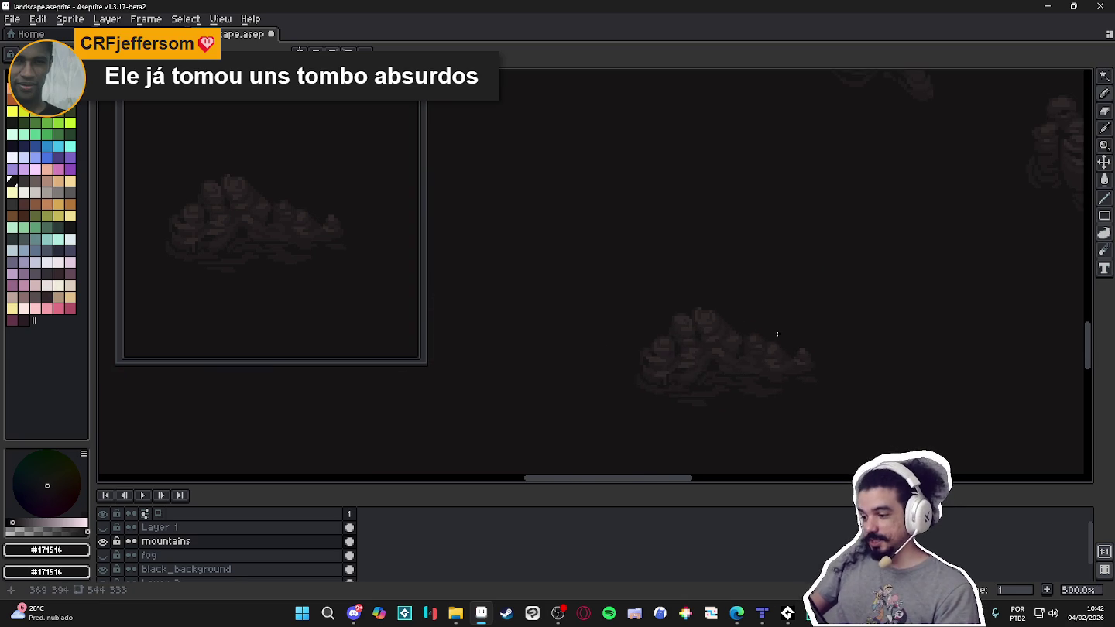
pyautogui.scroll(-1, 762, 361)
pyautogui.moveTo(768, 363)
pyautogui.mouseDown()
pyautogui.moveTo(650, 323)
pyautogui.moveTo(682, 359)
pyautogui.moveTo(694, 359)
pyautogui.moveTo(660, 290)
pyautogui.moveTo(685, 344)
pyautogui.mouseUp()
pyautogui.scroll(-2, 660, 323)
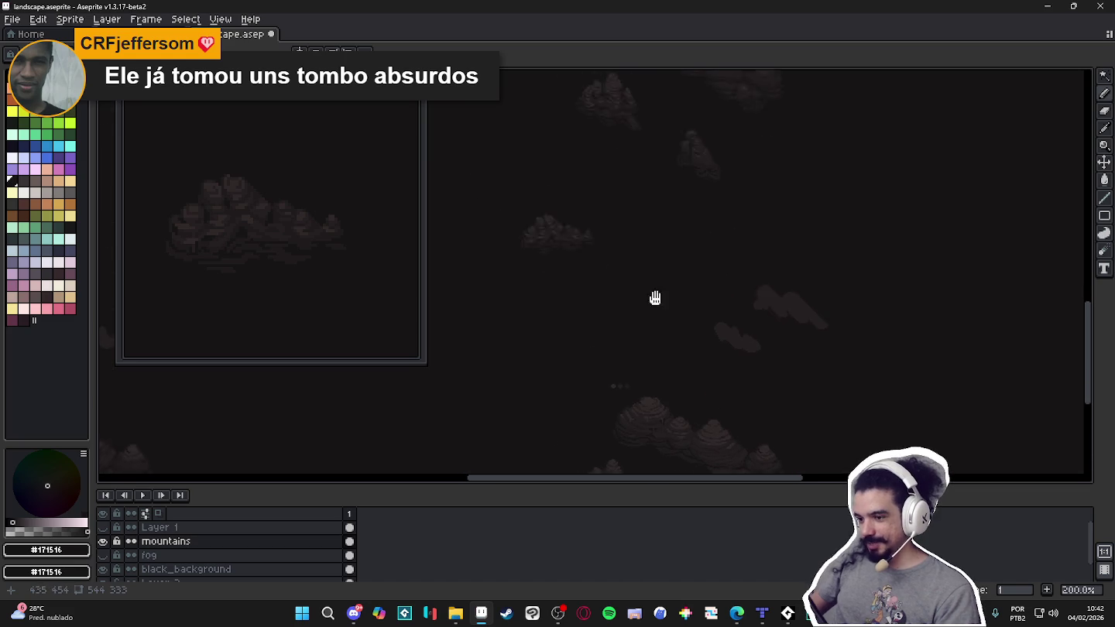
pyautogui.moveTo(644, 281); pyautogui.dragTo(717, 317)
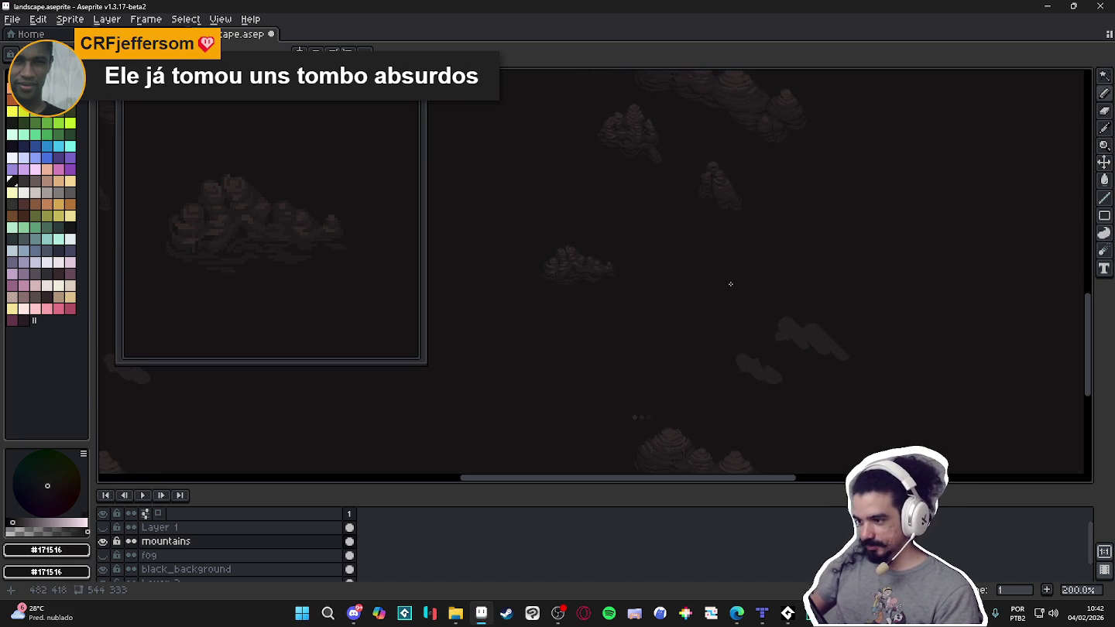
pyautogui.moveTo(705, 244); pyautogui.dragTo(702, 240)
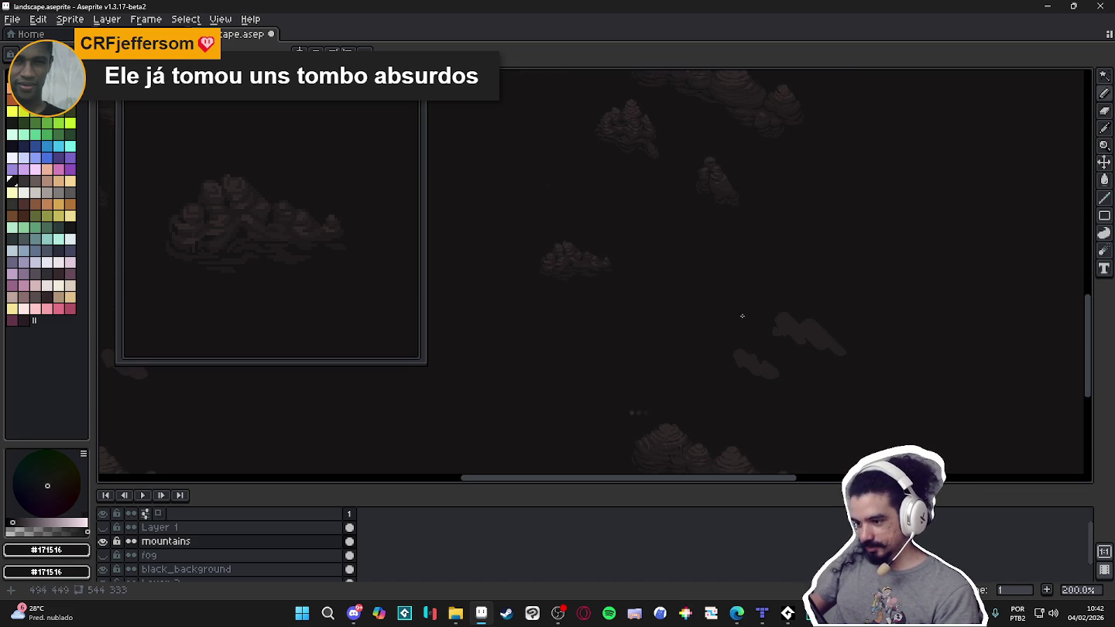
pyautogui.scroll(1, 767, 363)
pyautogui.scroll(1, 732, 354)
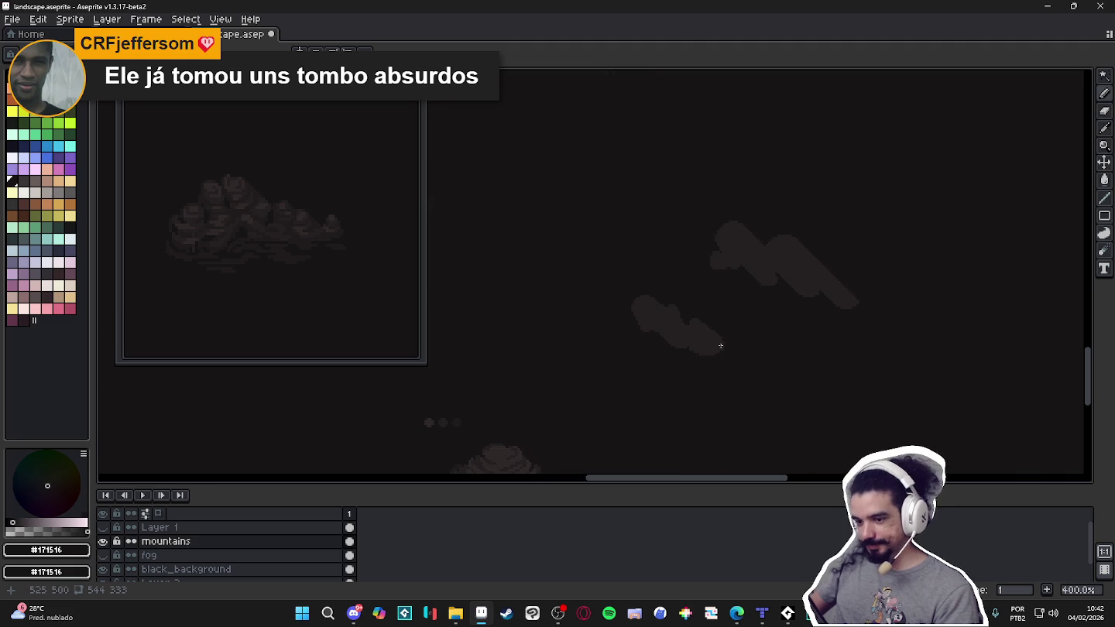
# Centre the cloud shapes in view and pick the cloud colour #251F20.
pyautogui.moveTo(665, 317)
pyautogui.mouseDown()
pyautogui.moveTo(572, 286)
pyautogui.moveTo(662, 274)
pyautogui.mouseUp()
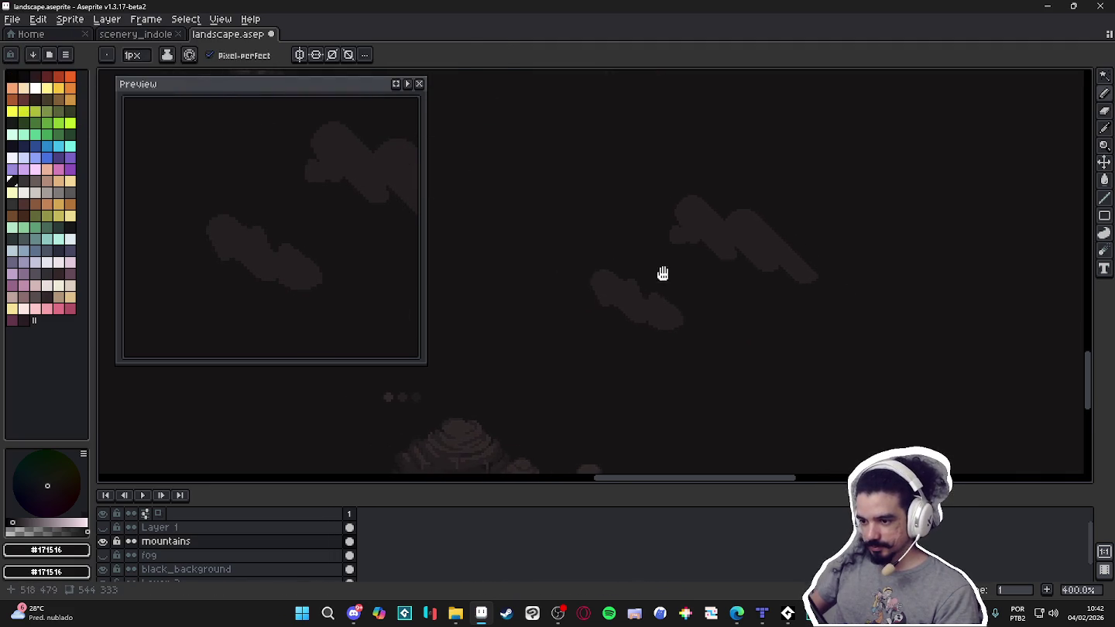
pyautogui.moveTo(378, 244)
pyautogui.mouseDown()
pyautogui.moveTo(277, 246)
pyautogui.moveTo(295, 250)
pyautogui.mouseUp()
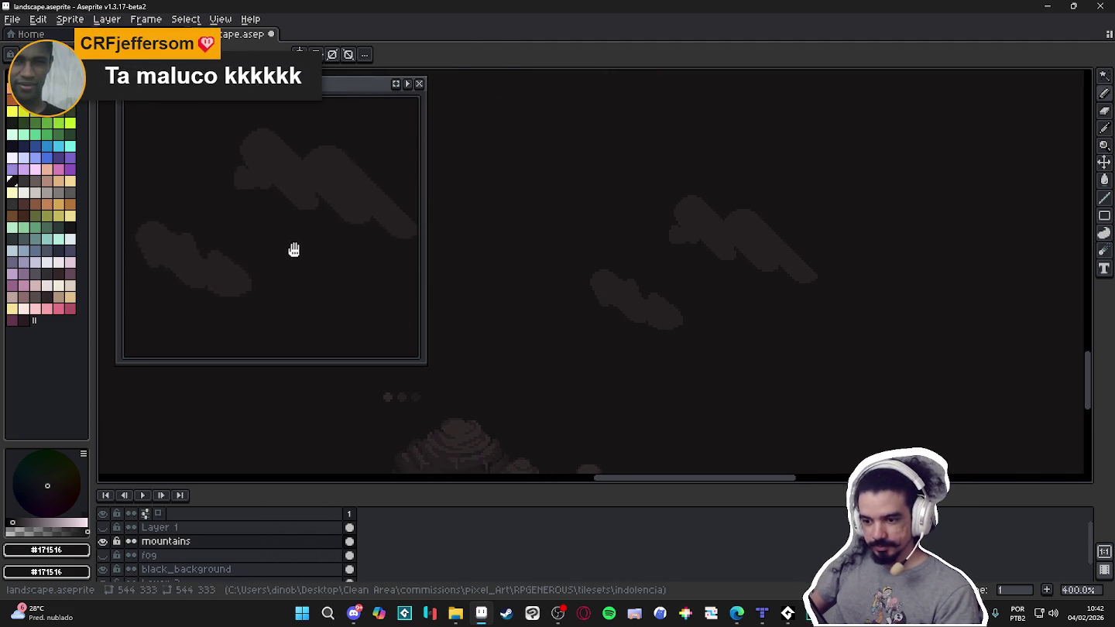
pyautogui.moveTo(576, 301); pyautogui.dragTo(592, 305)
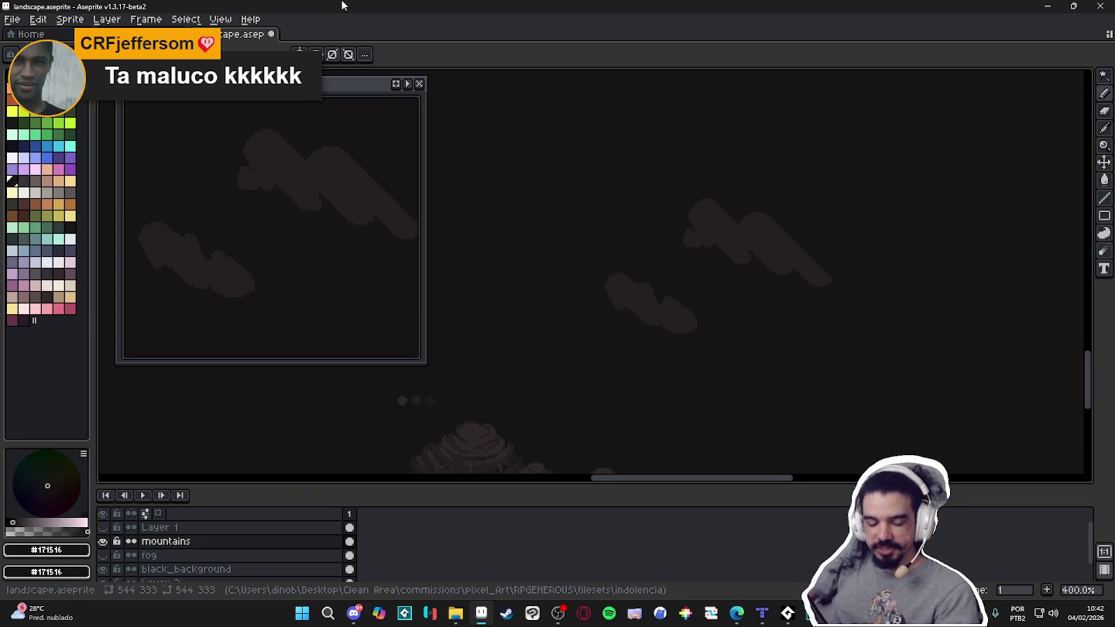
pyautogui.scroll(1, 658, 310)
pyautogui.keyDown('alt'); pyautogui.click(648, 290); pyautogui.keyUp('alt')
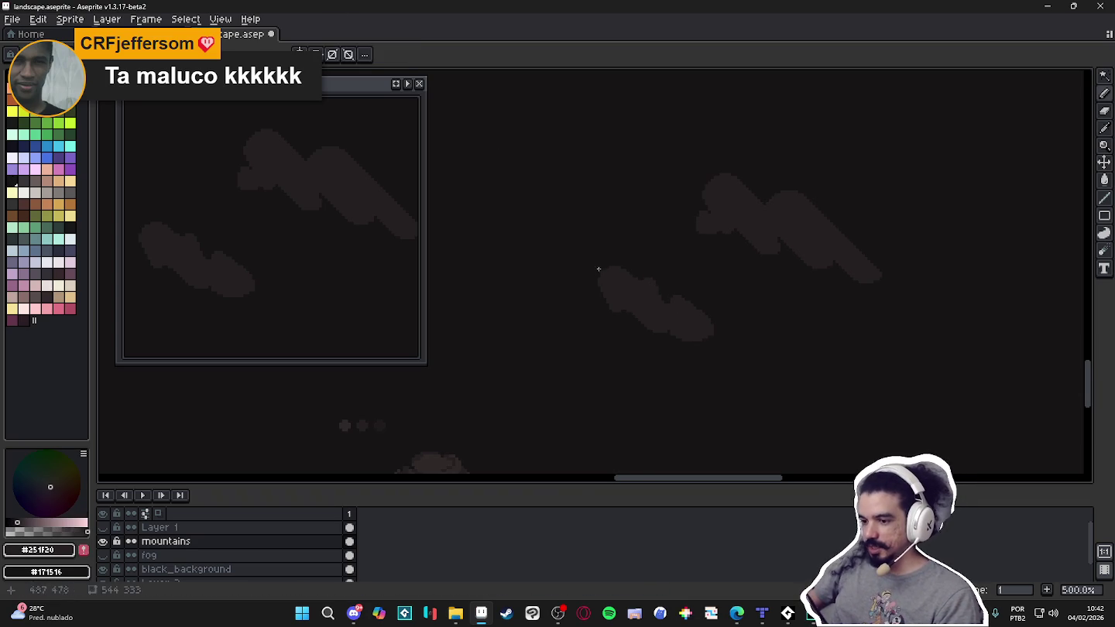
pyautogui.moveTo(425, 274); pyautogui.dragTo(437, 273)
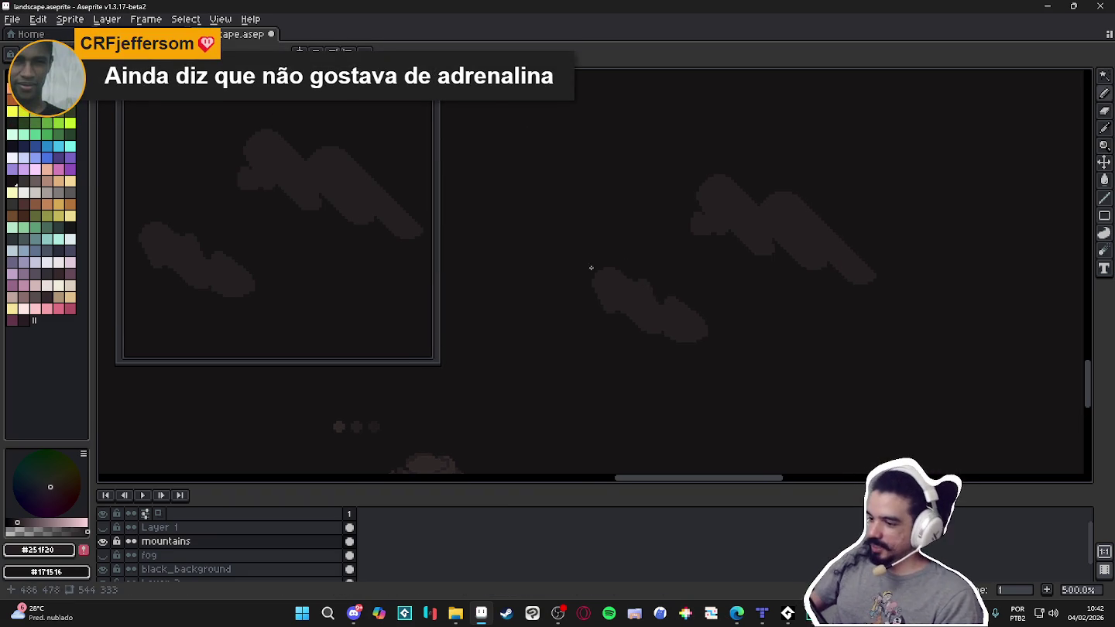
# Try a freehand line and a diagonal line with a loop in the sky, undoing each.
pyautogui.moveTo(494, 118); pyautogui.dragTo(774, 337)
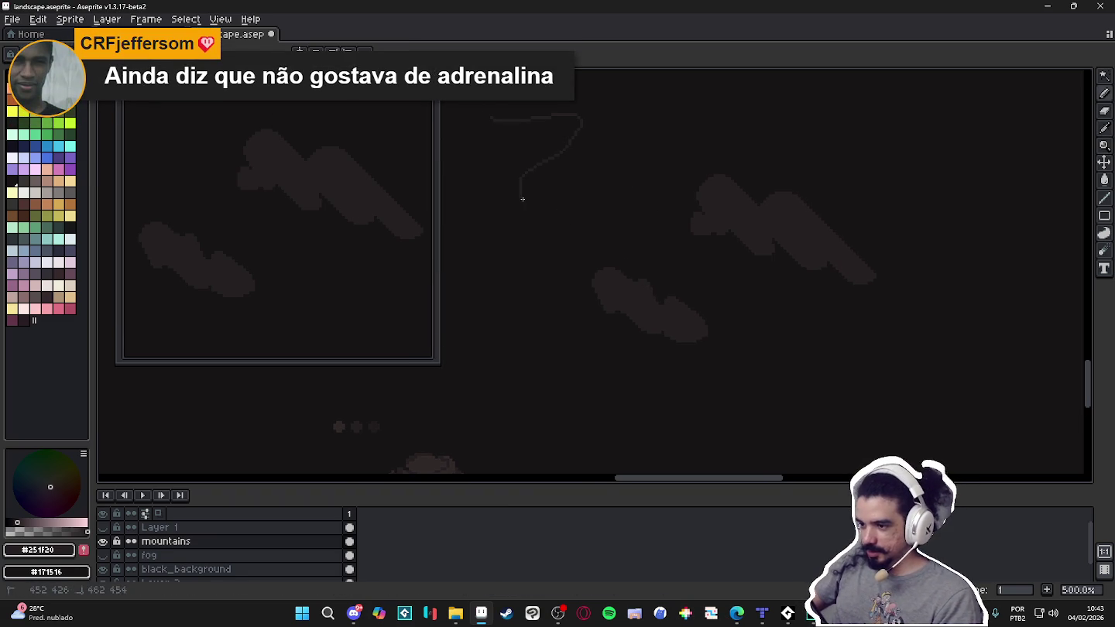
pyautogui.hotkey('ctrl', 'z')
pyautogui.hotkey('ctrl', 'y')
pyautogui.hotkey('ctrl', 'z')
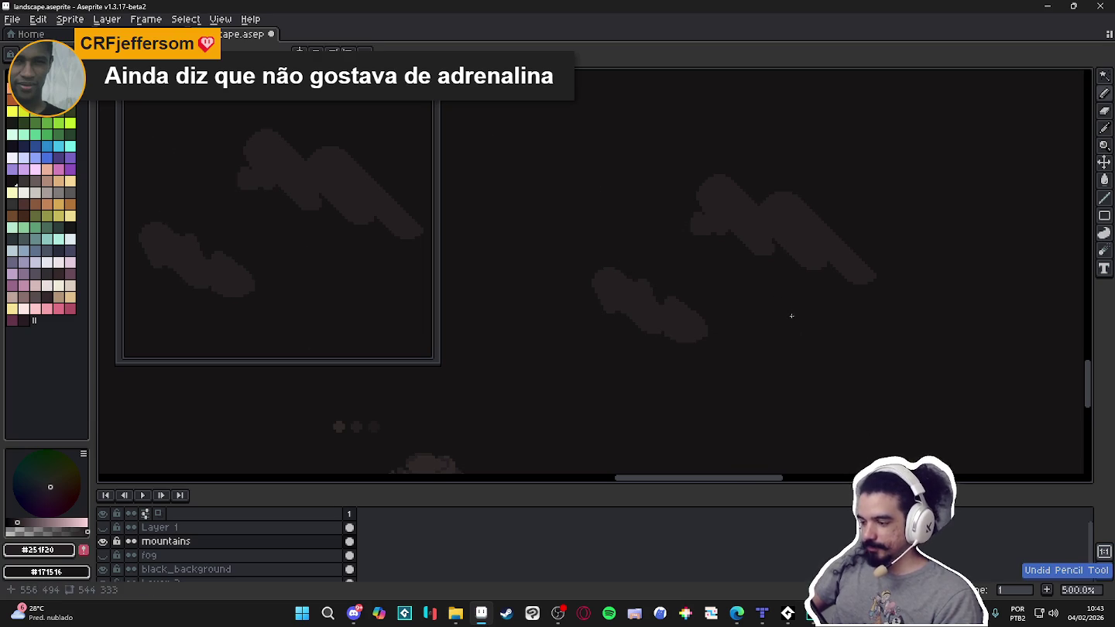
pyautogui.moveTo(833, 397); pyautogui.dragTo(868, 351)
pyautogui.moveTo(816, 393); pyautogui.dragTo(849, 369)
pyautogui.hotkey('ctrl', 'z')
pyautogui.hotkey('ctrl', 'z')
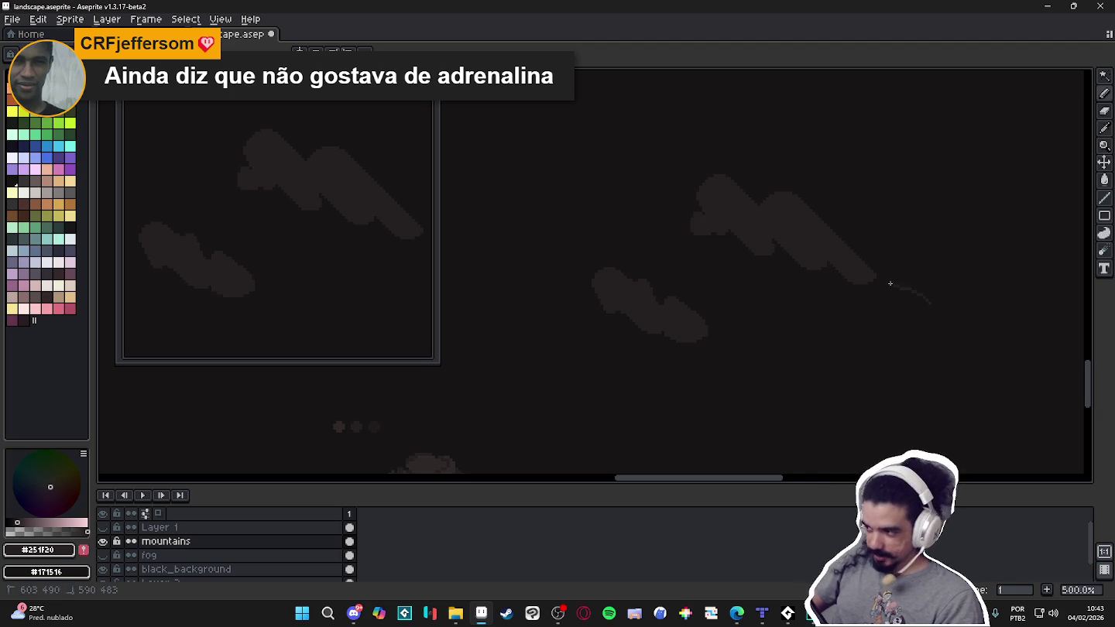
pyautogui.hotkey('ctrl', 'z')
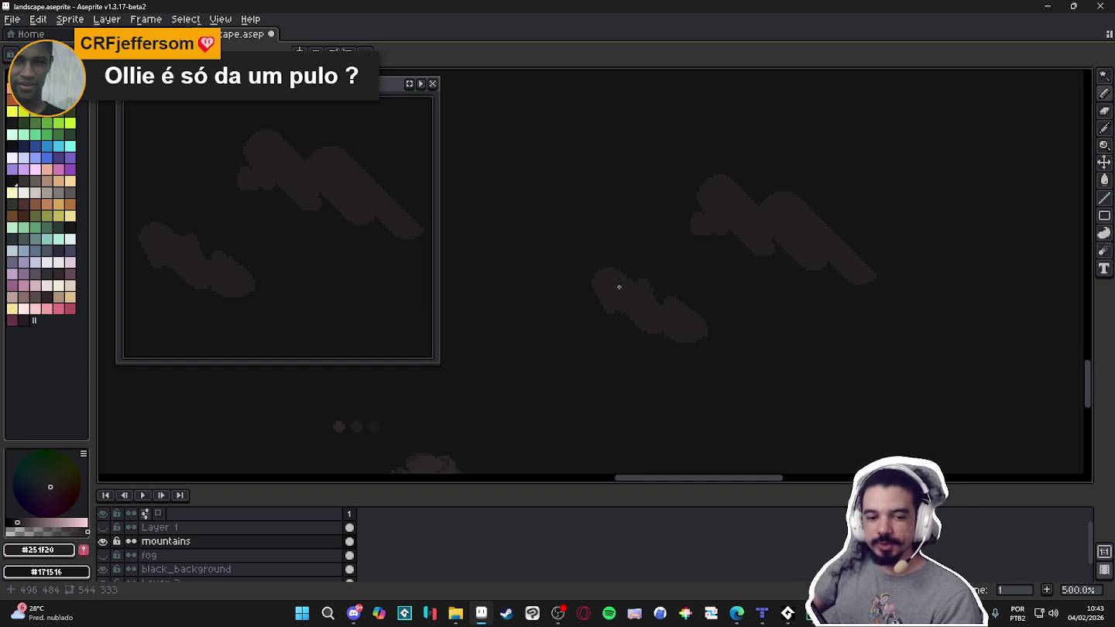
pyautogui.scroll(-2, 527, 285)
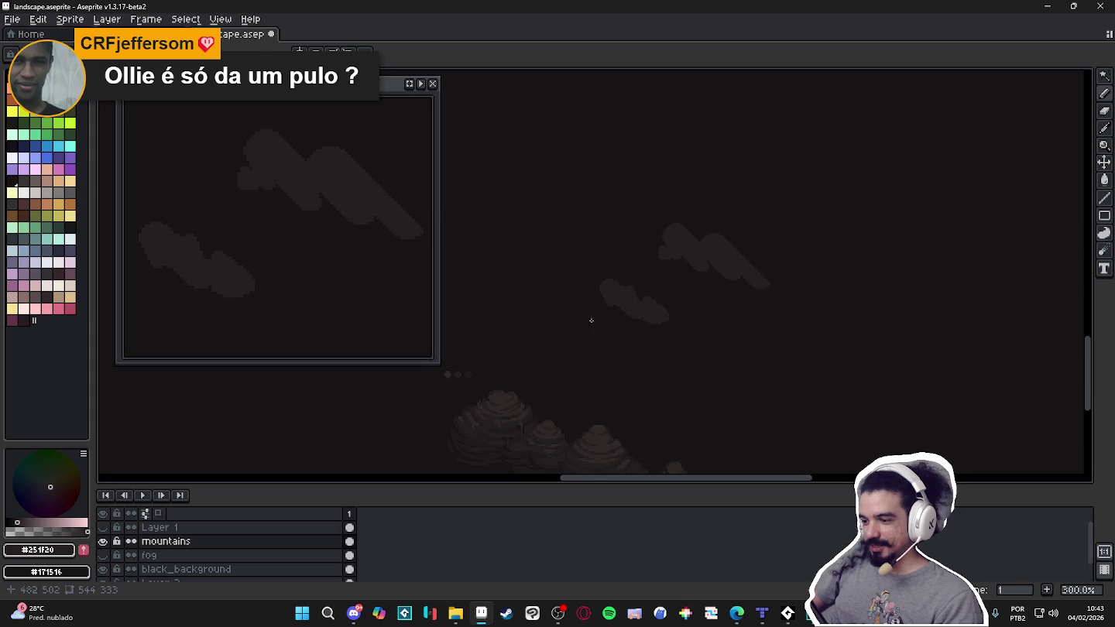
# Zoom in and add pixels along the lower cloud's stepped left edge.
pyautogui.scroll(-1, 591, 318)
pyautogui.scroll(1, 573, 363)
pyautogui.scroll(1, 569, 369)
pyautogui.scroll(-2, 597, 331)
pyautogui.scroll(2, 631, 318)
pyautogui.scroll(1, 643, 287)
pyautogui.scroll(3, 629, 302)
pyautogui.scroll(2, 609, 296)
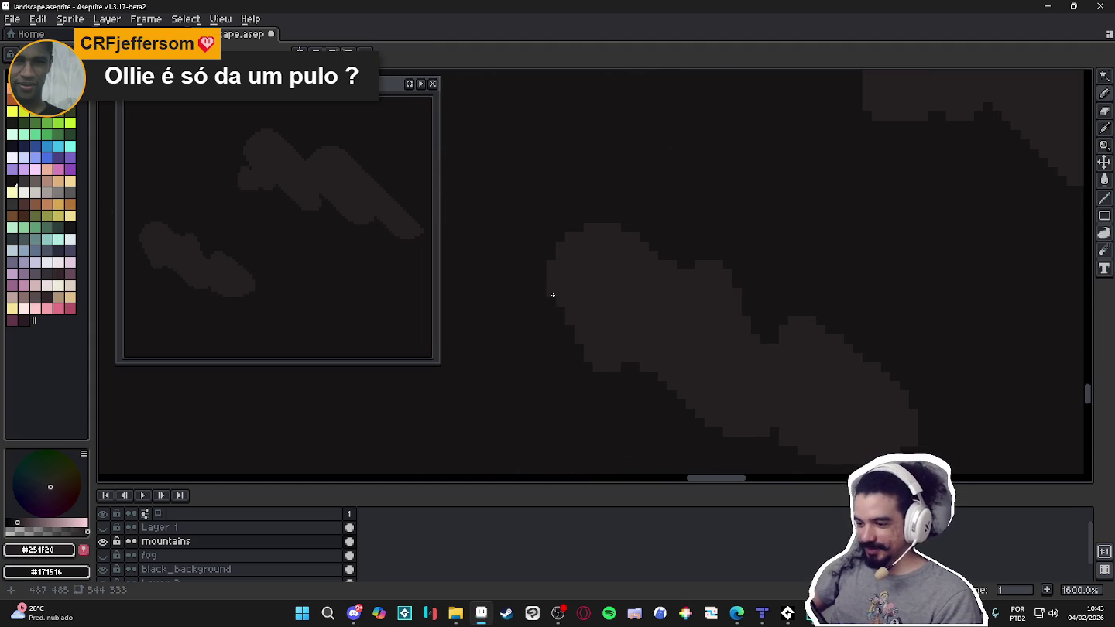
pyautogui.moveTo(552, 310)
pyautogui.mouseDown()
pyautogui.moveTo(542, 352)
pyautogui.moveTo(556, 360)
pyautogui.moveTo(568, 356)
pyautogui.moveTo(568, 325)
pyautogui.mouseUp()
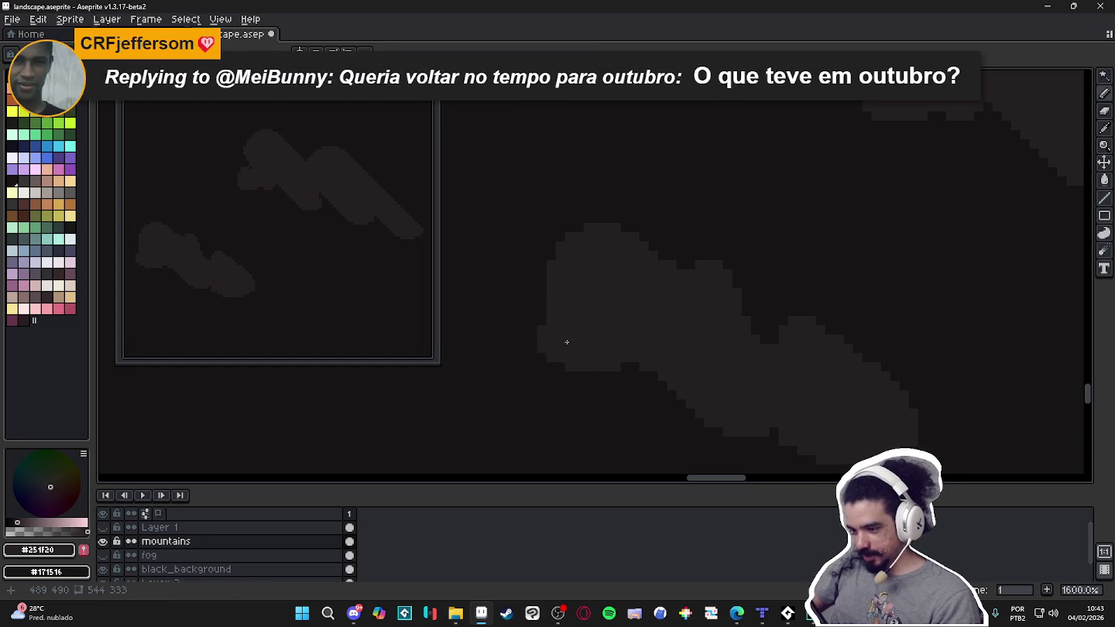
# Fill in the cloud's stepped right edge, including its lower-right step.
pyautogui.scroll(1, 697, 317)
pyautogui.scroll(1, 700, 294)
pyautogui.moveTo(731, 317); pyautogui.dragTo(776, 419)
pyautogui.click(787, 432)
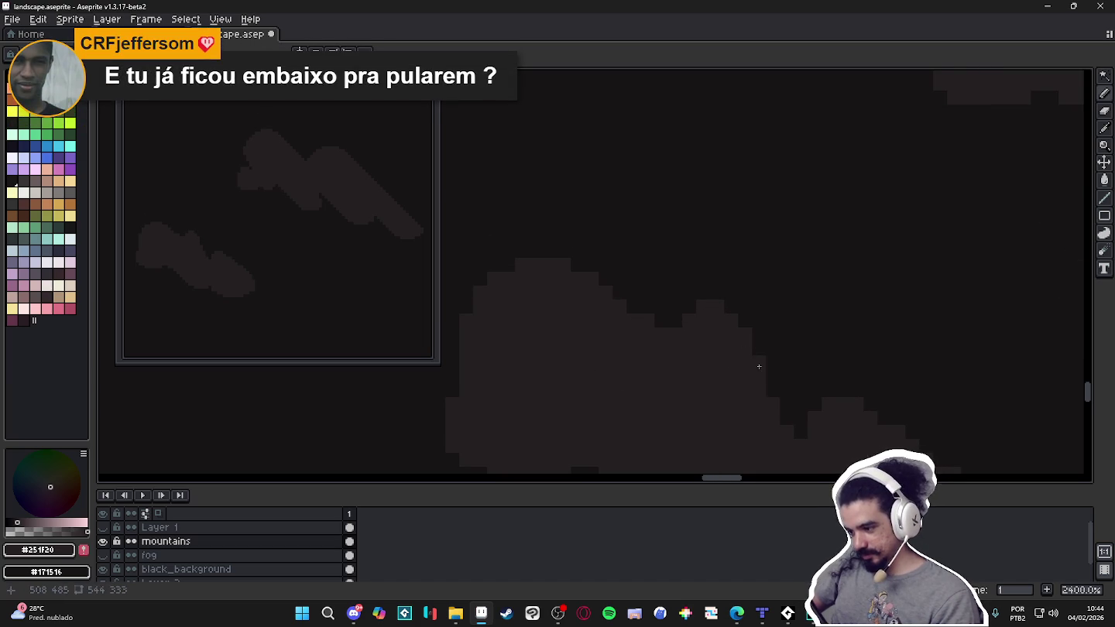
# Pan and zoom around both clouds to review the smoothed outline.
pyautogui.moveTo(777, 406); pyautogui.dragTo(758, 389)
pyautogui.scroll(1, 762, 404)
pyautogui.moveTo(760, 350); pyautogui.dragTo(759, 332)
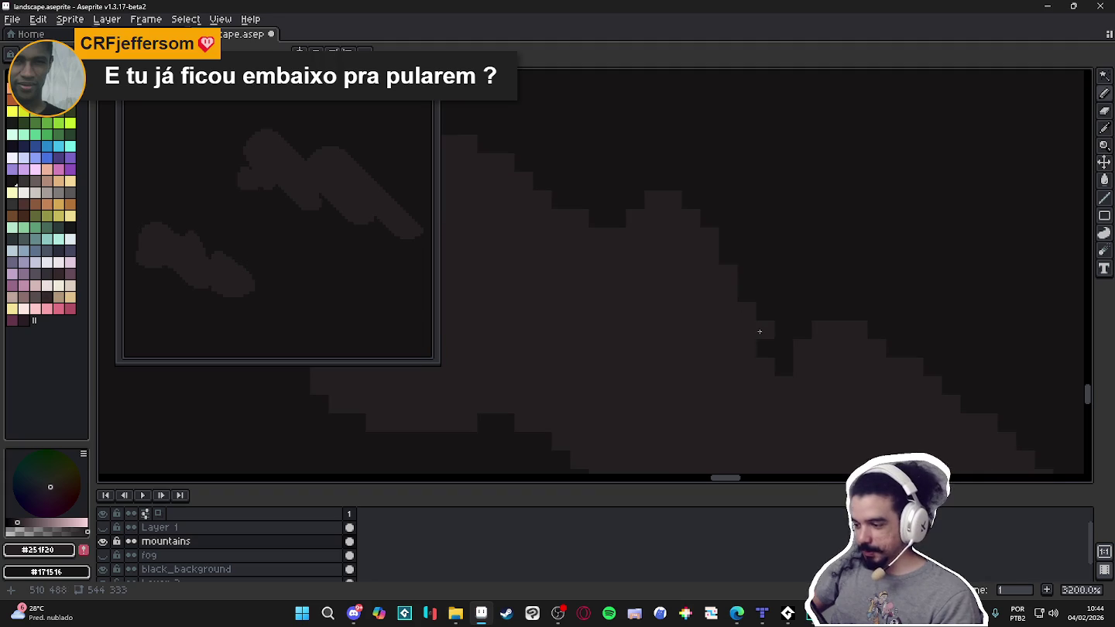
pyautogui.scroll(-1, 764, 364)
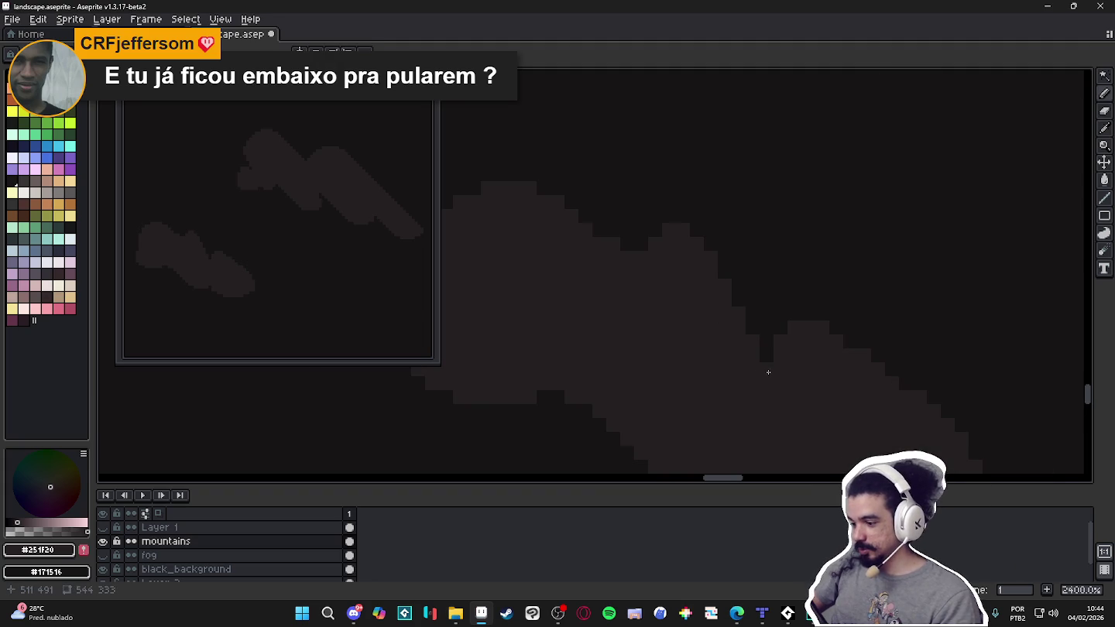
pyautogui.moveTo(768, 358); pyautogui.dragTo(803, 328)
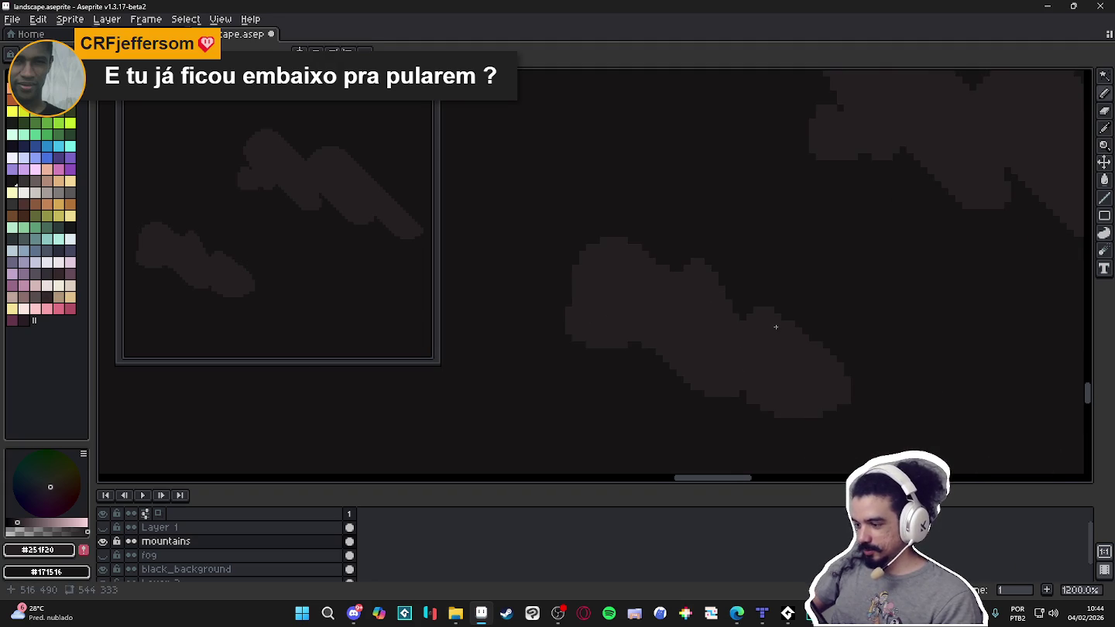
pyautogui.scroll(-3, 822, 347)
pyautogui.moveTo(827, 403); pyautogui.dragTo(814, 368)
pyautogui.scroll(1, 762, 322)
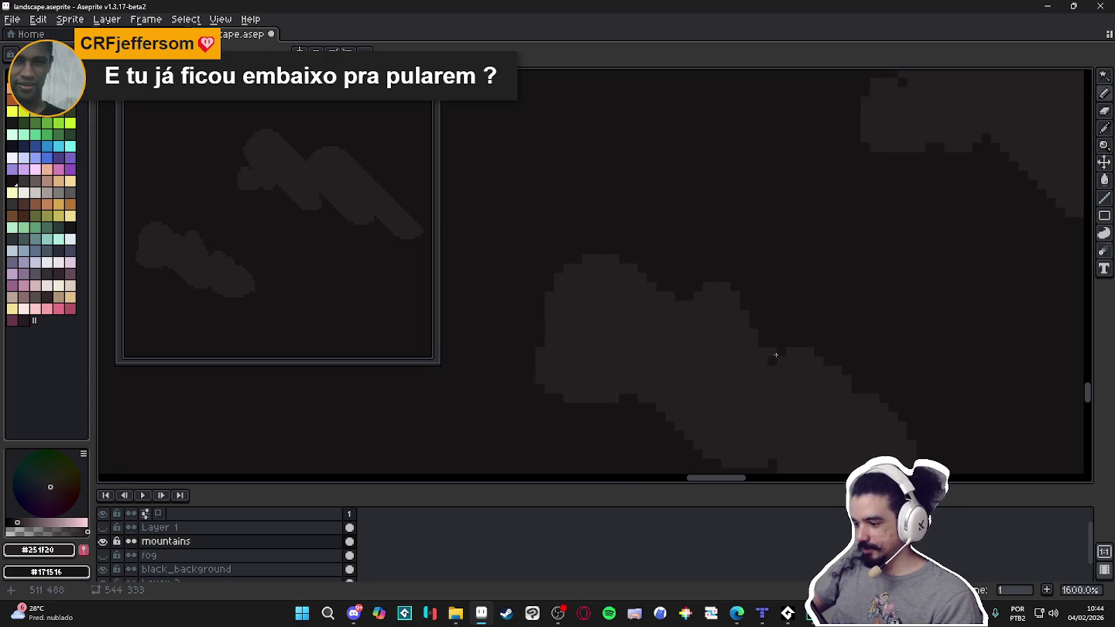
pyautogui.scroll(-2, 774, 364)
pyautogui.scroll(-1, 767, 367)
pyautogui.scroll(3, 752, 362)
pyautogui.scroll(-3, 678, 375)
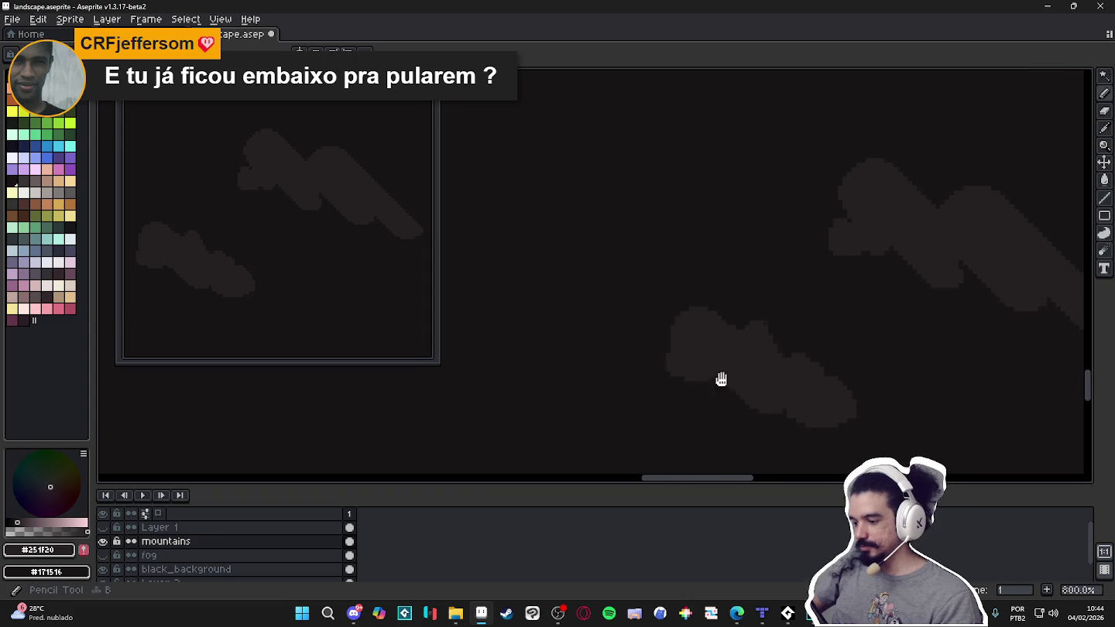
pyautogui.scroll(-1, 715, 350)
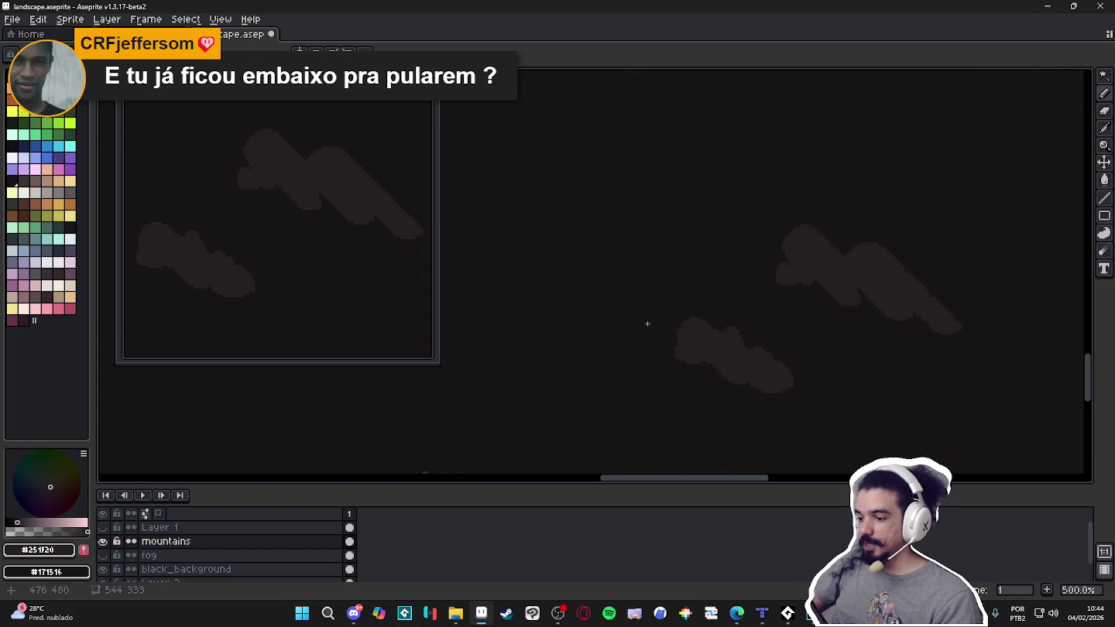
pyautogui.scroll(-3, 640, 312)
pyautogui.scroll(1, 662, 363)
pyautogui.scroll(1, 666, 380)
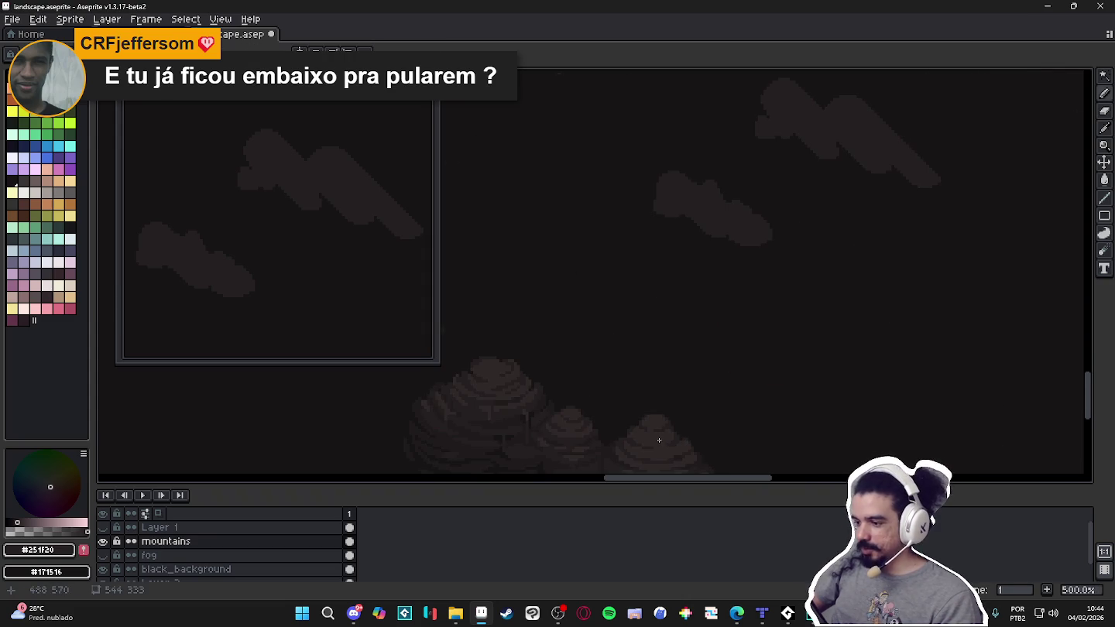
pyautogui.scroll(1, 669, 398)
pyautogui.scroll(1, 672, 409)
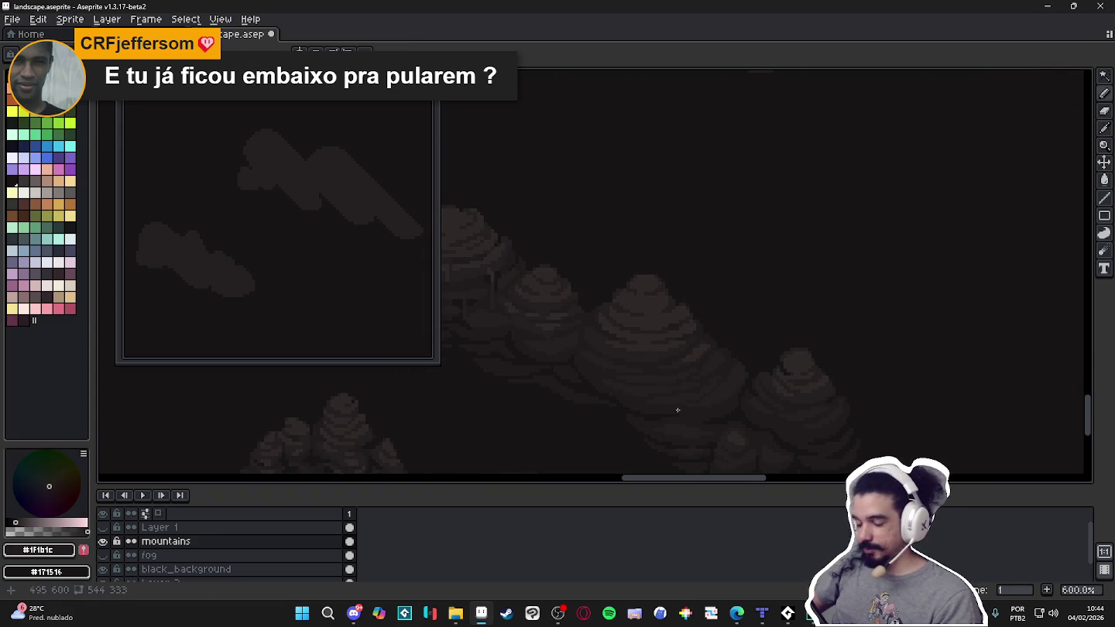
pyautogui.scroll(2, 664, 310)
pyautogui.scroll(2, 696, 196)
# Paint darker shading columns across the lower cloud to start forming lobes.
pyautogui.scroll(1, 696, 197)
pyautogui.press('w')
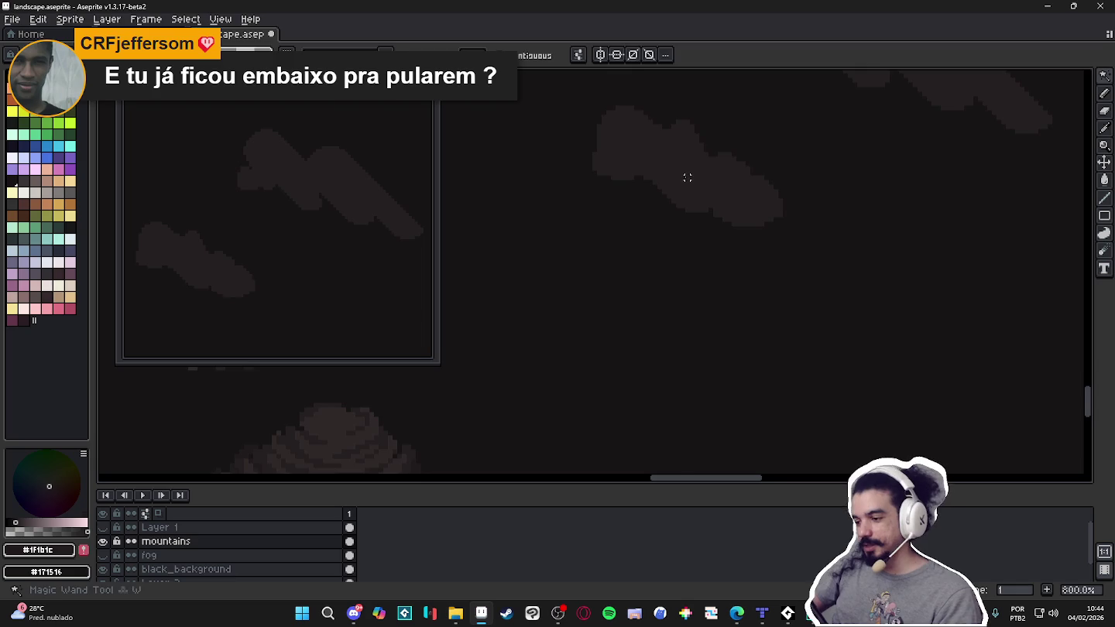
pyautogui.scroll(3, 687, 177)
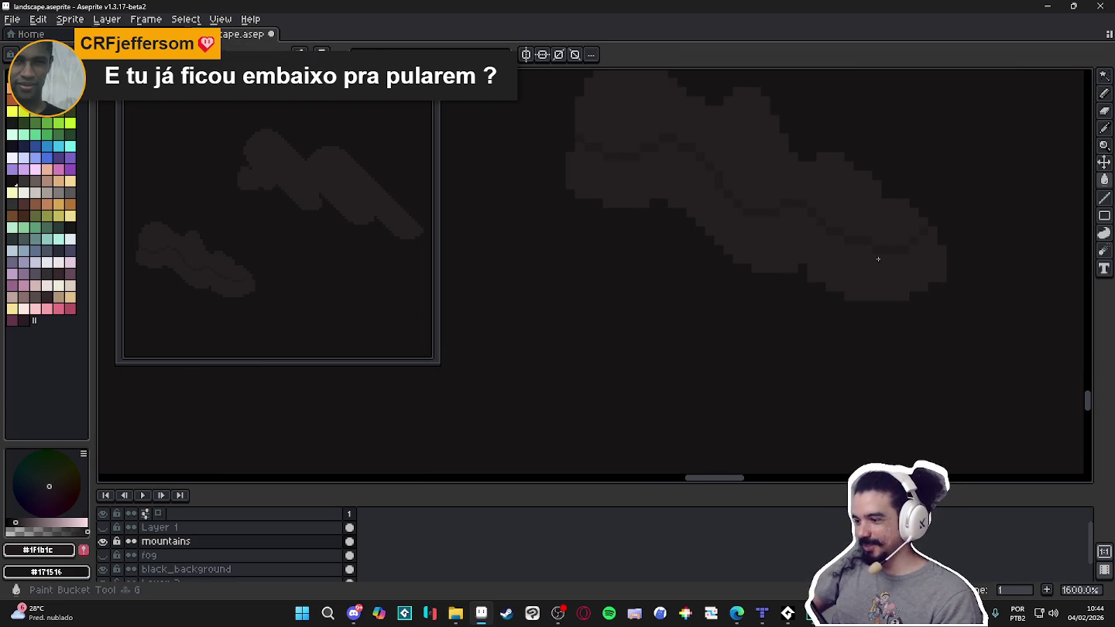
pyautogui.scroll(1, 831, 274)
pyautogui.scroll(1, 736, 306)
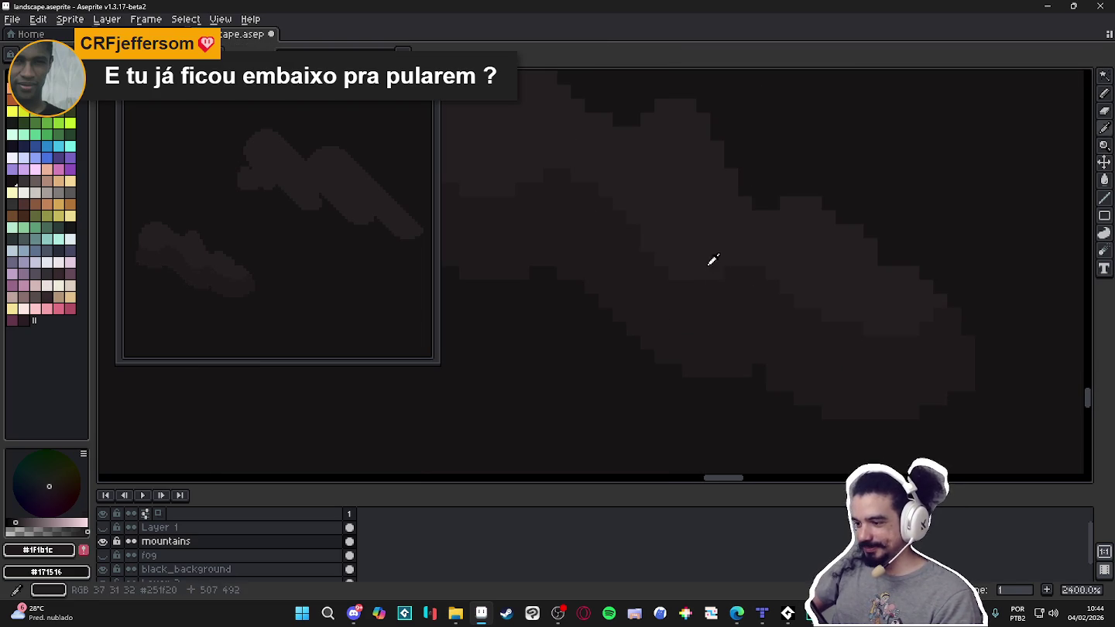
pyautogui.moveTo(751, 198); pyautogui.dragTo(748, 287)
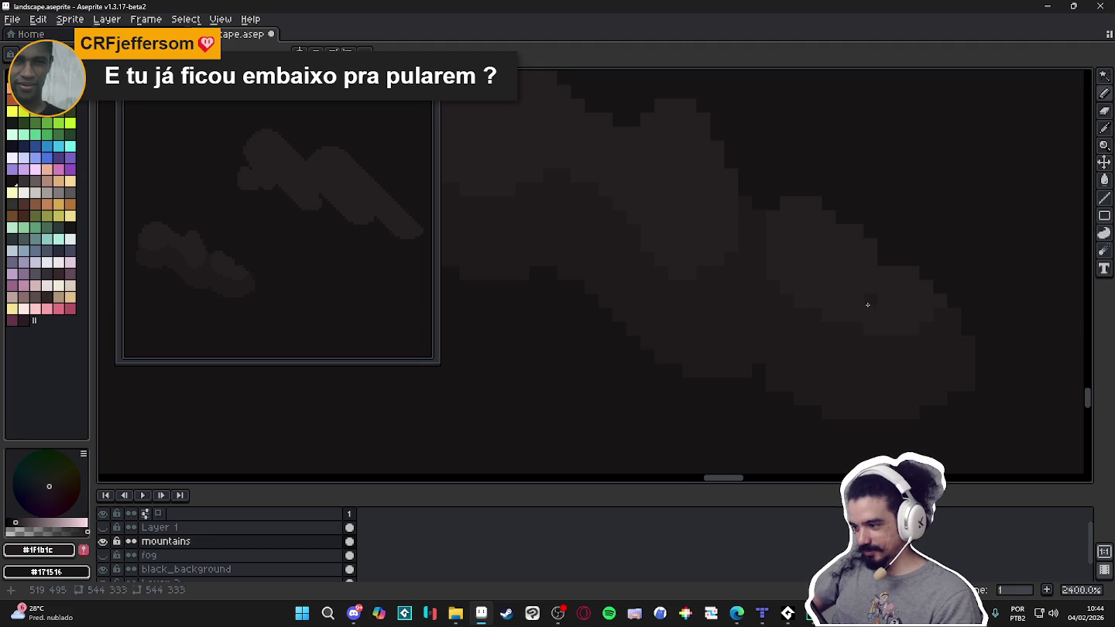
pyautogui.moveTo(870, 304); pyautogui.dragTo(859, 320)
# Sample the lighter and darker cloud tones and paint a short lighter stroke on the cloud.
pyautogui.hscroll(-3, 882, 328)
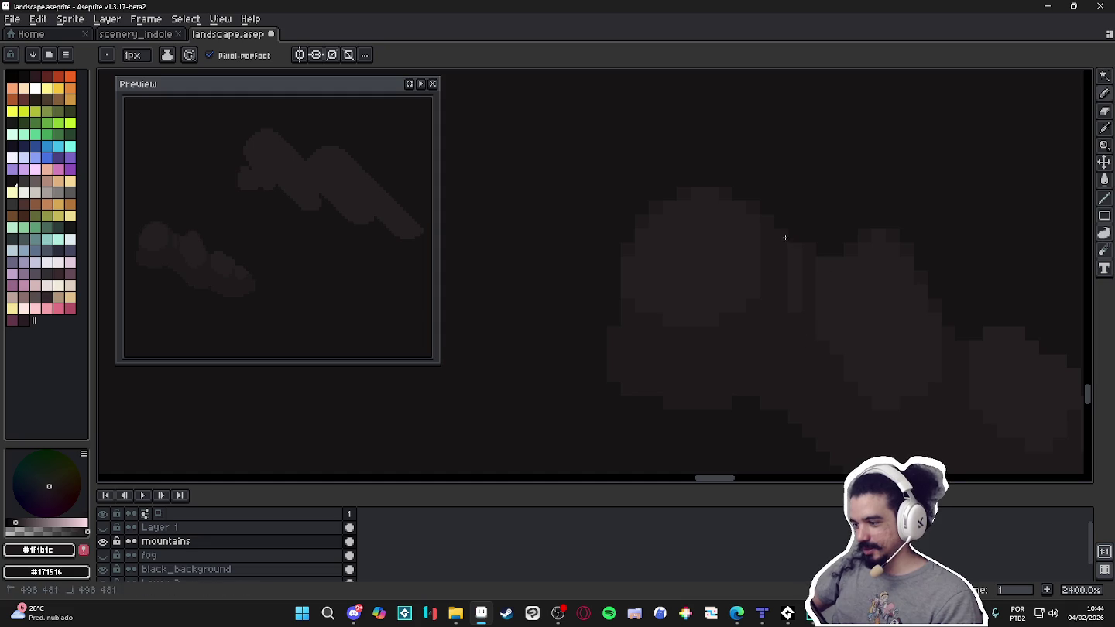
pyautogui.scroll(-3, 797, 313)
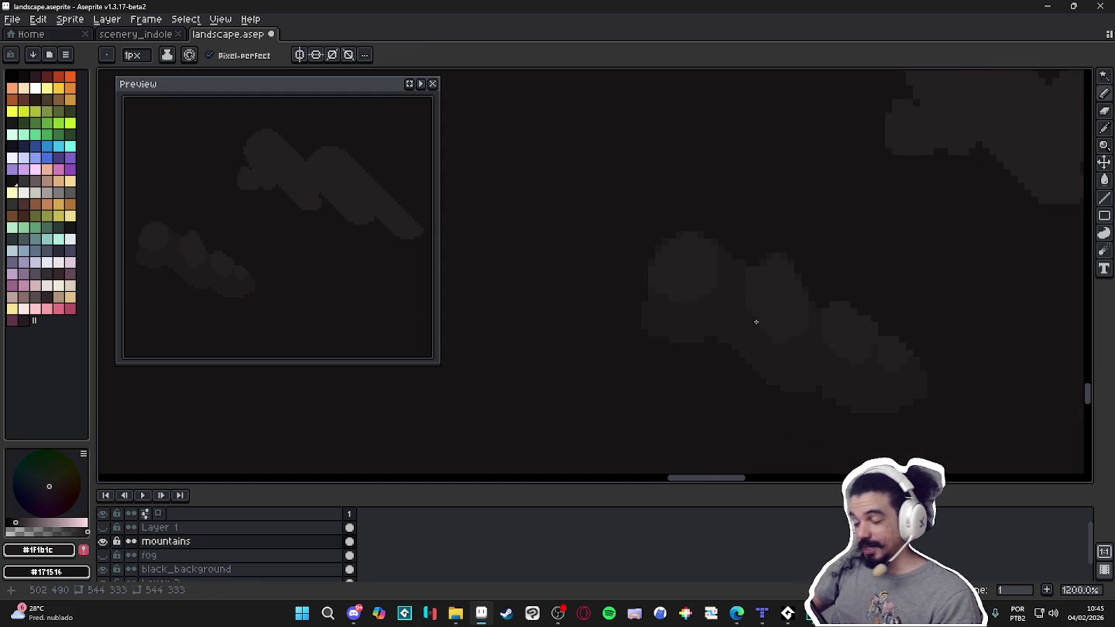
pyautogui.scroll(1, 697, 256)
pyautogui.keyDown('alt'); pyautogui.click(723, 264); pyautogui.keyUp('alt')
pyautogui.press('+')
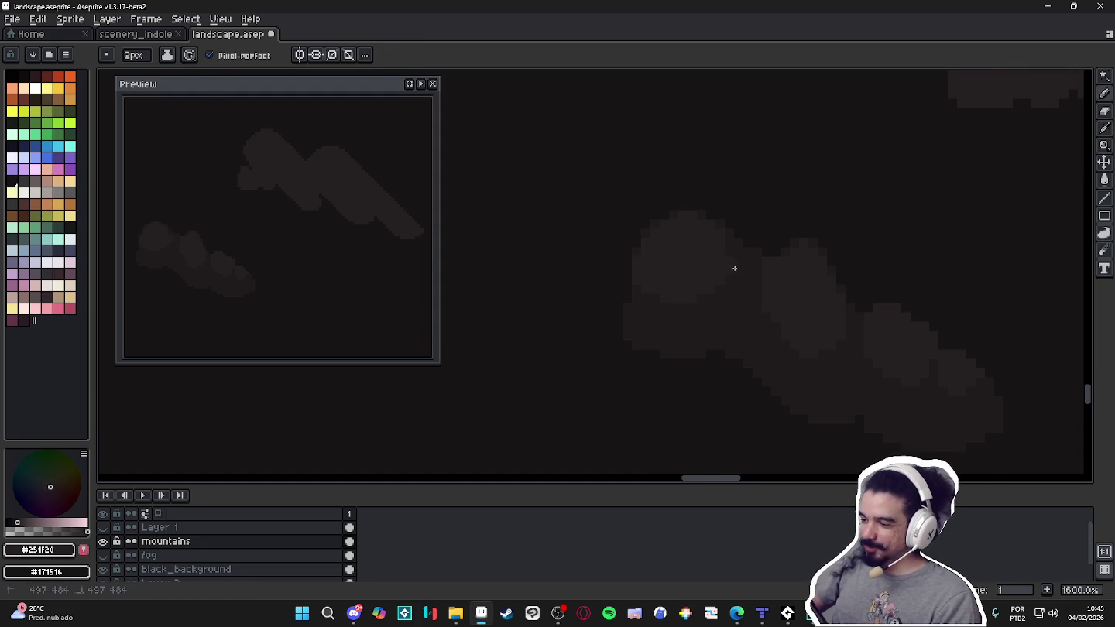
pyautogui.press('-')
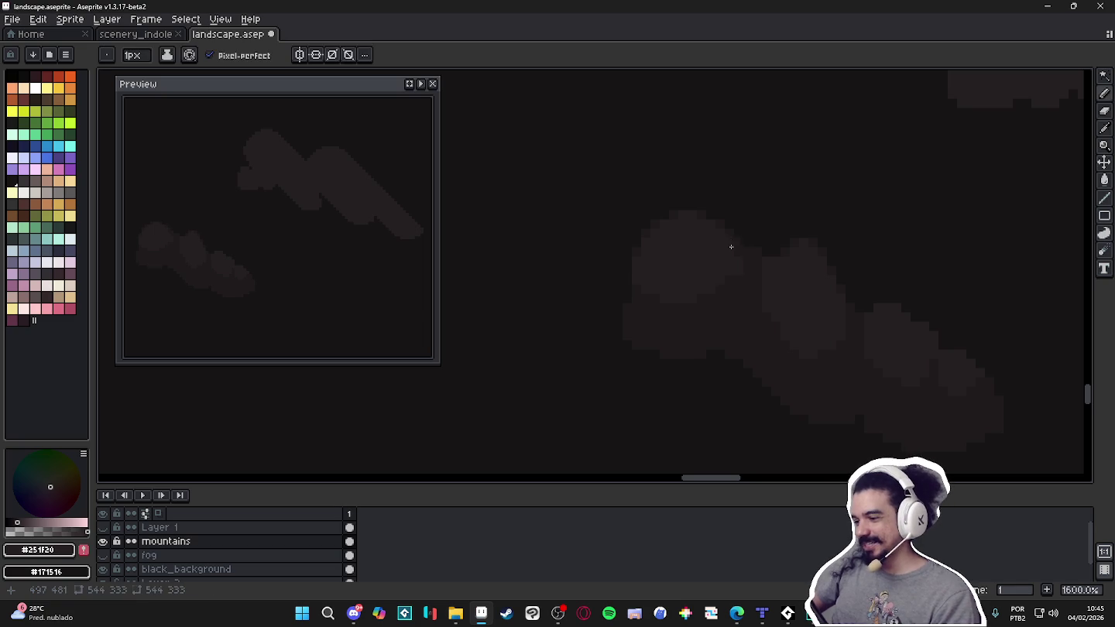
pyautogui.keyDown('alt'); pyautogui.click(742, 287); pyautogui.keyUp('alt')
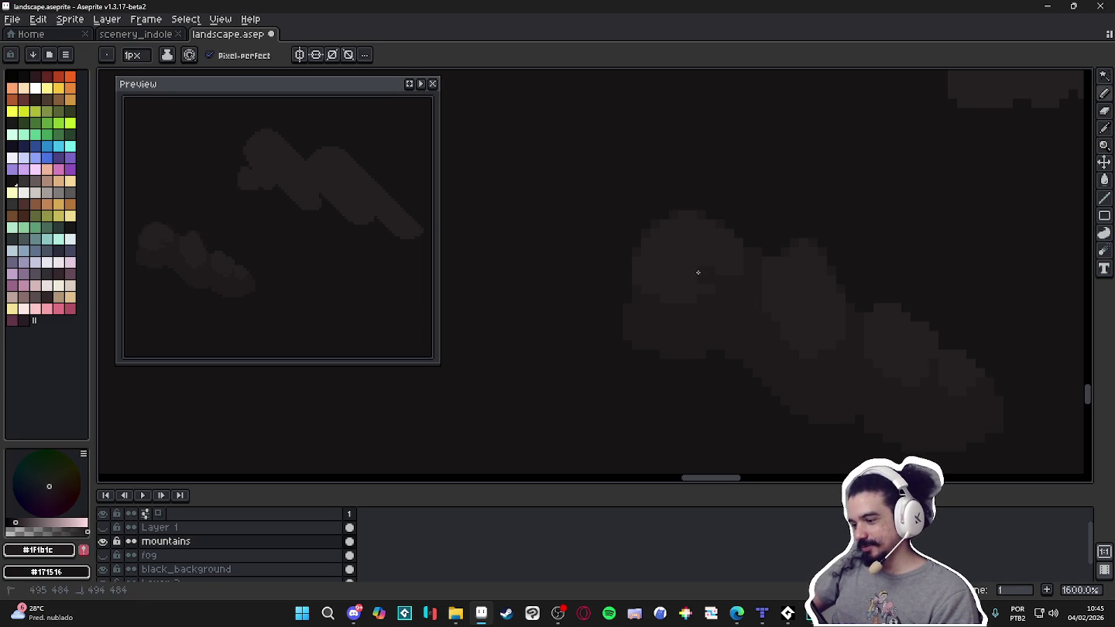
pyautogui.scroll(-3, 755, 305)
pyautogui.scroll(3, 755, 305)
pyautogui.keyDown('alt'); pyautogui.click(719, 294); pyautogui.keyUp('alt')
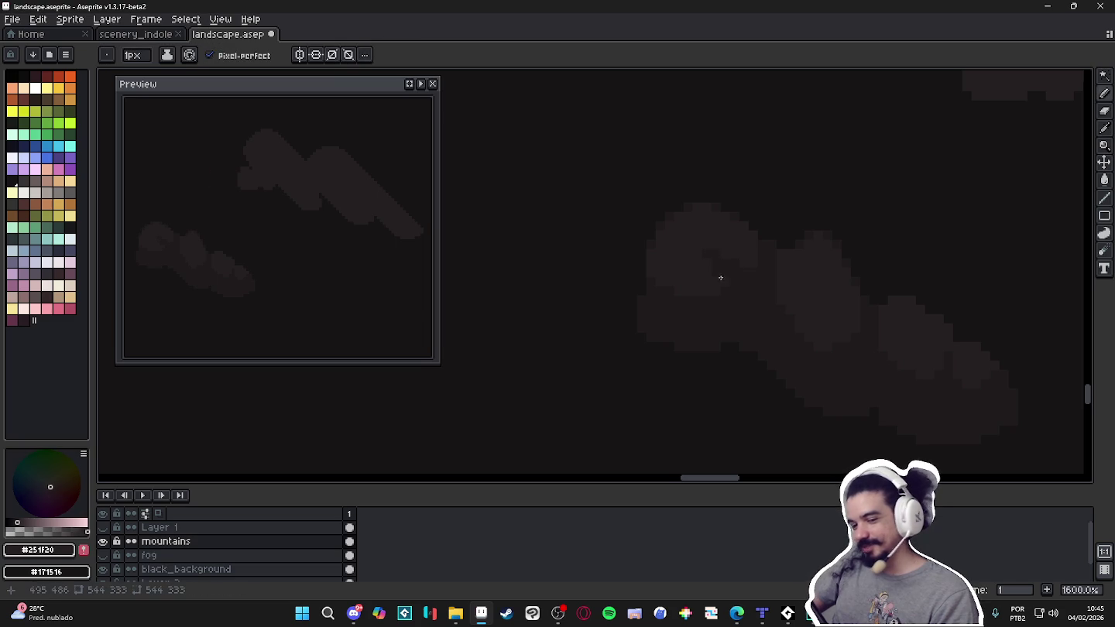
pyautogui.keyDown('alt'); pyautogui.click(737, 286); pyautogui.keyUp('alt')
pyautogui.hscroll(3, 707, 296)
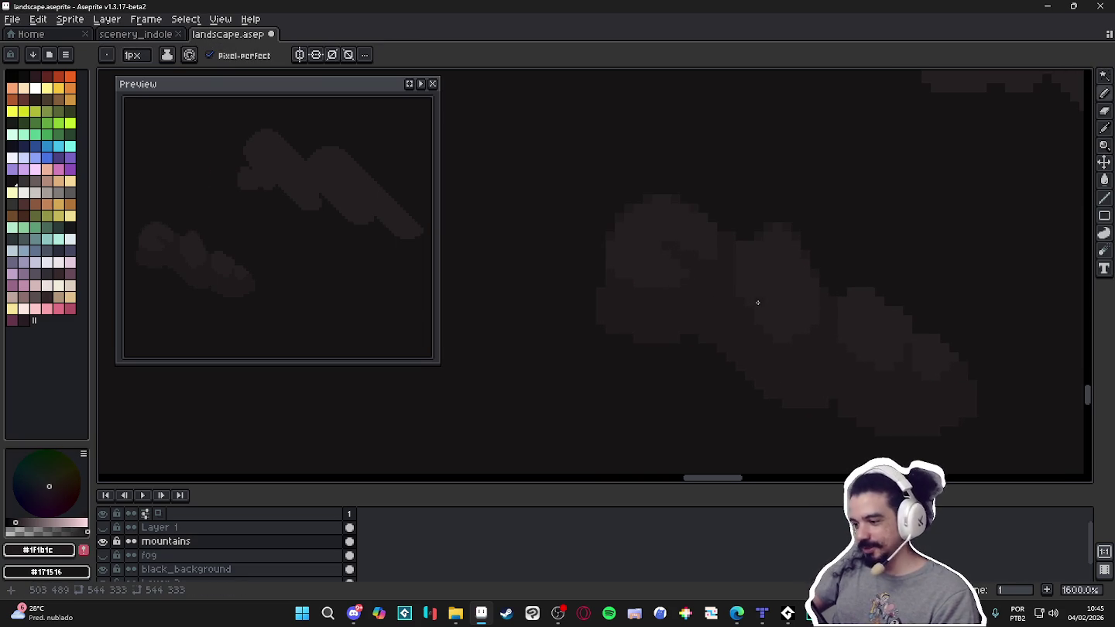
pyautogui.moveTo(751, 272); pyautogui.dragTo(749, 296)
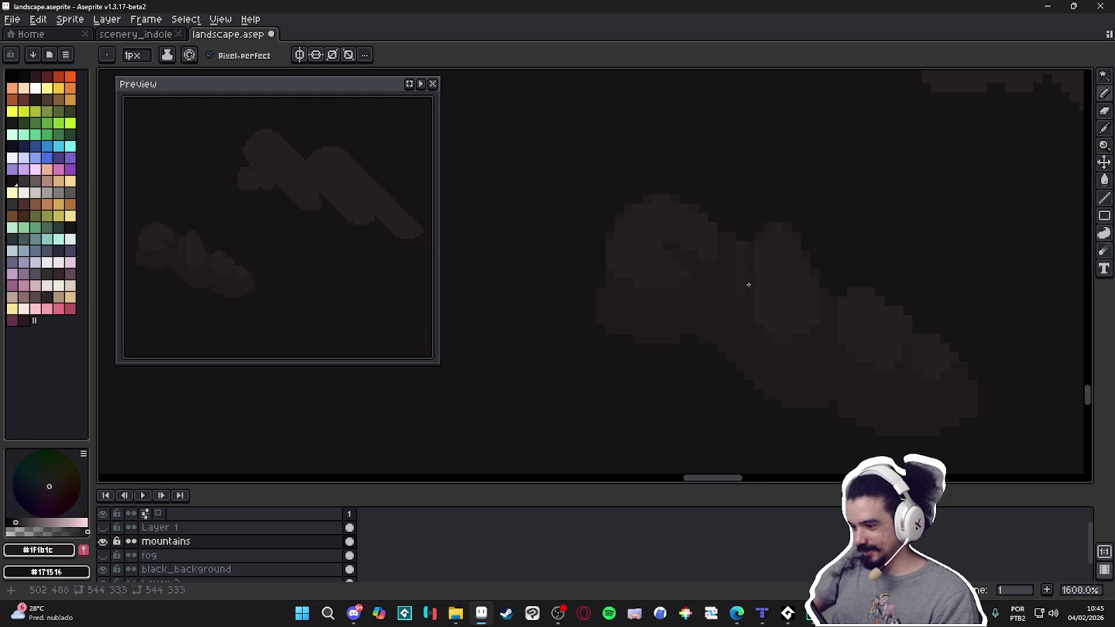
# Add a few lighter highlight pixels to the cloud with a 1-pixel brush.
pyautogui.keyDown('alt'); pyautogui.click(776, 335); pyautogui.keyUp('alt')
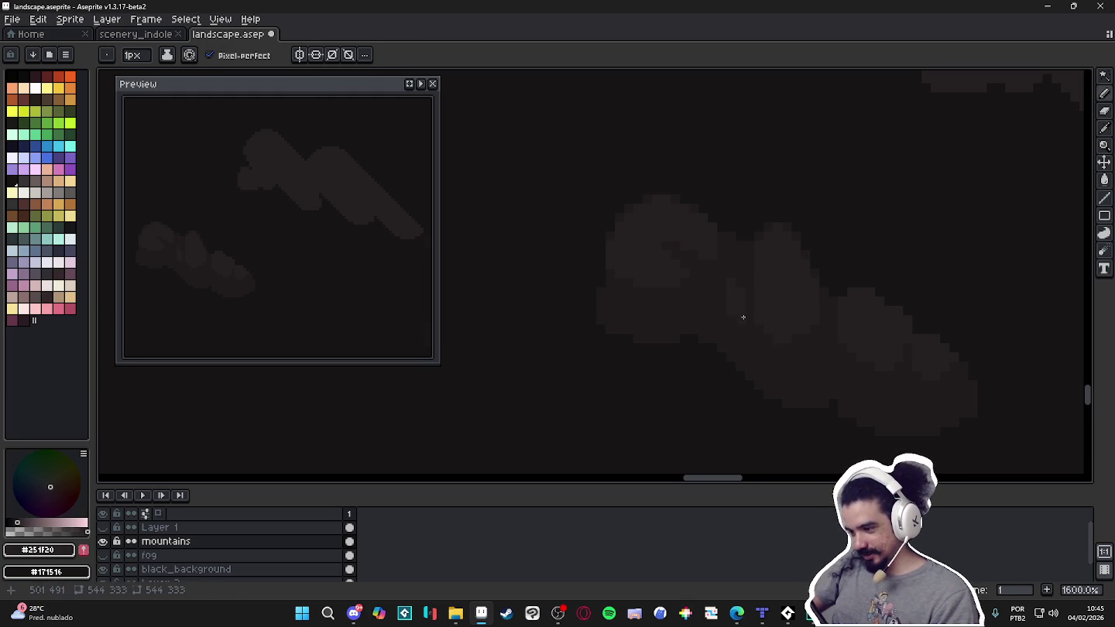
pyautogui.hscroll(3, 844, 359)
pyautogui.scroll(-1, 844, 359)
pyautogui.press('6')
pyautogui.scroll(1, 720, 332)
pyautogui.press('-')
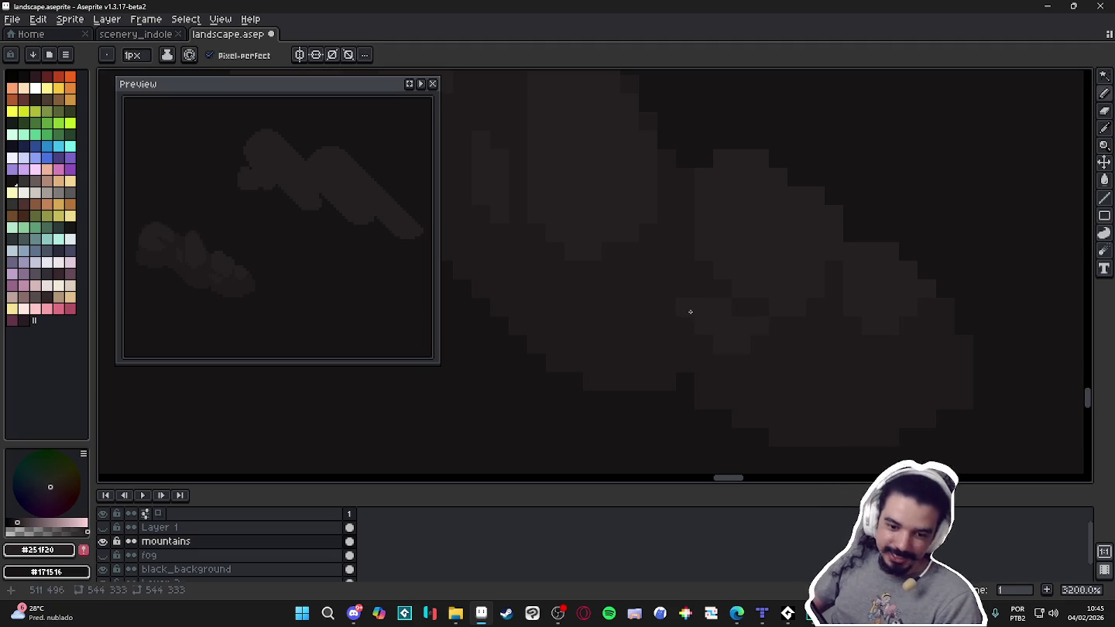
pyautogui.scroll(-1, 733, 342)
pyautogui.scroll(-1, 733, 343)
pyautogui.scroll(3, 729, 326)
pyautogui.moveTo(784, 348); pyautogui.dragTo(791, 356)
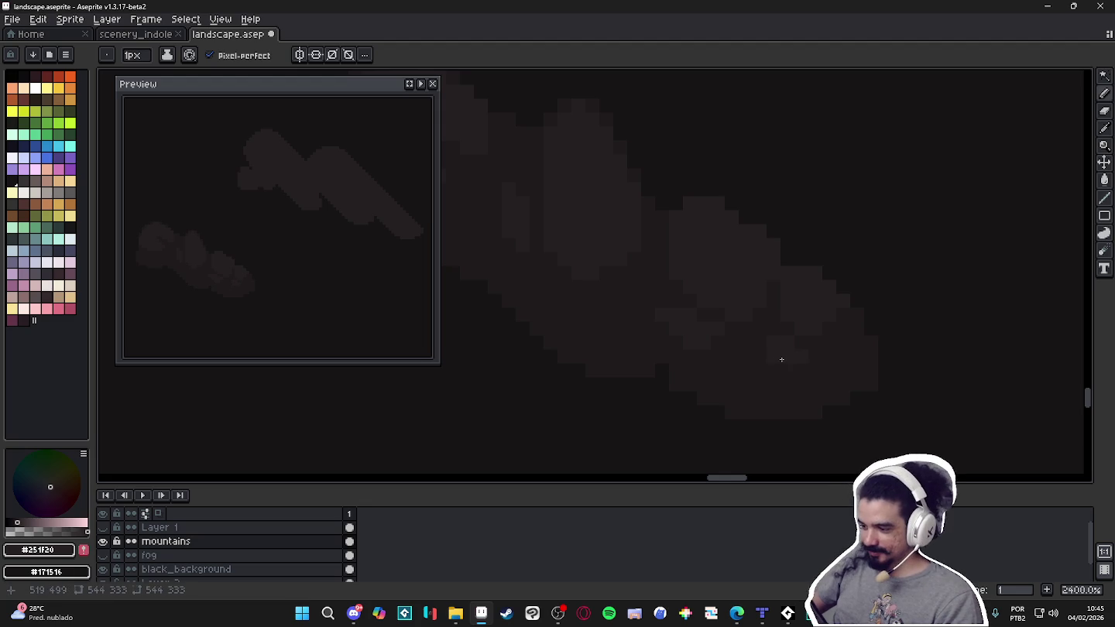
pyautogui.scroll(-3, 766, 341)
pyautogui.scroll(-1, 744, 378)
pyautogui.scroll(-2, 747, 375)
pyautogui.moveTo(787, 388); pyautogui.dragTo(791, 375)
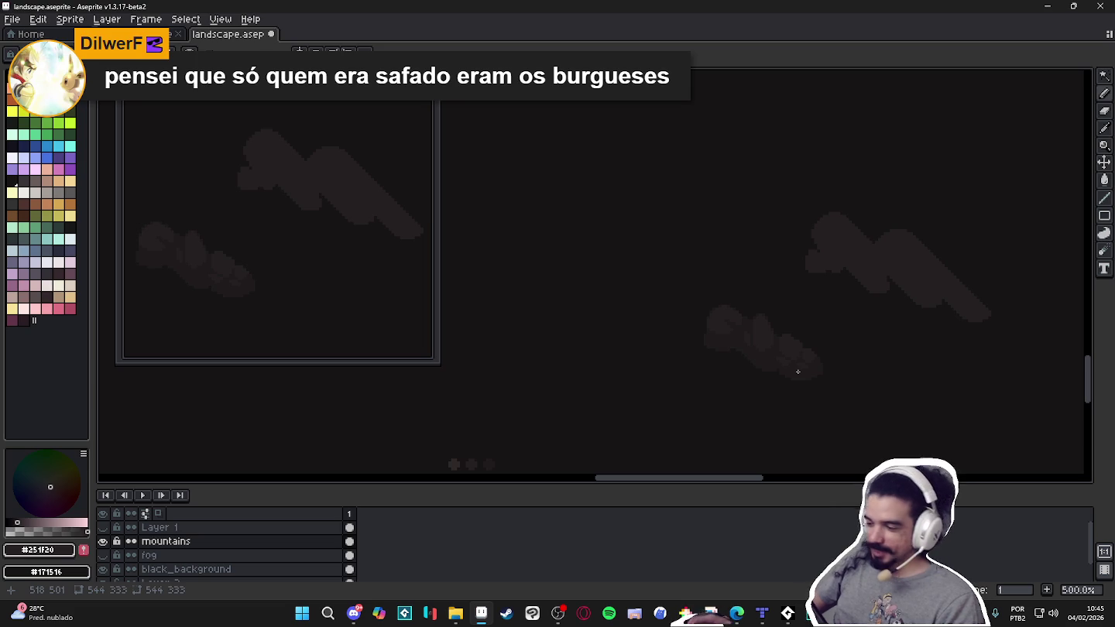
# Sample the #251F20 and #1F1B1C cloud tones and paint a first stroke of cloud pixels.
pyautogui.scroll(-2, 801, 371)
pyautogui.moveTo(797, 379); pyautogui.dragTo(768, 336)
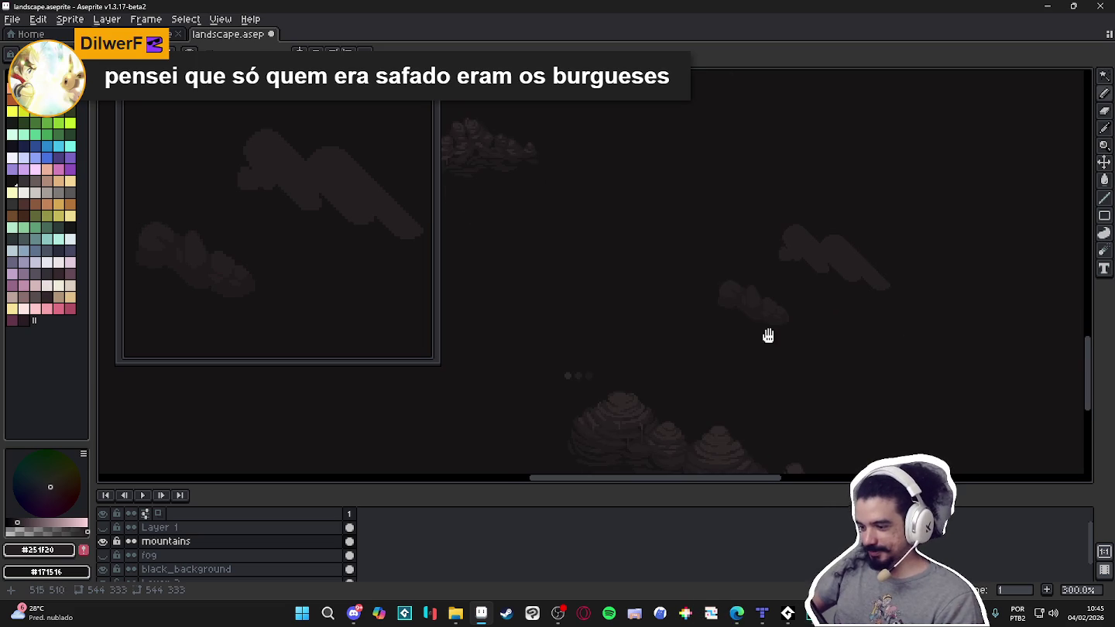
pyautogui.scroll(2, 783, 345)
pyautogui.scroll(2, 773, 308)
pyautogui.scroll(3, 761, 301)
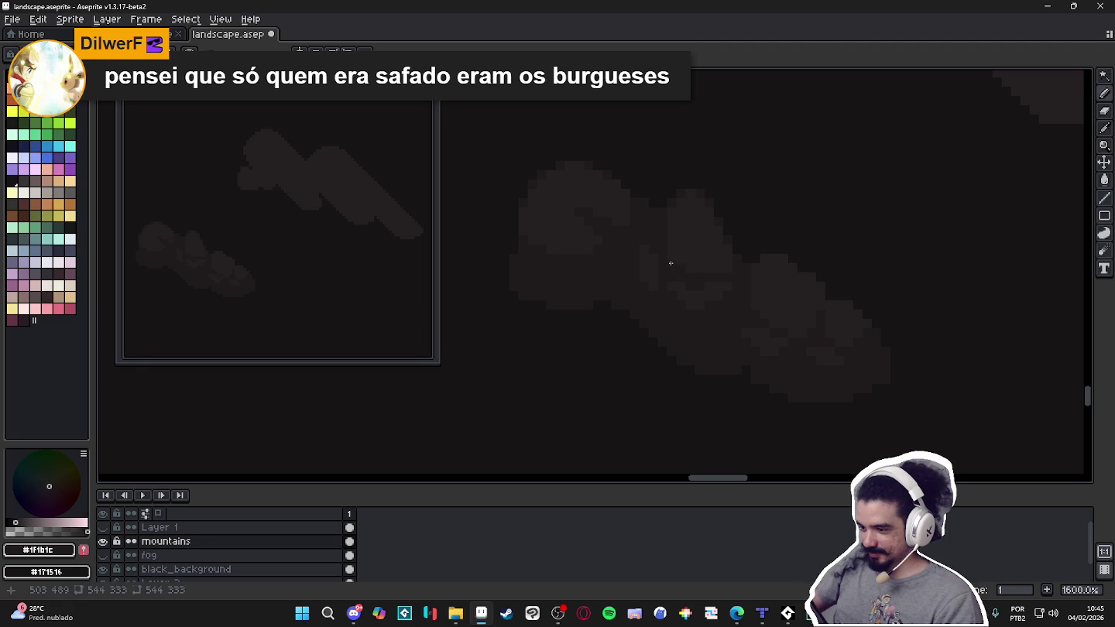
pyautogui.keyDown('alt'); pyautogui.click(714, 297); pyautogui.keyUp('alt')
pyautogui.keyDown('alt'); pyautogui.click(740, 259); pyautogui.keyUp('alt')
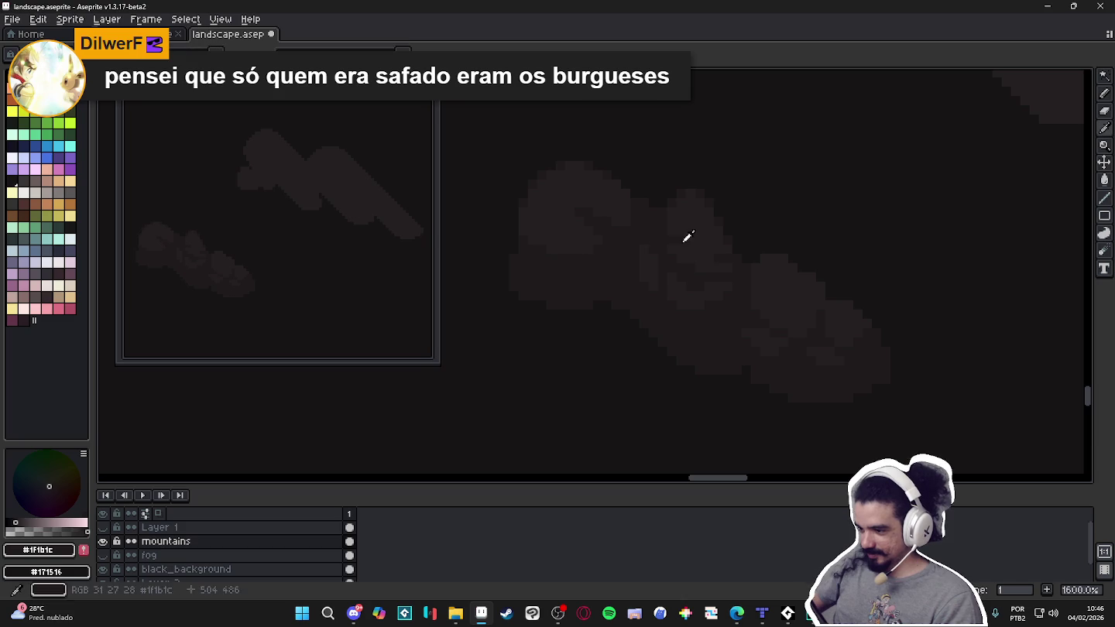
pyautogui.moveTo(654, 275); pyautogui.dragTo(698, 301)
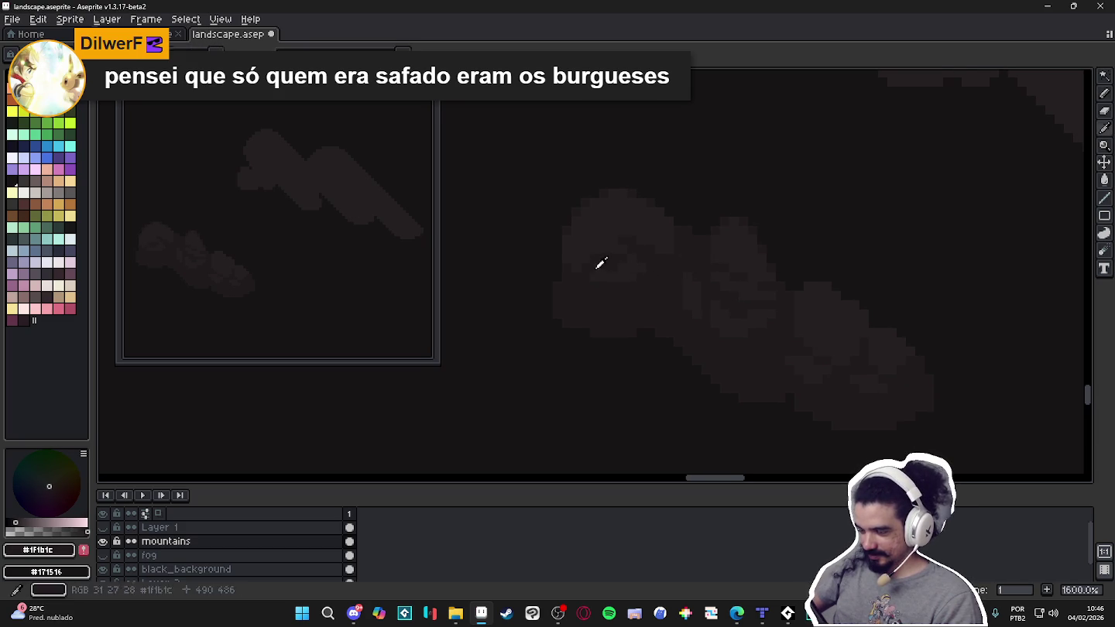
# Paint a darker #1F1B1C pixel block into the left part of the cloud.
pyautogui.moveTo(598, 271)
pyautogui.mouseDown()
pyautogui.moveTo(618, 280)
pyautogui.moveTo(620, 314)
pyautogui.mouseUp()
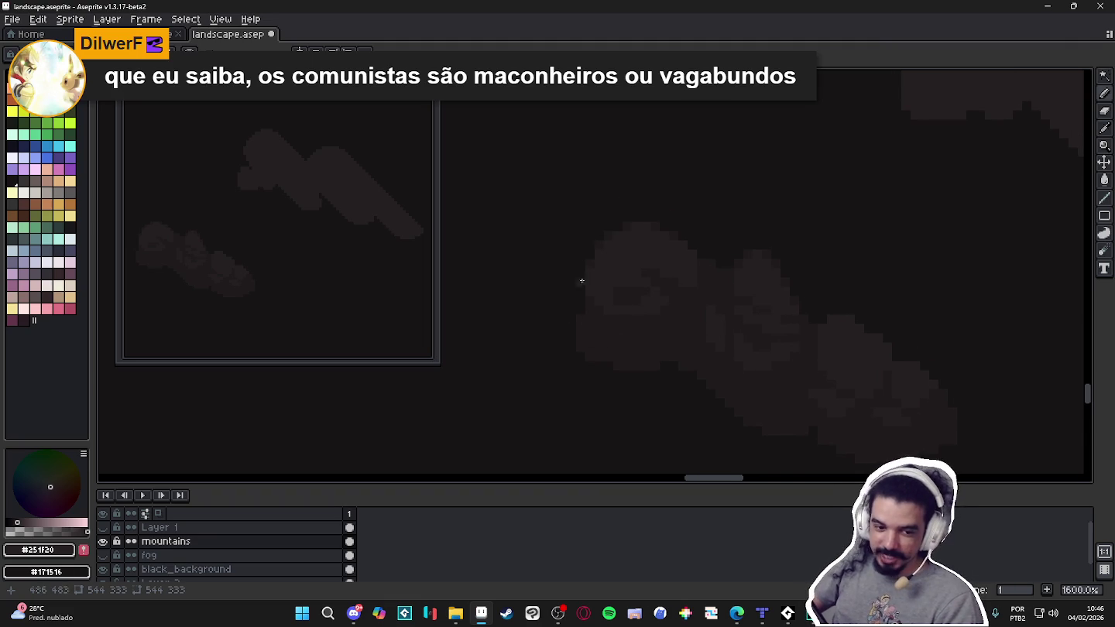
pyautogui.scroll(2, 618, 298)
pyautogui.keyDown('alt'); pyautogui.click(601, 280); pyautogui.keyUp('alt')
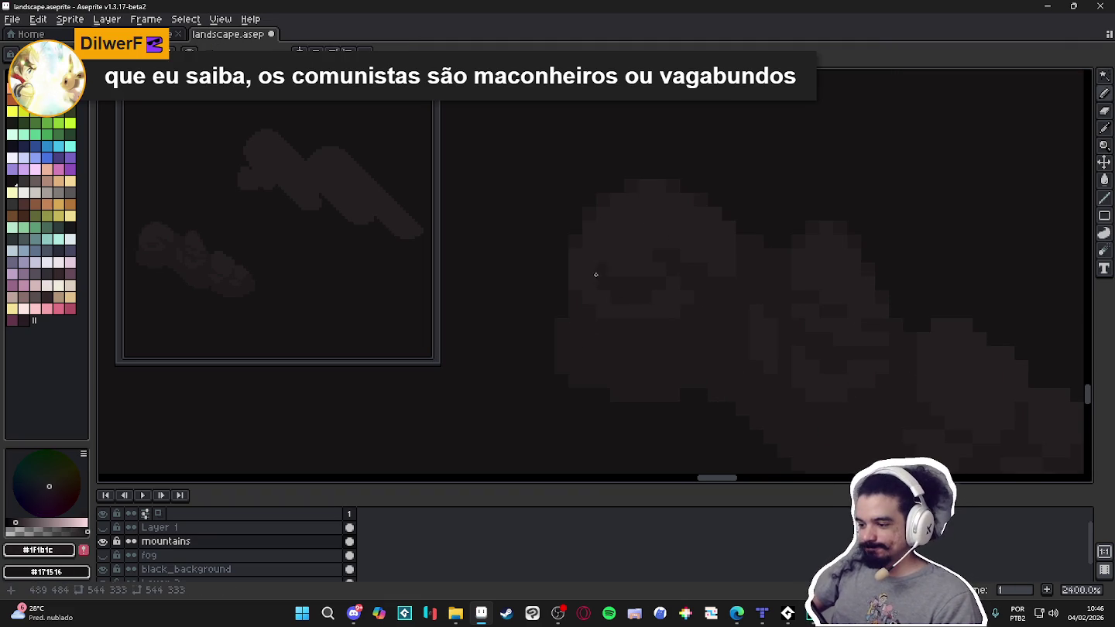
pyautogui.keyDown('alt'); pyautogui.click(577, 257); pyautogui.keyUp('alt')
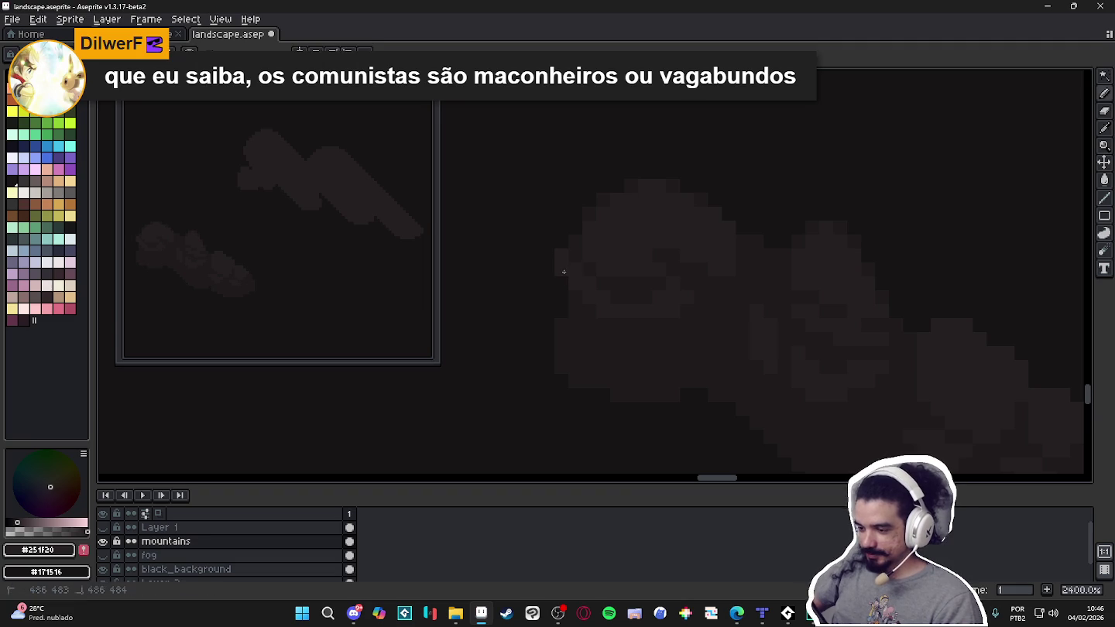
pyautogui.click(567, 293)
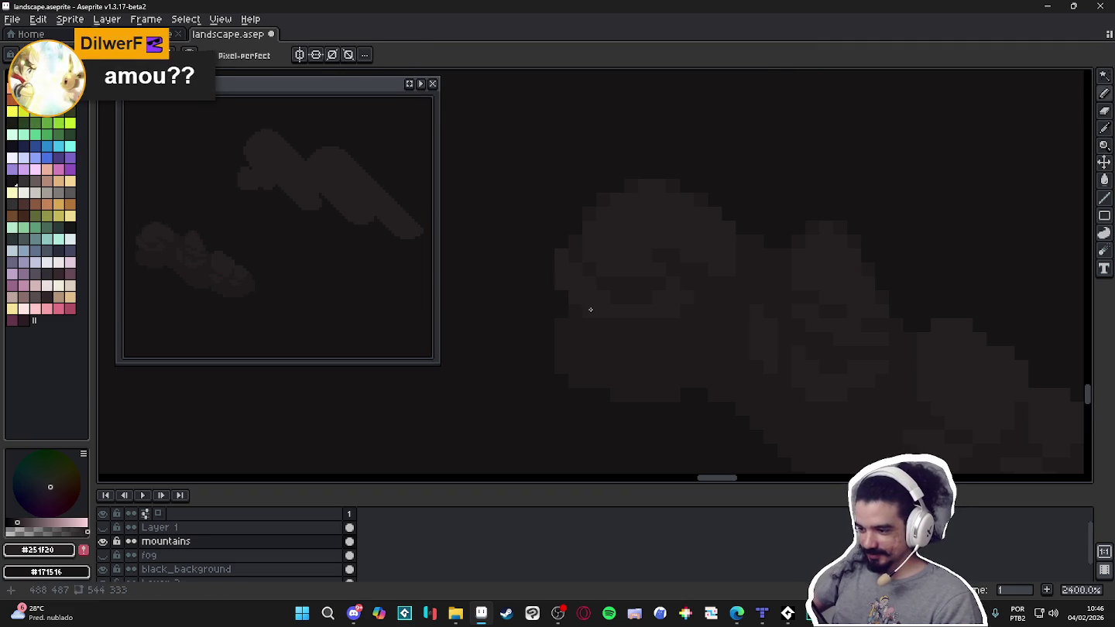
# Add extra shading pixels to the cloud, alternating between #1F1B1C and #251F20.
pyautogui.keyDown('alt'); pyautogui.click(599, 281); pyautogui.keyUp('alt')
pyautogui.keyDown('alt'); pyautogui.click(567, 244); pyautogui.keyUp('alt')
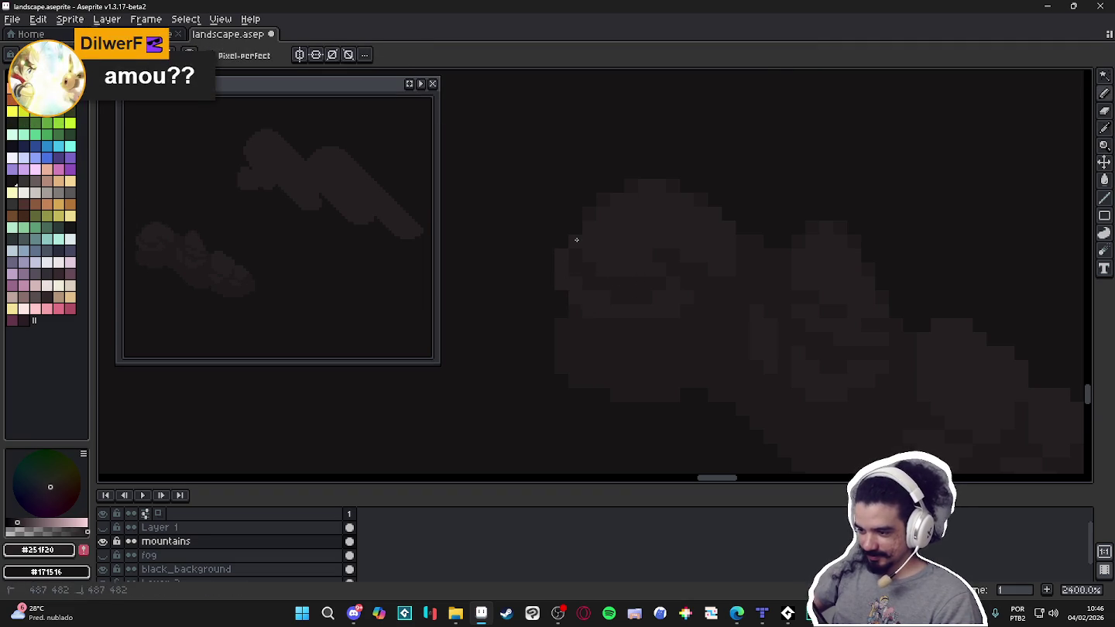
pyautogui.moveTo(582, 241); pyautogui.dragTo(603, 252)
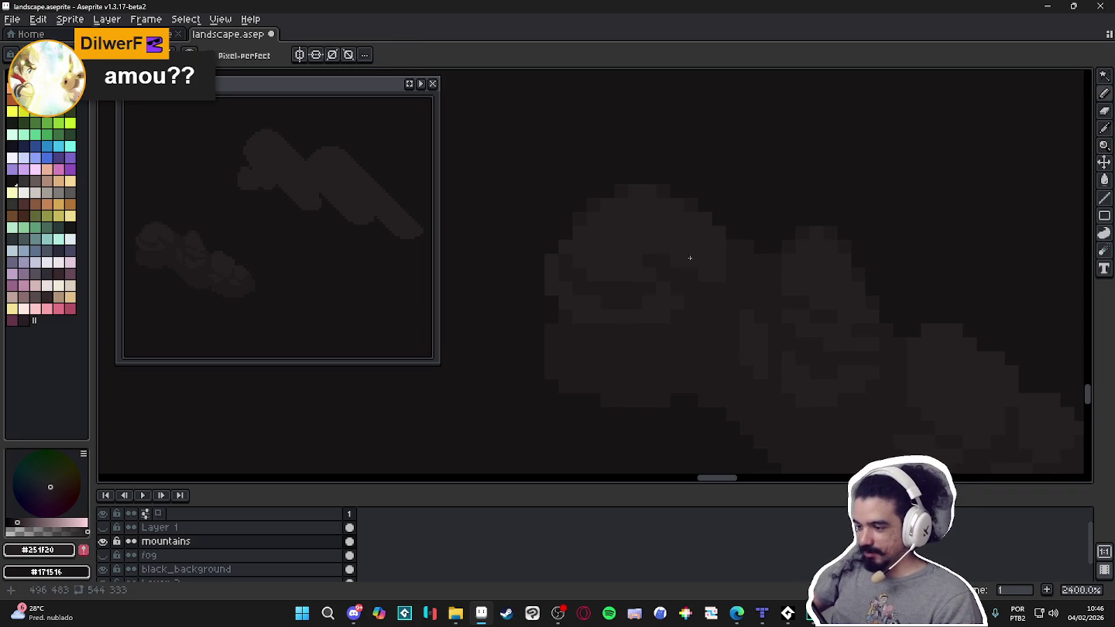
pyautogui.keyDown('alt'); pyautogui.click(692, 262); pyautogui.keyUp('alt')
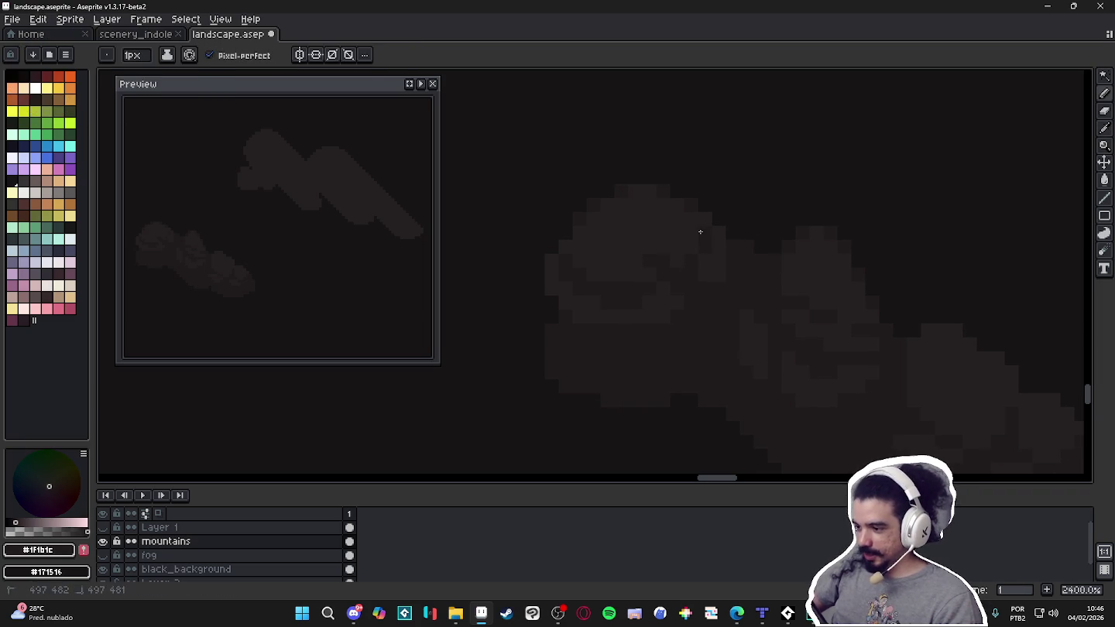
pyautogui.press('alt')
pyautogui.moveTo(716, 225); pyautogui.dragTo(700, 203)
pyautogui.press('alt')
pyautogui.press('alt')
pyautogui.press('alt')
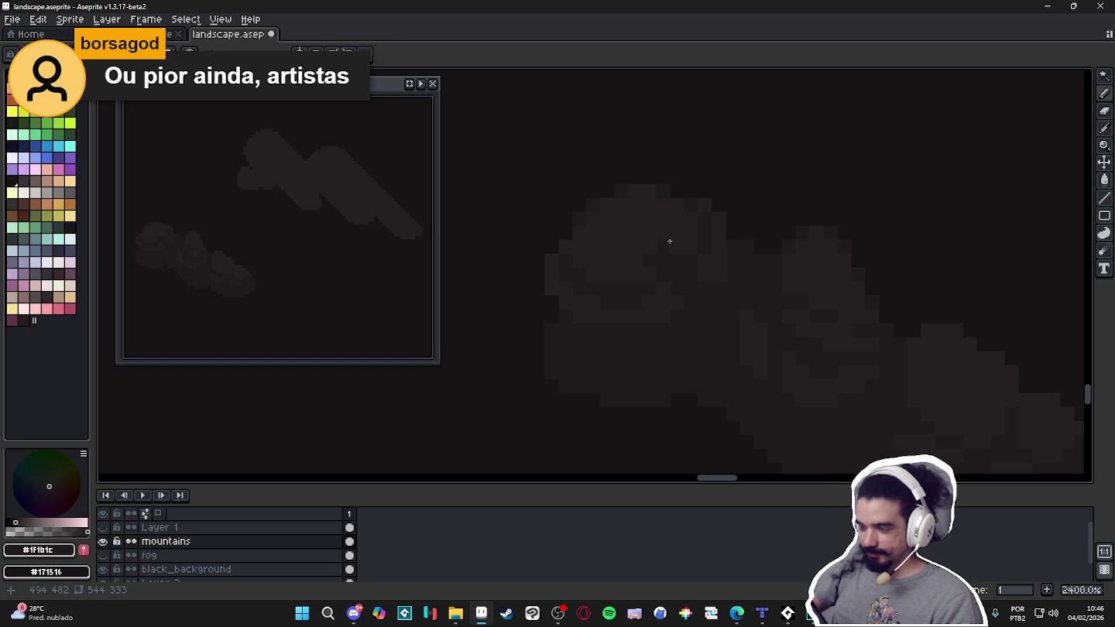
pyautogui.keyDown('alt'); pyautogui.click(694, 304); pyautogui.keyUp('alt')
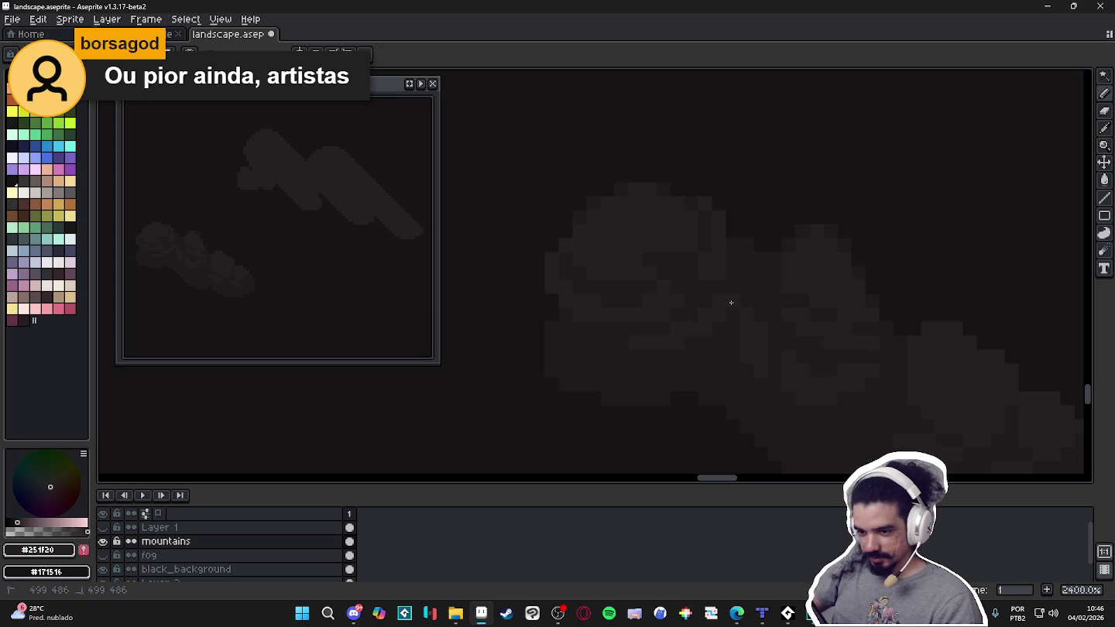
# Save landscape.aseprite with Ctrl+S.
pyautogui.moveTo(640, 318); pyautogui.dragTo(660, 309)
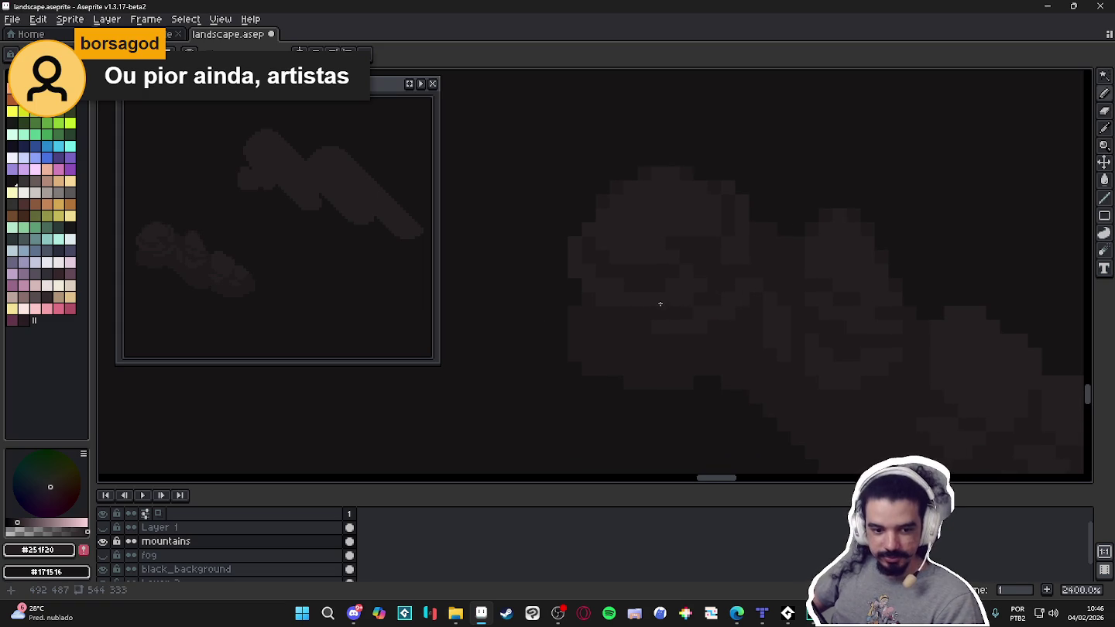
pyautogui.scroll(-1, 662, 306)
pyautogui.hotkey('ctrl', 's')
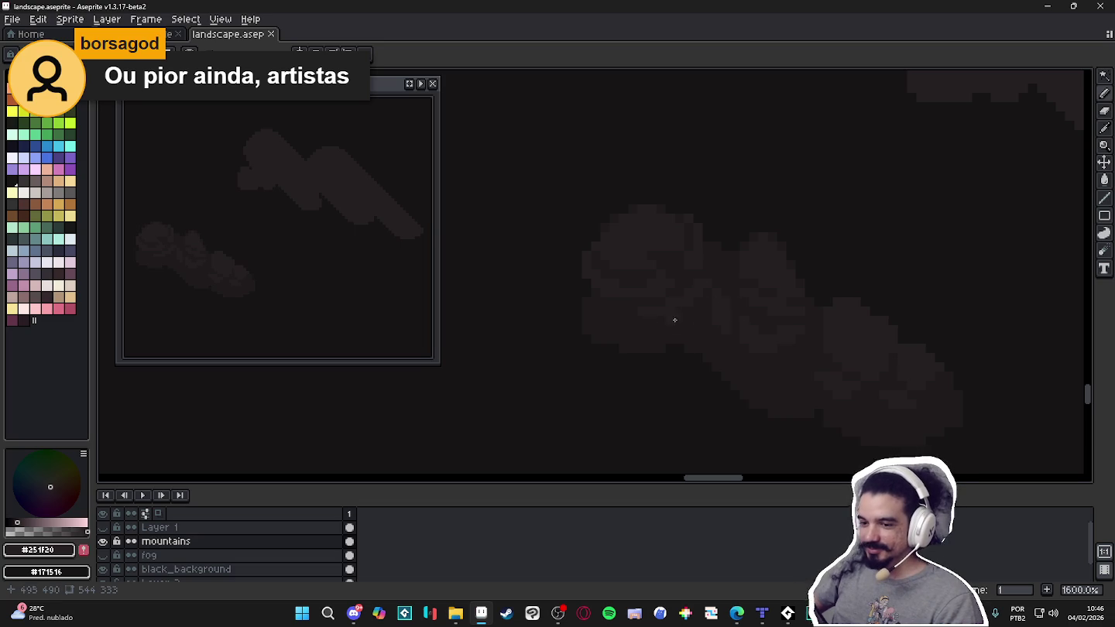
# Touch up cloud pixels, alternating between the #1F1B1C and #251F20 tones.
pyautogui.scroll(-3, 658, 271)
pyautogui.scroll(-1, 682, 294)
pyautogui.scroll(2, 701, 309)
pyautogui.scroll(2, 700, 296)
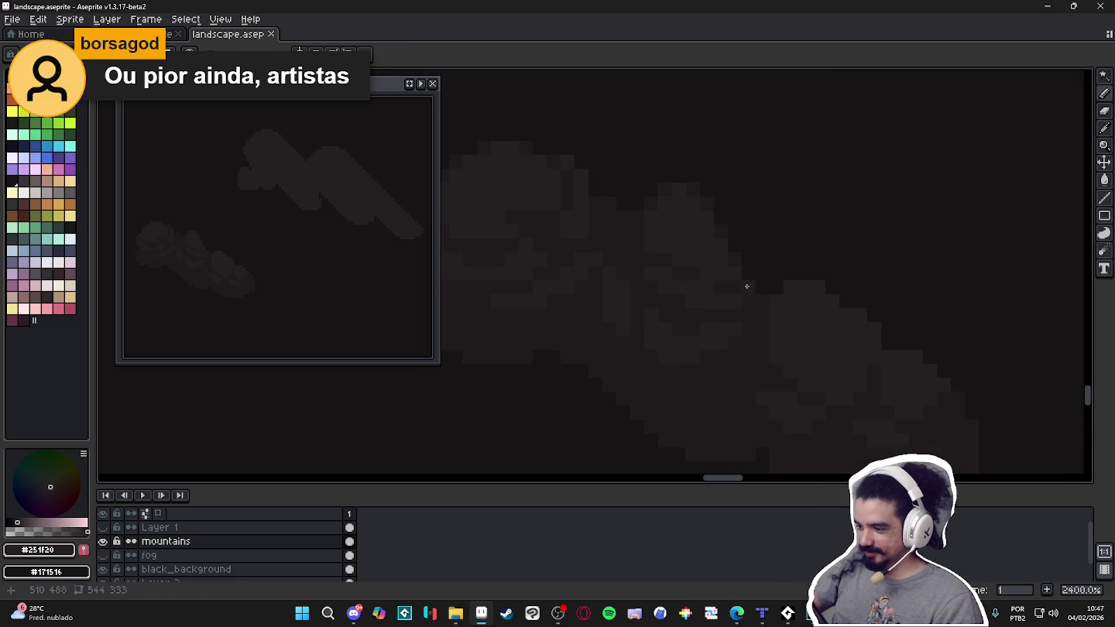
pyautogui.keyDown('alt'); pyautogui.click(735, 254); pyautogui.keyUp('alt')
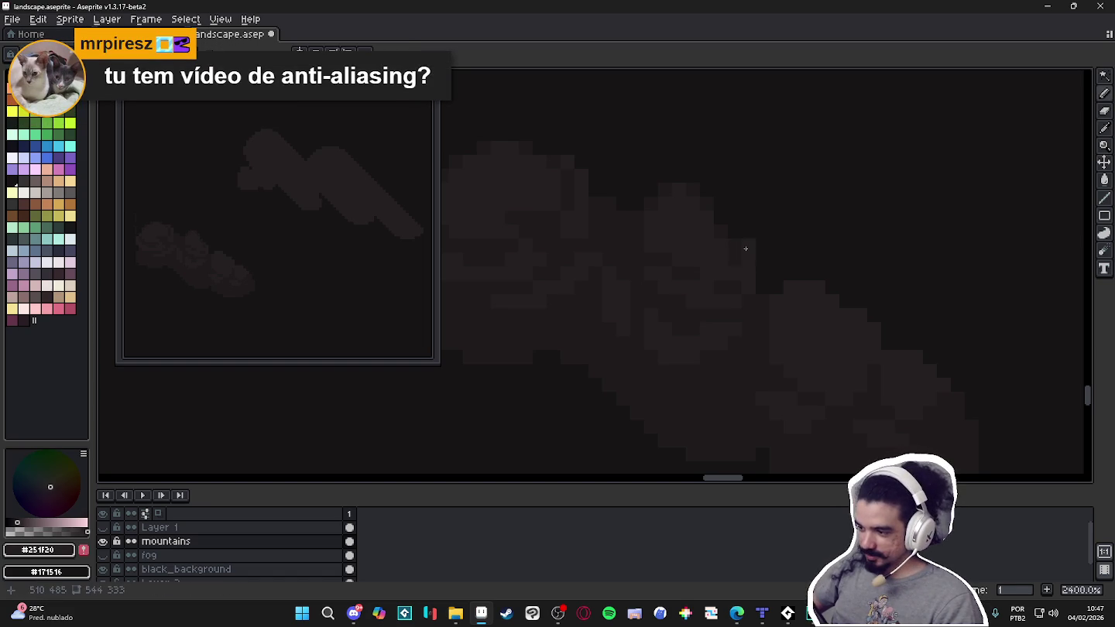
pyautogui.keyDown('alt'); pyautogui.click(734, 232); pyautogui.keyUp('alt')
pyautogui.keyDown('alt'); pyautogui.click(739, 252); pyautogui.keyUp('alt')
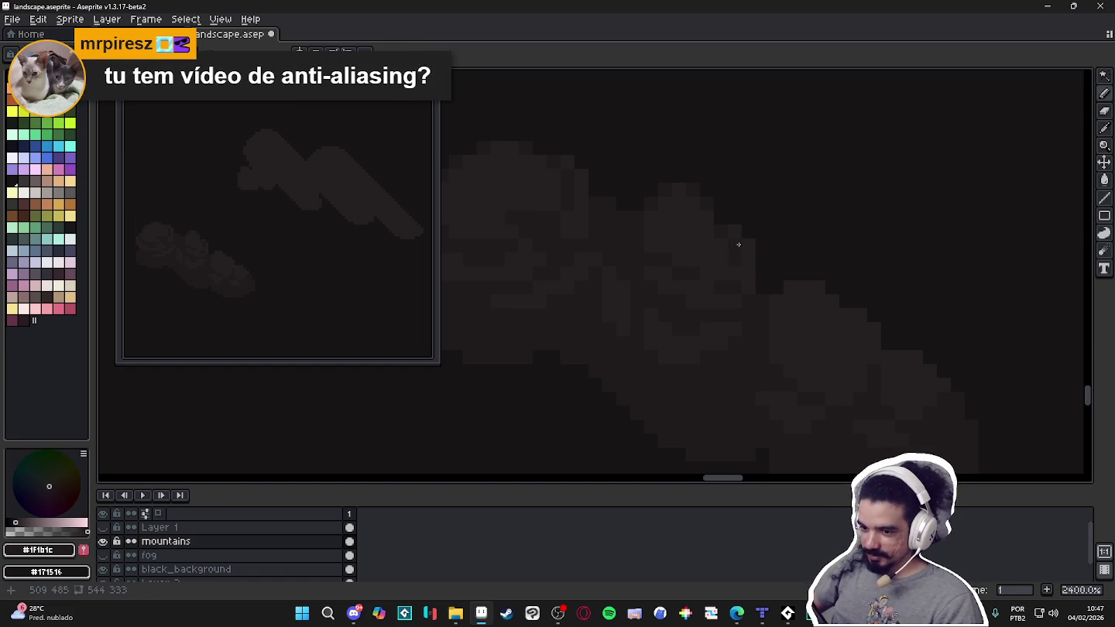
pyautogui.keyDown('alt'); pyautogui.click(738, 284); pyautogui.keyUp('alt')
pyautogui.keyDown('alt'); pyautogui.click(728, 274); pyautogui.keyUp('alt')
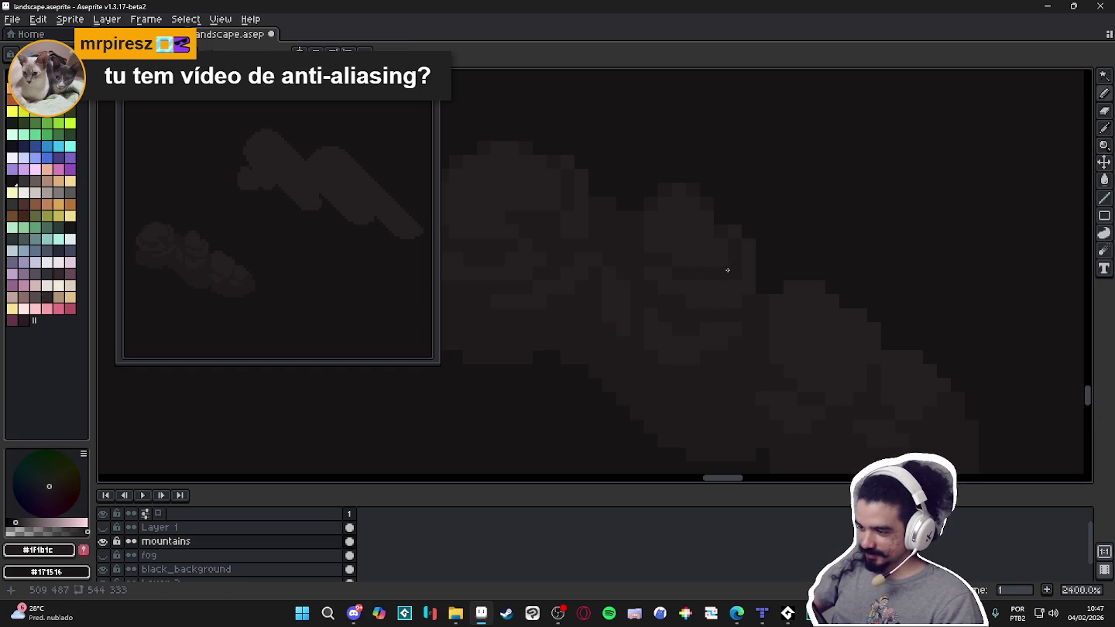
pyautogui.keyDown('alt'); pyautogui.click(691, 255); pyautogui.keyUp('alt')
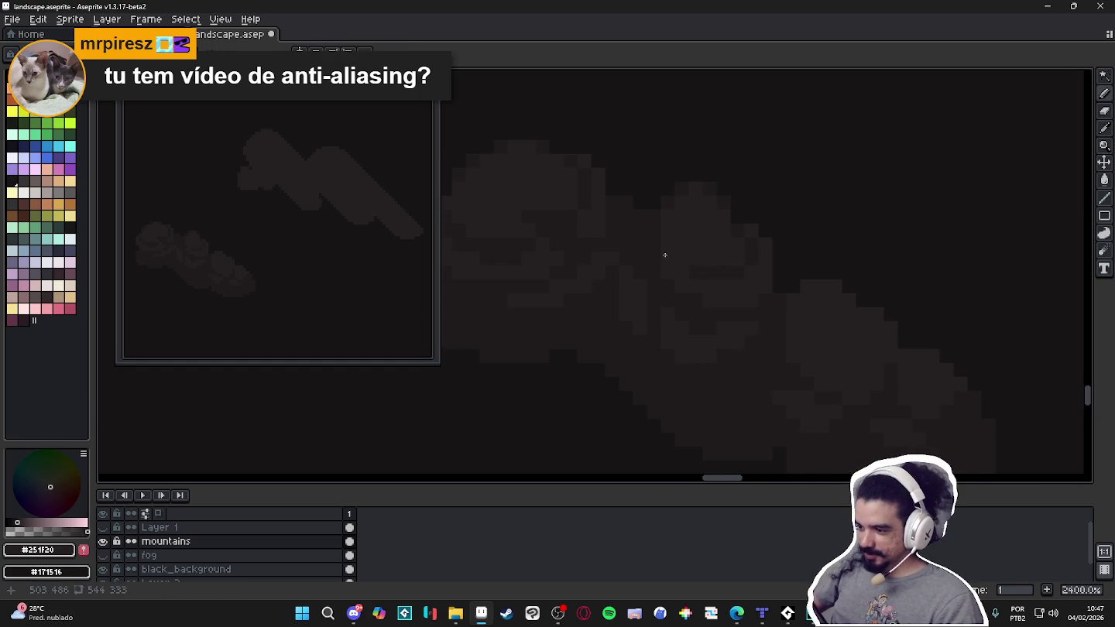
pyautogui.keyDown('alt'); pyautogui.click(654, 242); pyautogui.keyUp('alt')
# Zoom and pan across the clouds to review the finished puffy shading.
pyautogui.scroll(-6, 681, 225)
pyautogui.scroll(4, 712, 232)
pyautogui.scroll(1, 712, 232)
pyautogui.scroll(-1, 674, 279)
pyautogui.scroll(3, 682, 290)
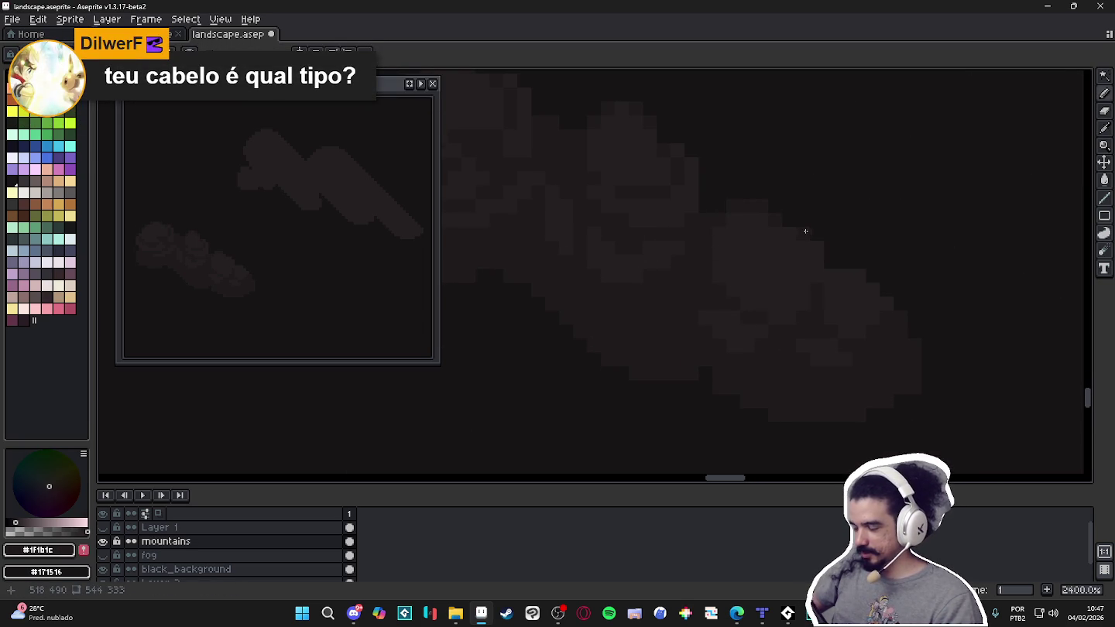
pyautogui.scroll(-2, 813, 269)
pyautogui.scroll(1, 806, 294)
pyautogui.scroll(3, 837, 309)
pyautogui.scroll(-2, 821, 310)
pyautogui.scroll(1, 805, 312)
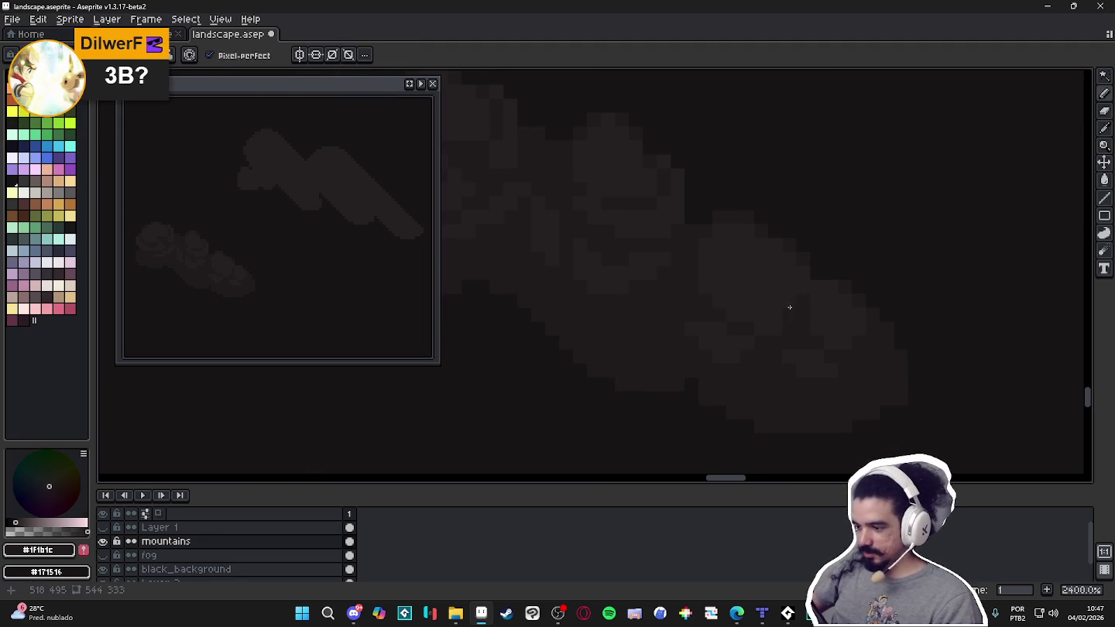
pyautogui.moveTo(747, 290); pyautogui.dragTo(756, 294)
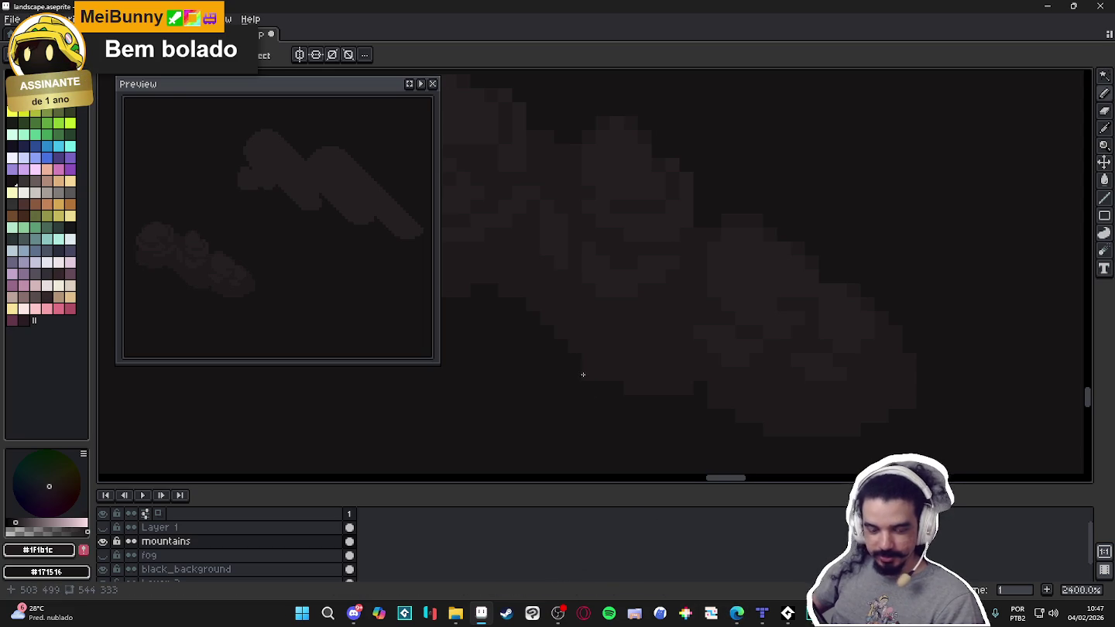
pyautogui.scroll(-2, 583, 375)
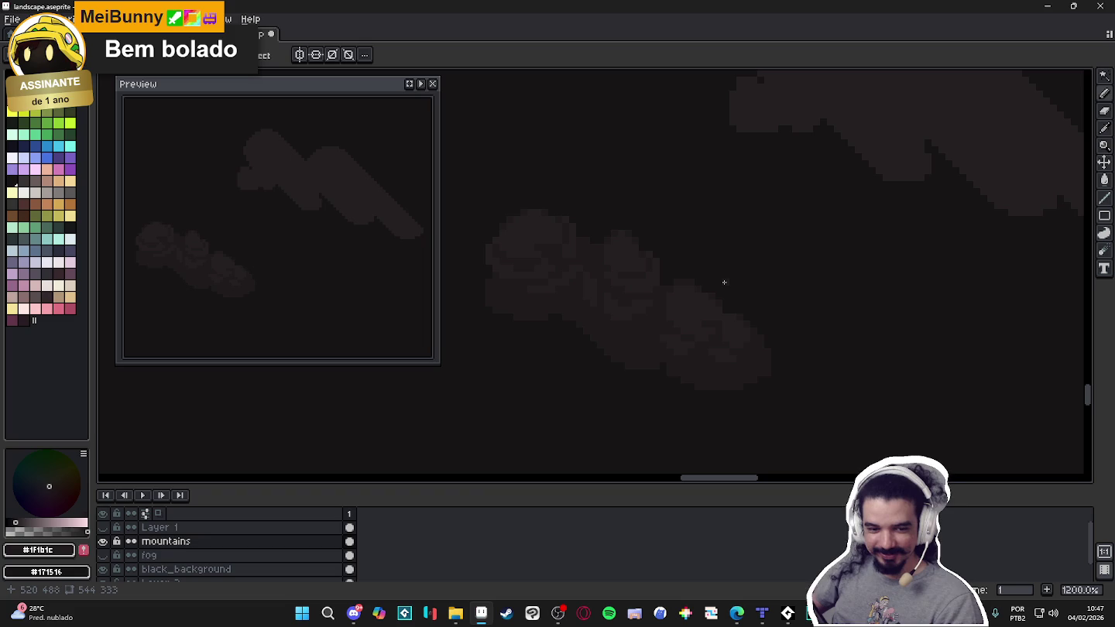
pyautogui.scroll(2, 697, 330)
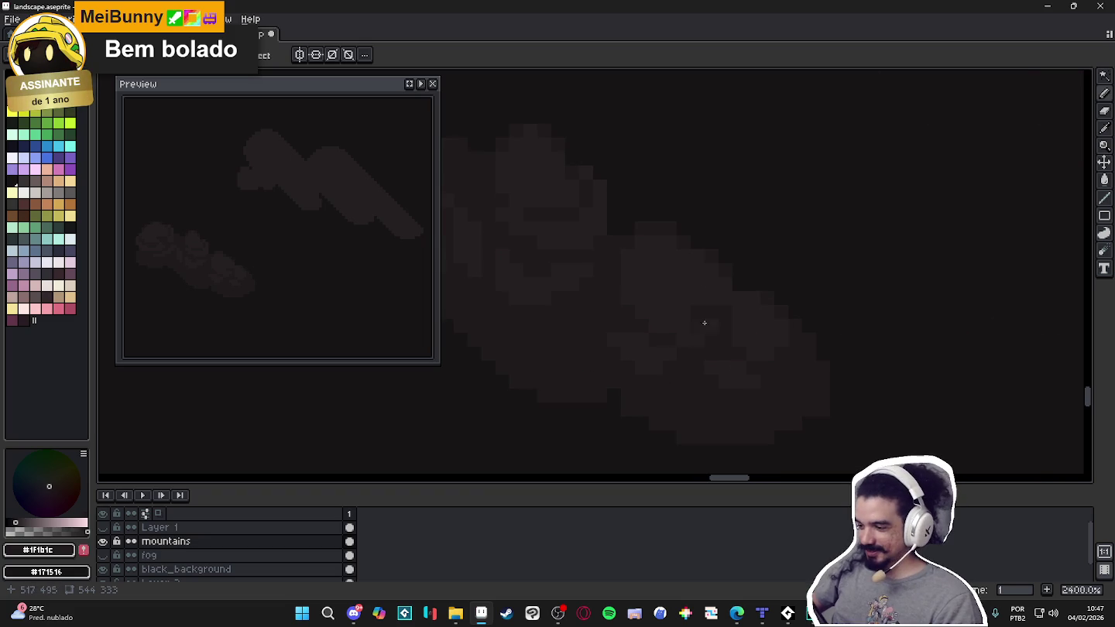
pyautogui.keyDown('alt'); pyautogui.click(632, 291); pyautogui.keyUp('alt')
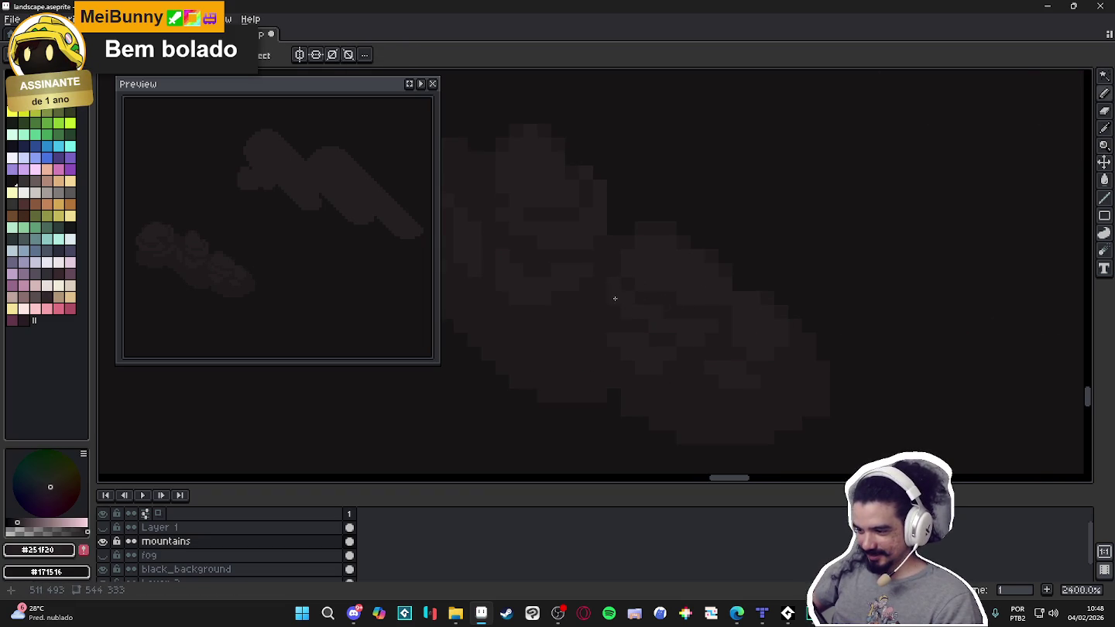
pyautogui.keyDown('alt'); pyautogui.click(714, 309); pyautogui.keyUp('alt')
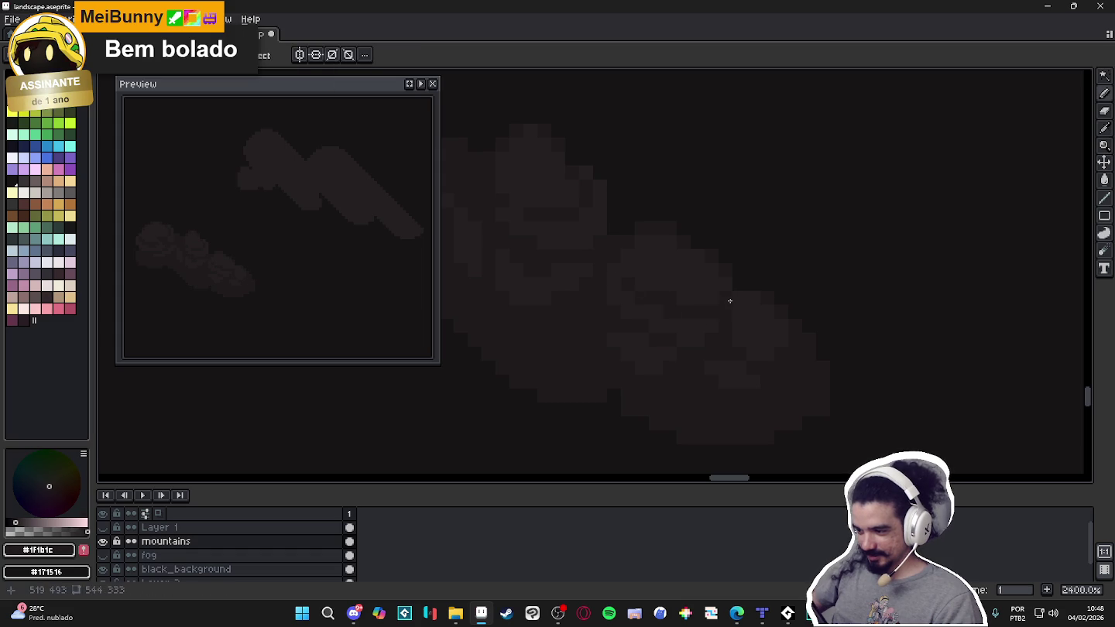
pyautogui.keyDown('alt'); pyautogui.click(707, 326); pyautogui.keyUp('alt')
pyautogui.keyDown('alt'); pyautogui.click(732, 329); pyautogui.keyUp('alt')
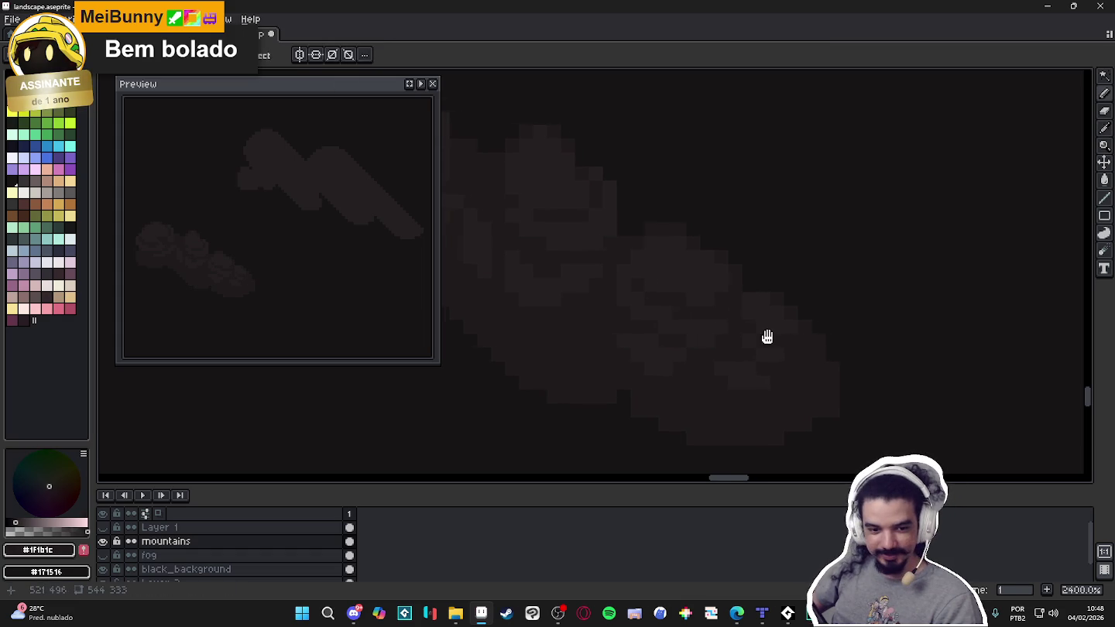
pyautogui.scroll(-3, 770, 333)
pyautogui.scroll(-1, 666, 294)
pyautogui.scroll(-1, 643, 295)
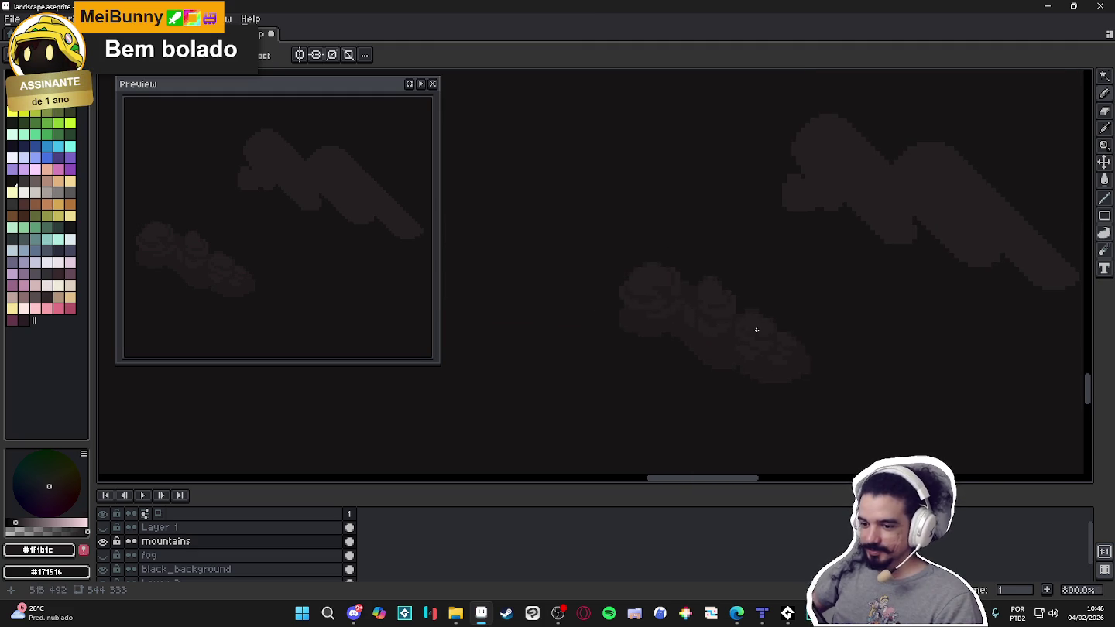
pyautogui.scroll(3, 774, 331)
pyautogui.scroll(1, 782, 332)
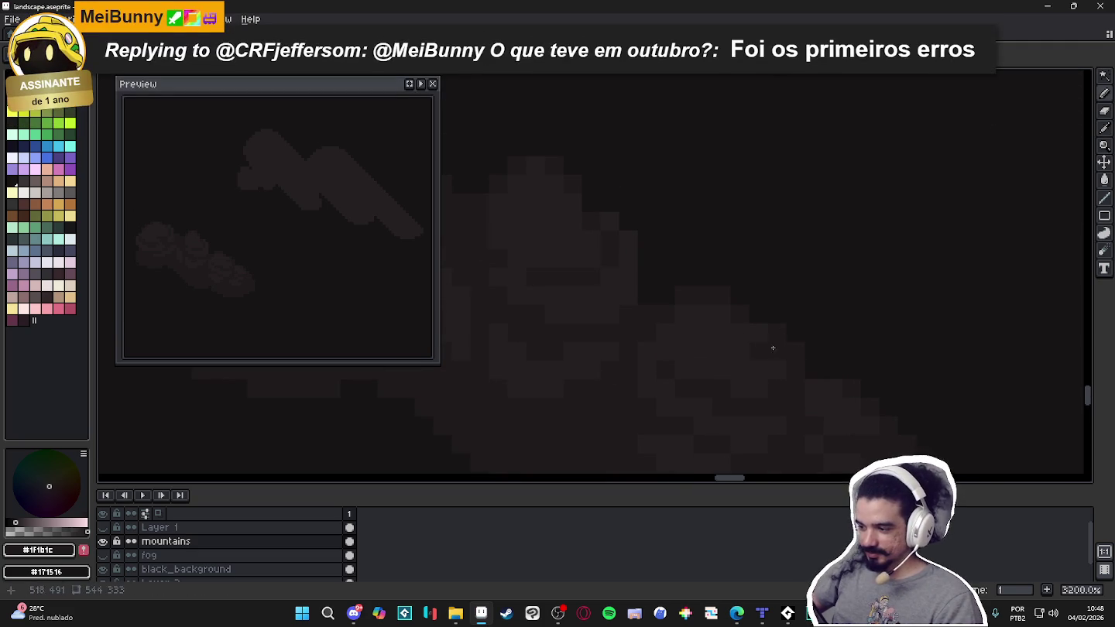
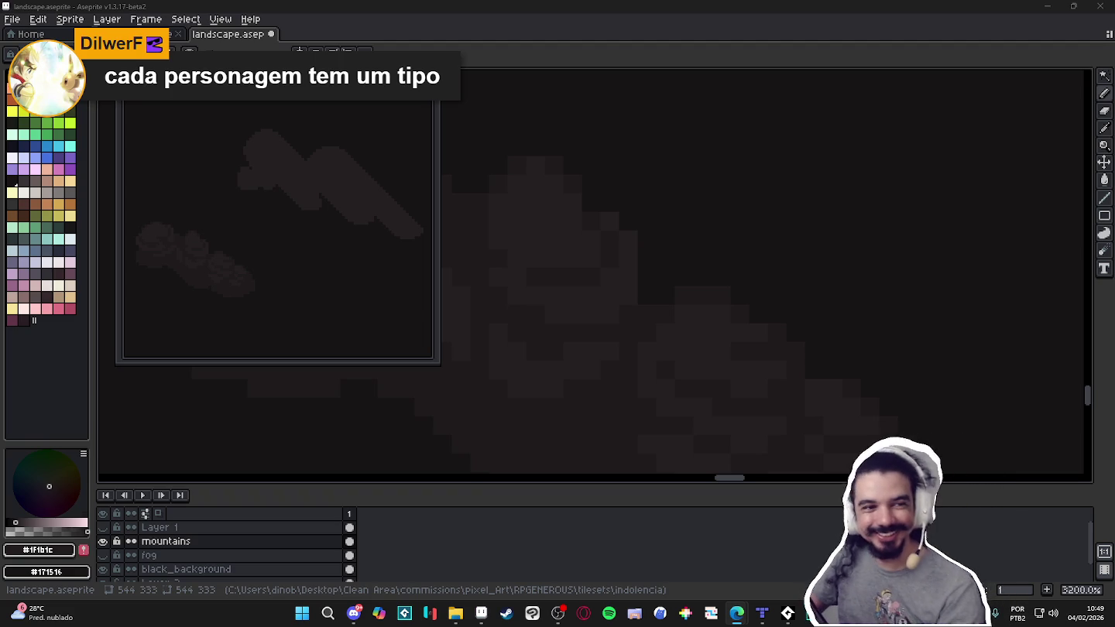
# Frame the cloud group and sample the darkest cloud shade #171516 as the drawing colour.
pyautogui.scroll(-5, 456, 372)
pyautogui.moveTo(528, 369); pyautogui.dragTo(651, 374)
pyautogui.scroll(2, 651, 374)
pyautogui.scroll(1, 666, 364)
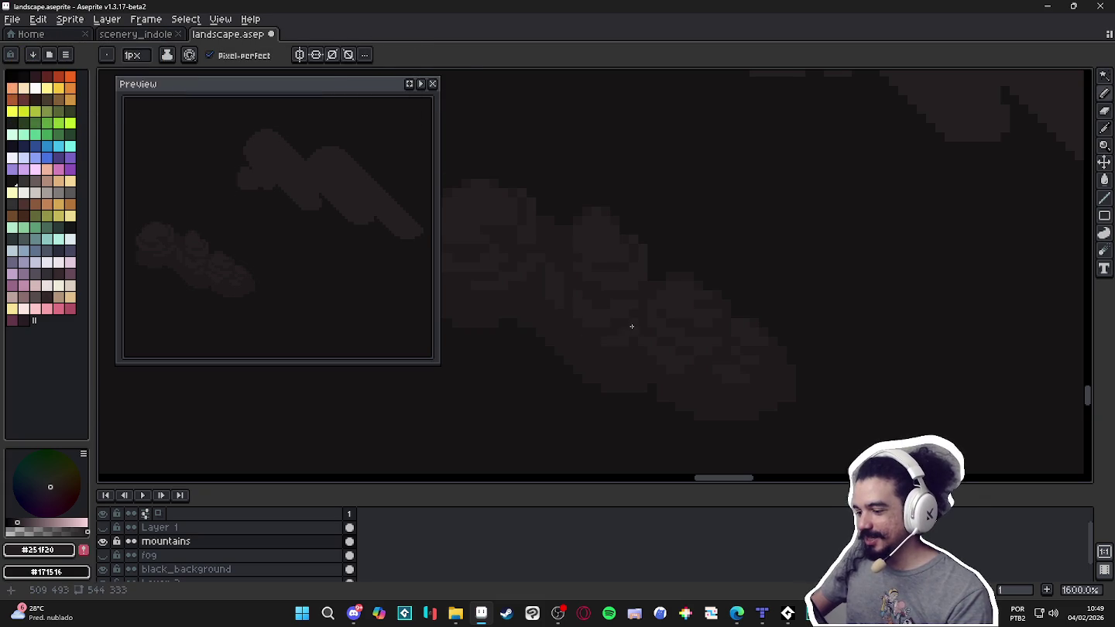
pyautogui.hscroll(-1, 613, 326)
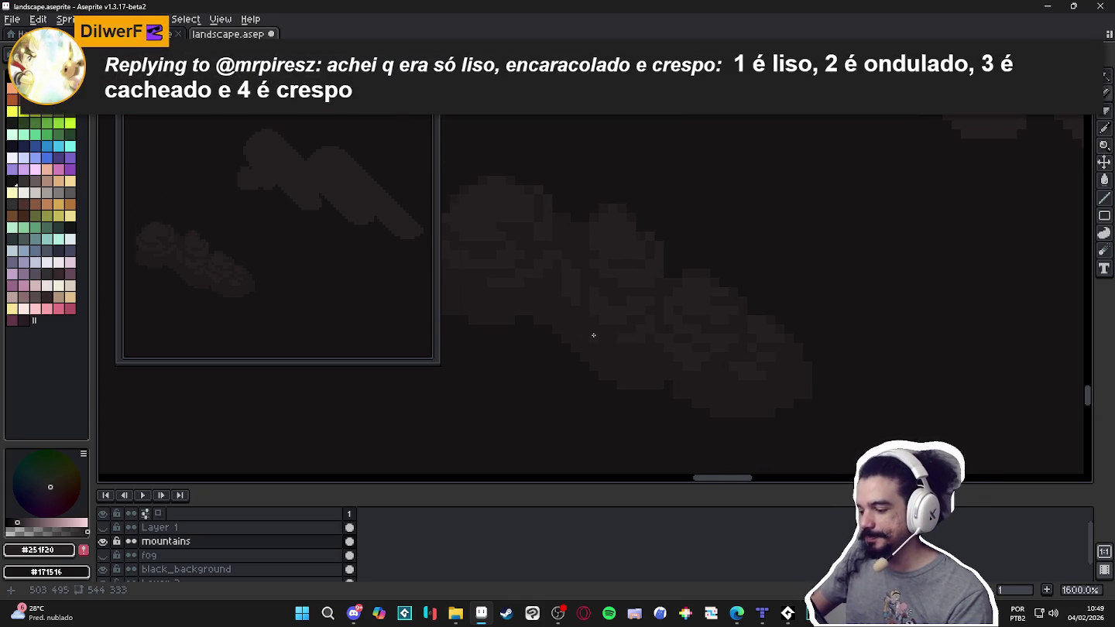
pyautogui.hscroll(-2, 596, 331)
pyautogui.scroll(1, 639, 338)
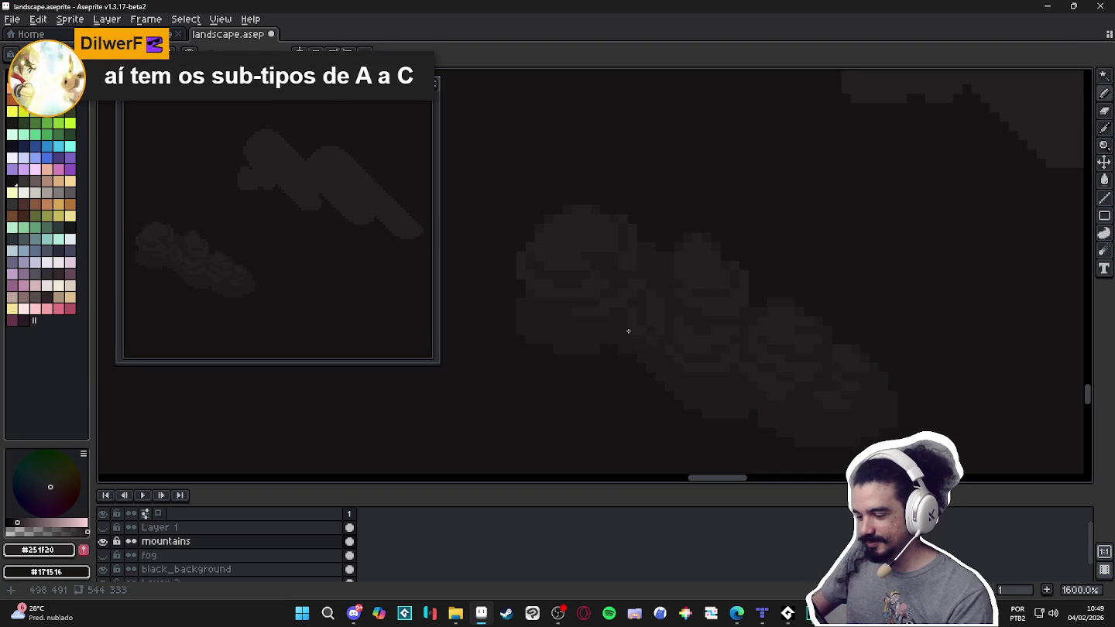
pyautogui.scroll(-4, 616, 329)
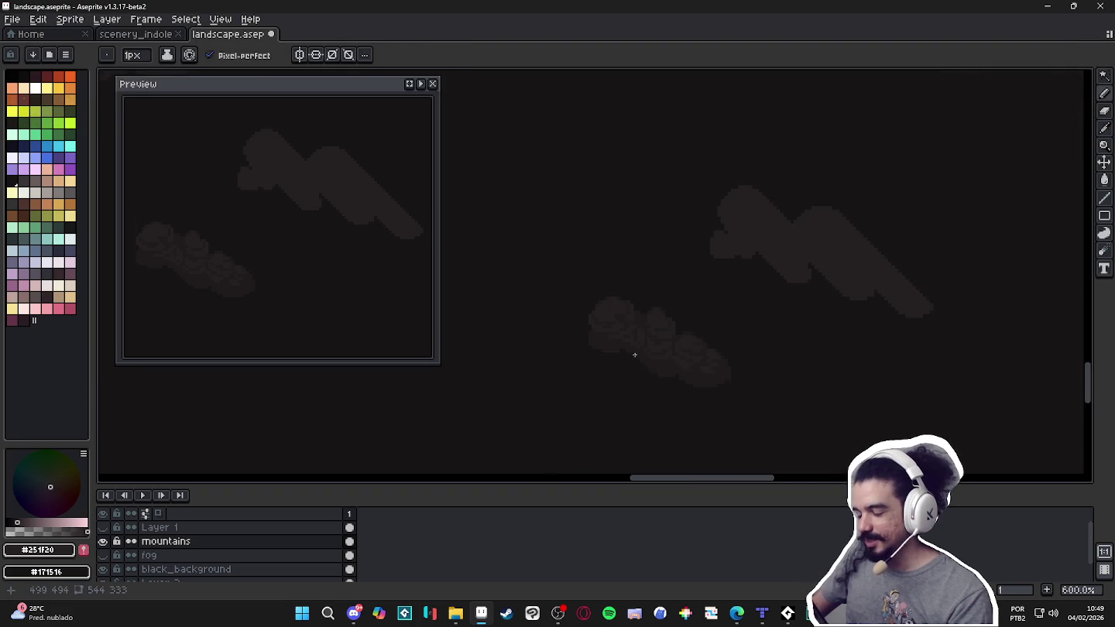
pyautogui.scroll(1, 651, 375)
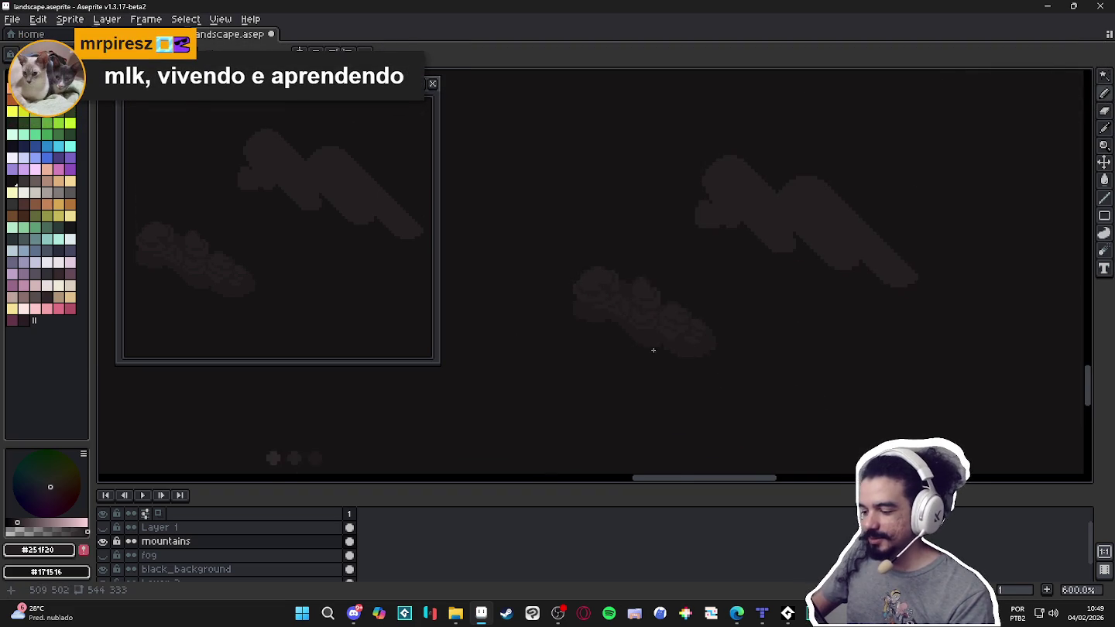
pyautogui.scroll(2, 652, 348)
pyautogui.scroll(1, 645, 331)
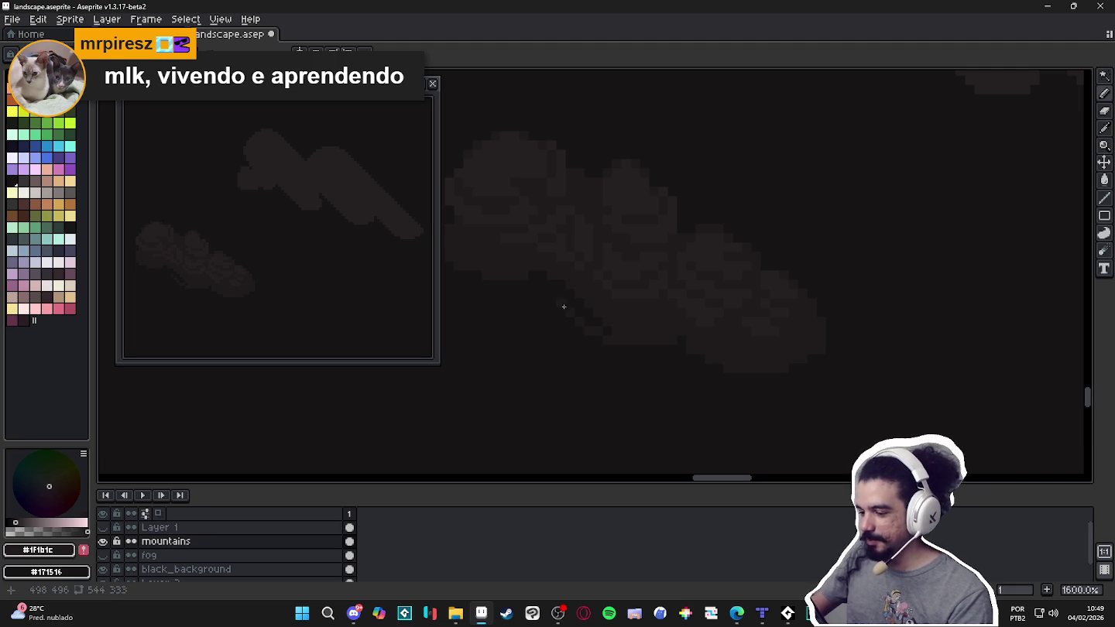
pyautogui.keyDown('alt'); pyautogui.click(637, 334); pyautogui.keyUp('alt')
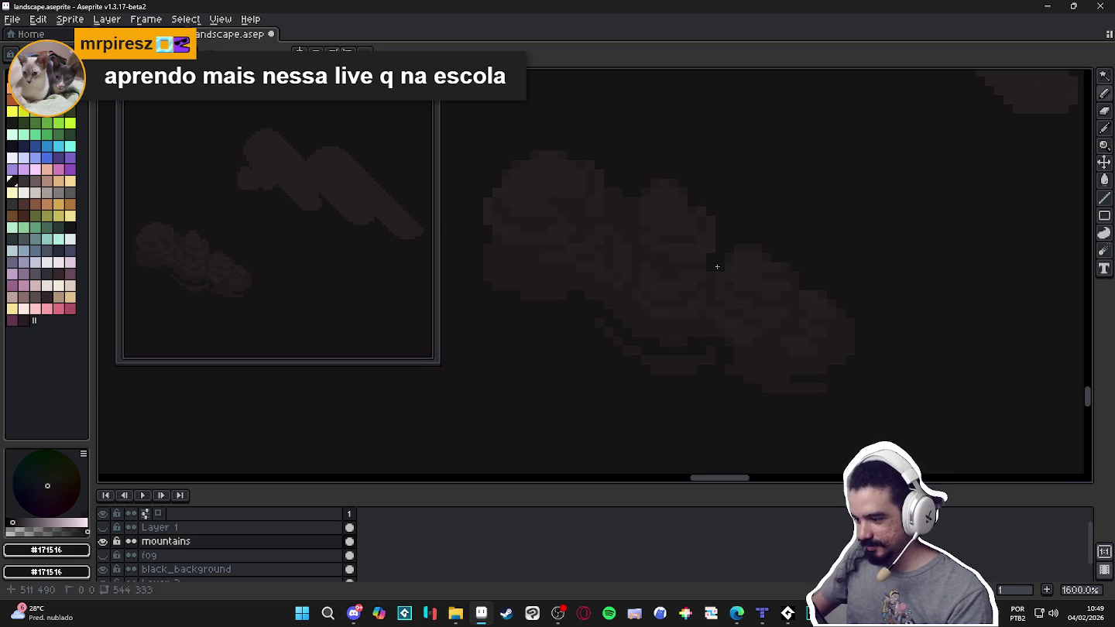
# Zoom in and out over the clouds to inspect their shading.
pyautogui.scroll(-4, 699, 316)
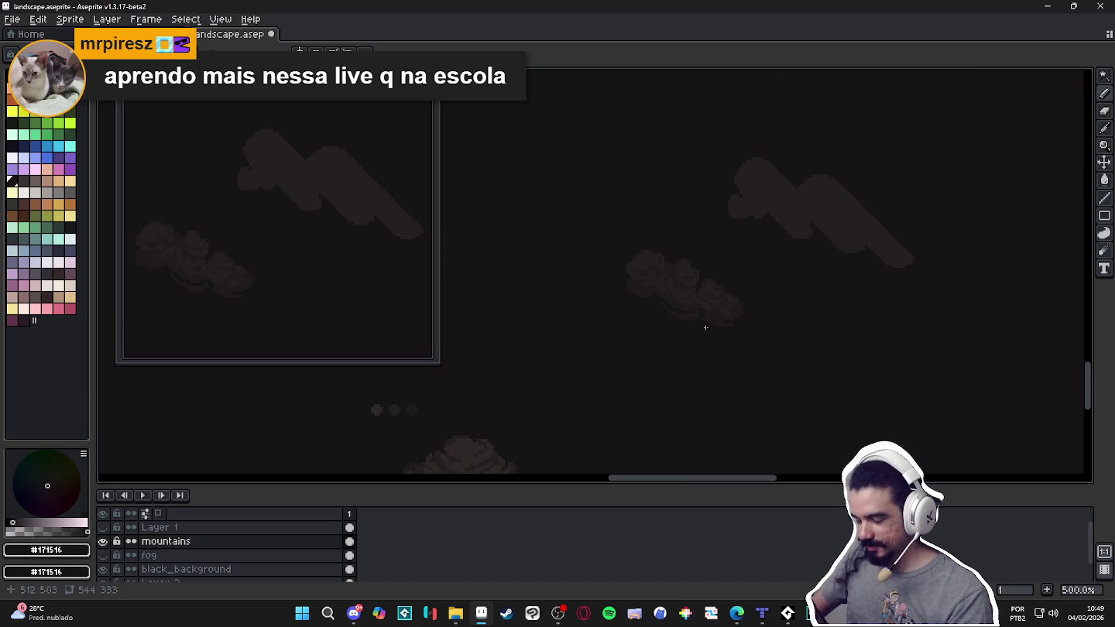
pyautogui.scroll(2, 697, 341)
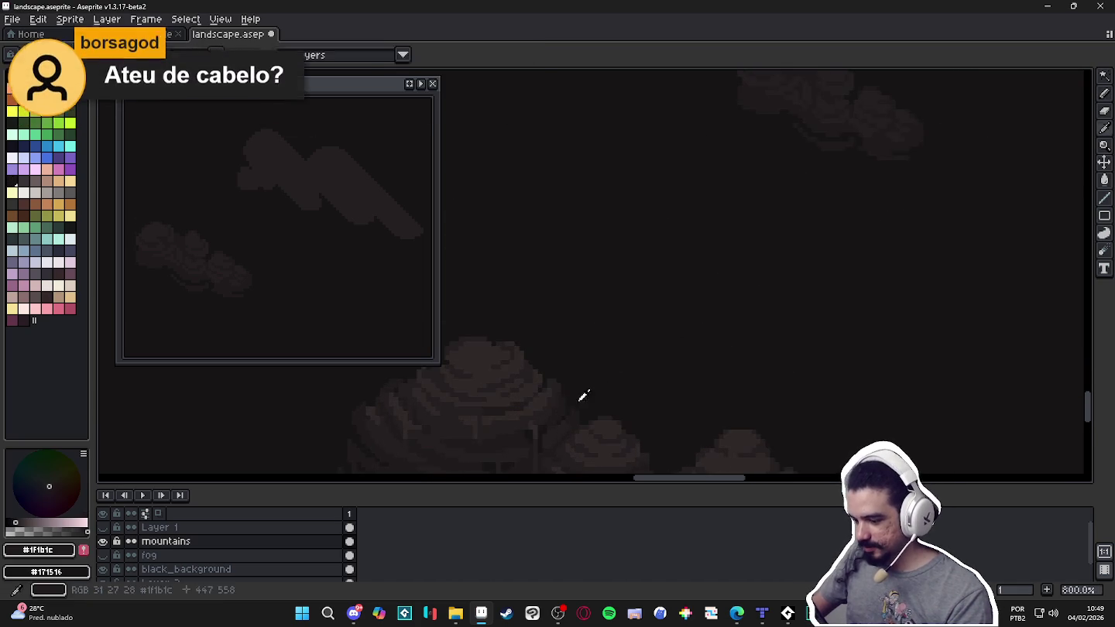
pyautogui.scroll(3, 687, 233)
pyautogui.scroll(3, 690, 236)
pyautogui.scroll(-3, 691, 254)
pyautogui.scroll(-4, 692, 253)
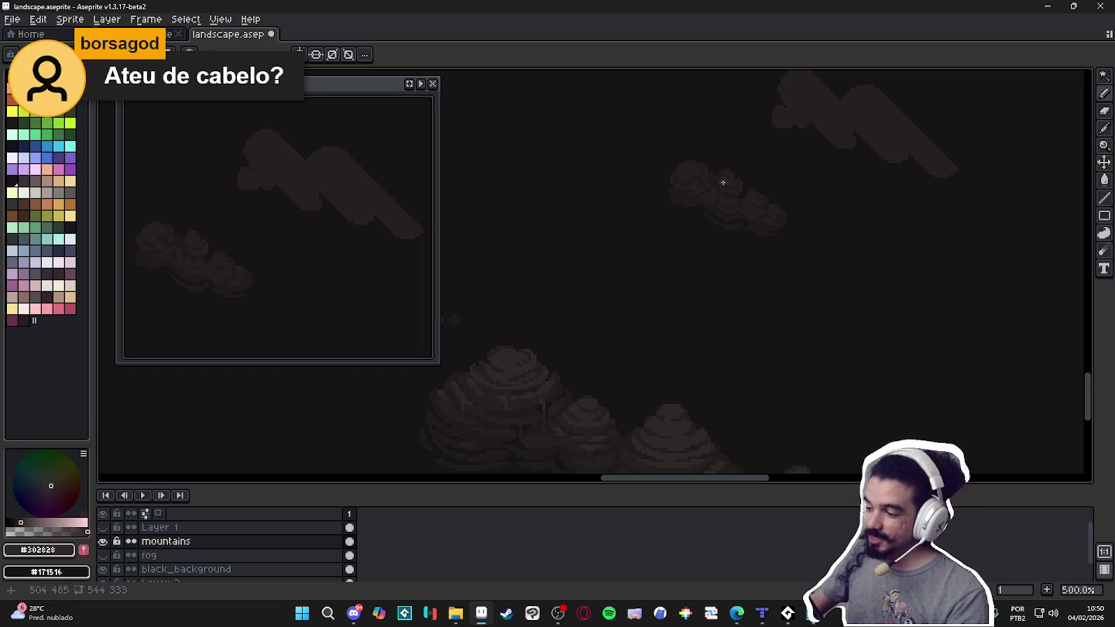
# Paint lighter pixels along the cloud's upper edge and a lighter row into its shading.
pyautogui.scroll(5, 696, 178)
pyautogui.scroll(3, 651, 163)
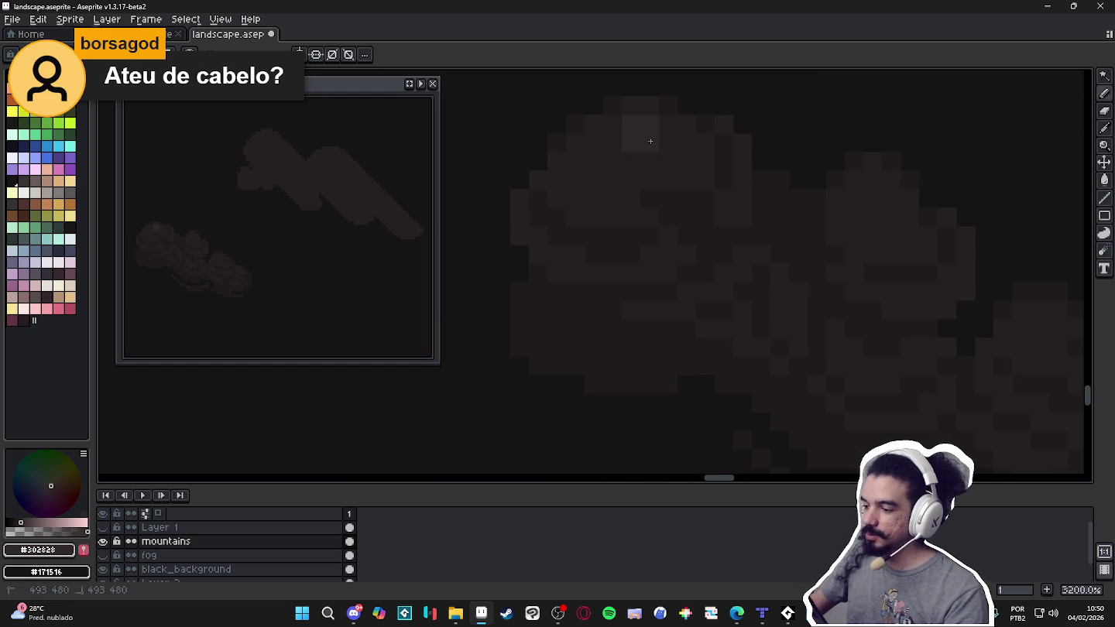
pyautogui.moveTo(651, 138)
pyautogui.mouseDown()
pyautogui.moveTo(626, 137)
pyautogui.moveTo(619, 164)
pyautogui.mouseUp()
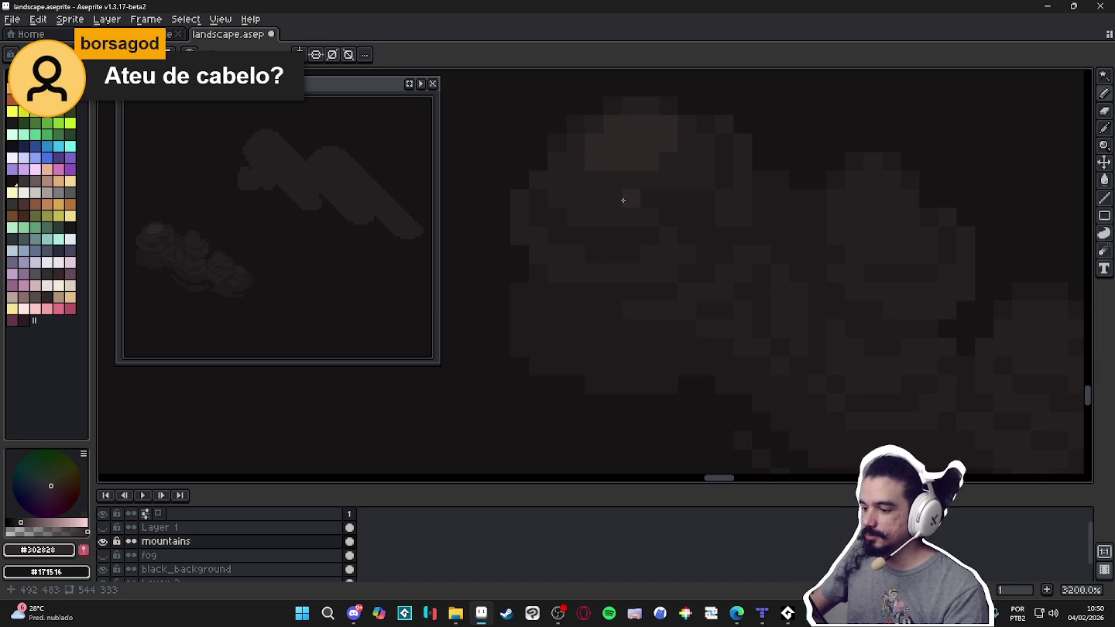
pyautogui.scroll(-1, 646, 201)
pyautogui.moveTo(658, 209); pyautogui.dragTo(631, 209)
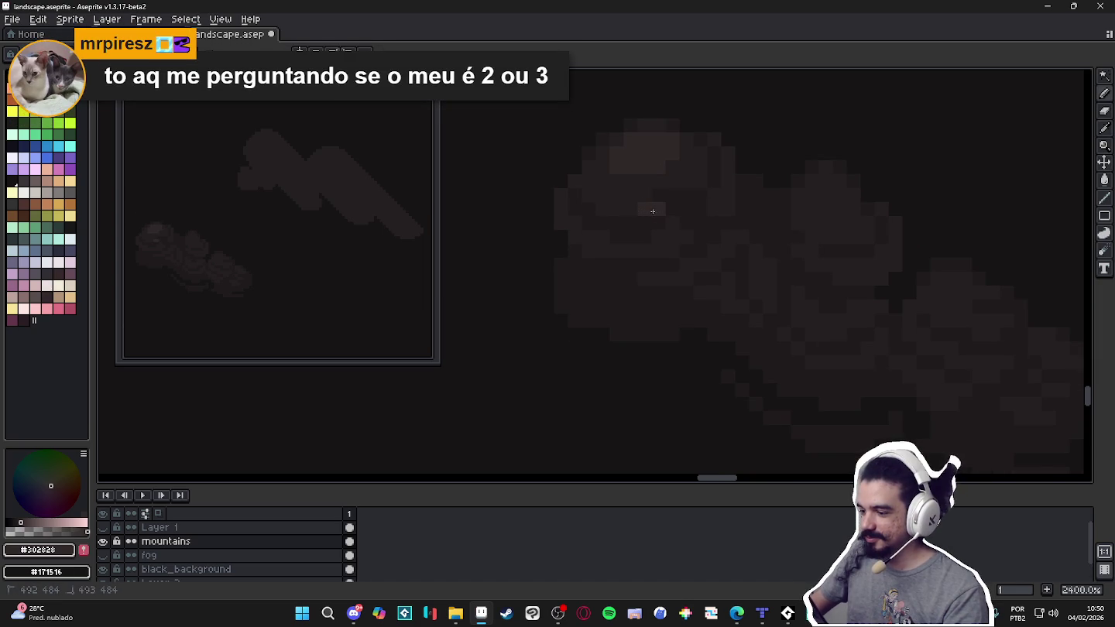
# Dab one more lighter highlight pixel onto the cloud.
pyautogui.scroll(-2, 619, 201)
pyautogui.scroll(2, 716, 207)
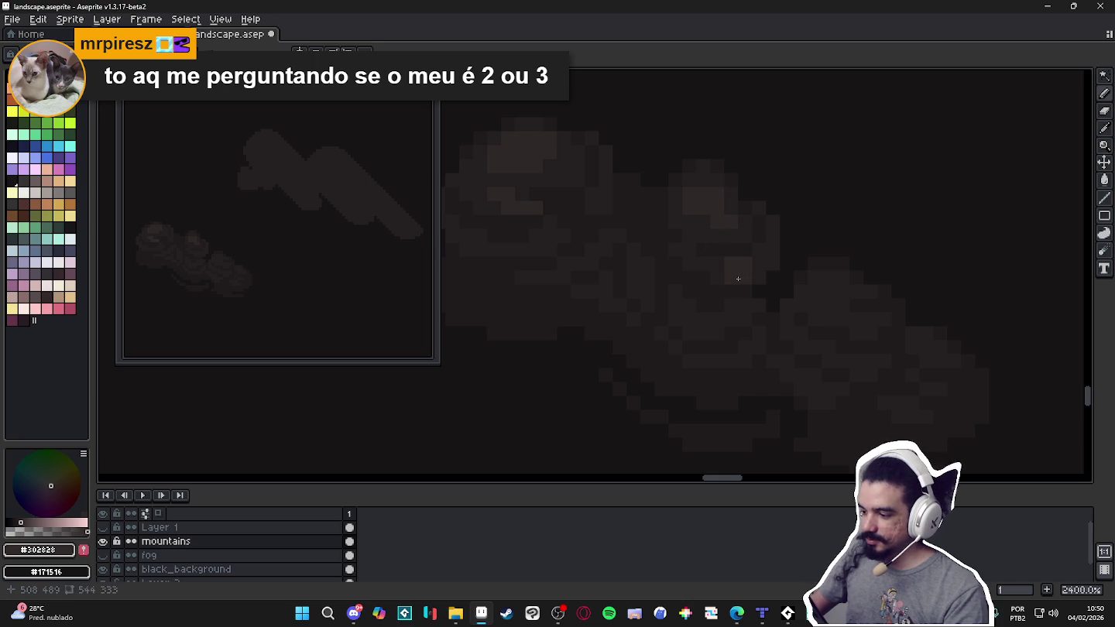
pyautogui.scroll(-2, 748, 281)
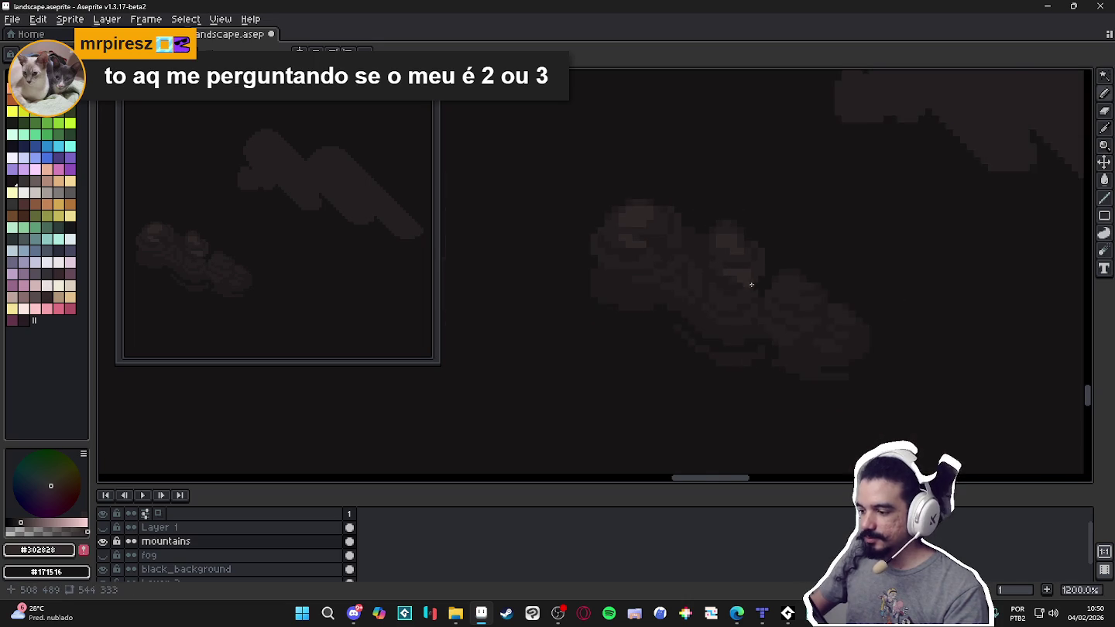
pyautogui.scroll(2, 681, 292)
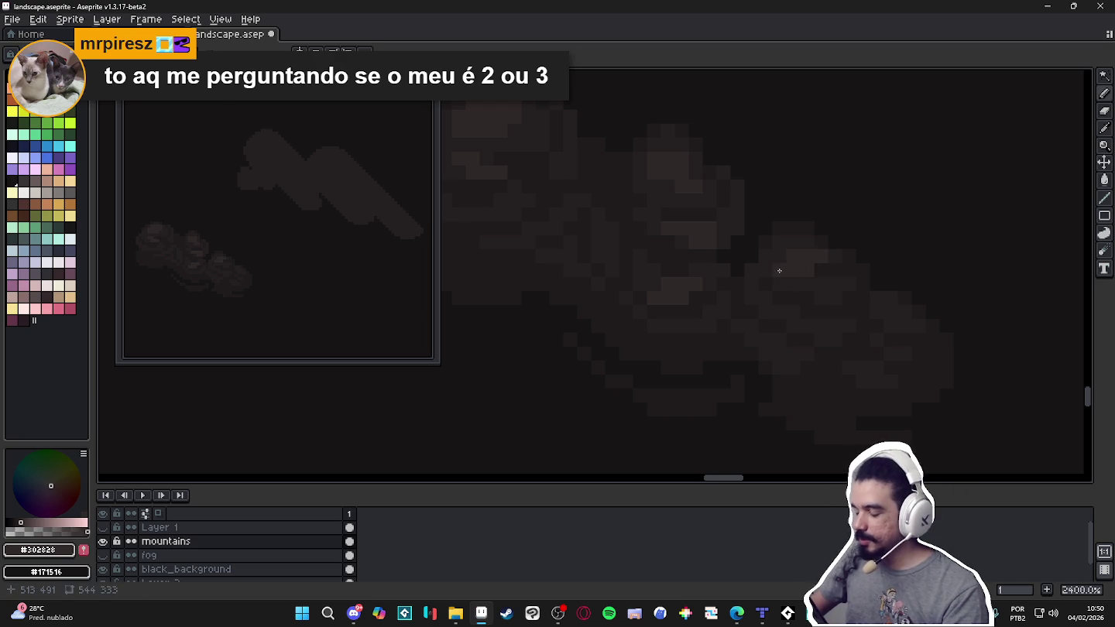
pyautogui.scroll(-2, 782, 271)
pyautogui.scroll(2, 789, 276)
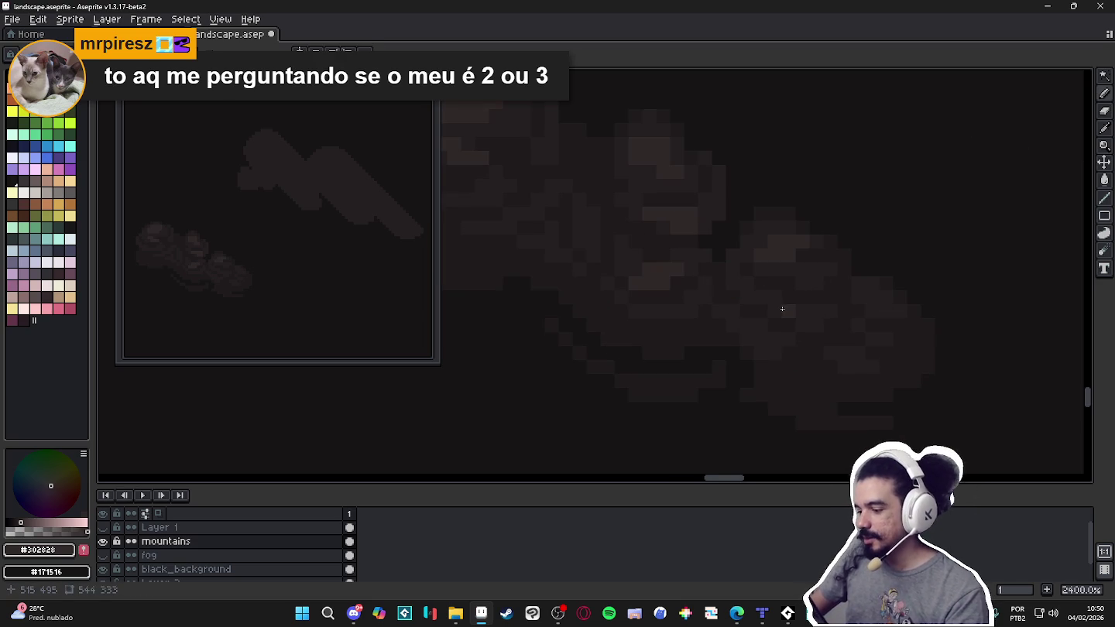
pyautogui.click(761, 299)
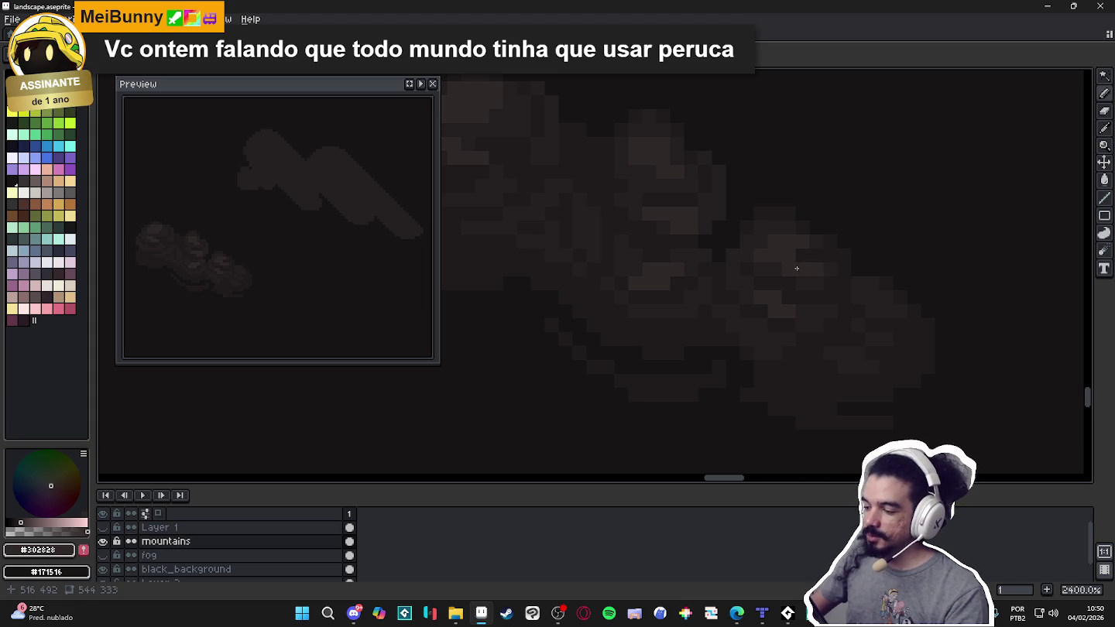
pyautogui.scroll(-2, 798, 270)
pyautogui.scroll(2, 825, 289)
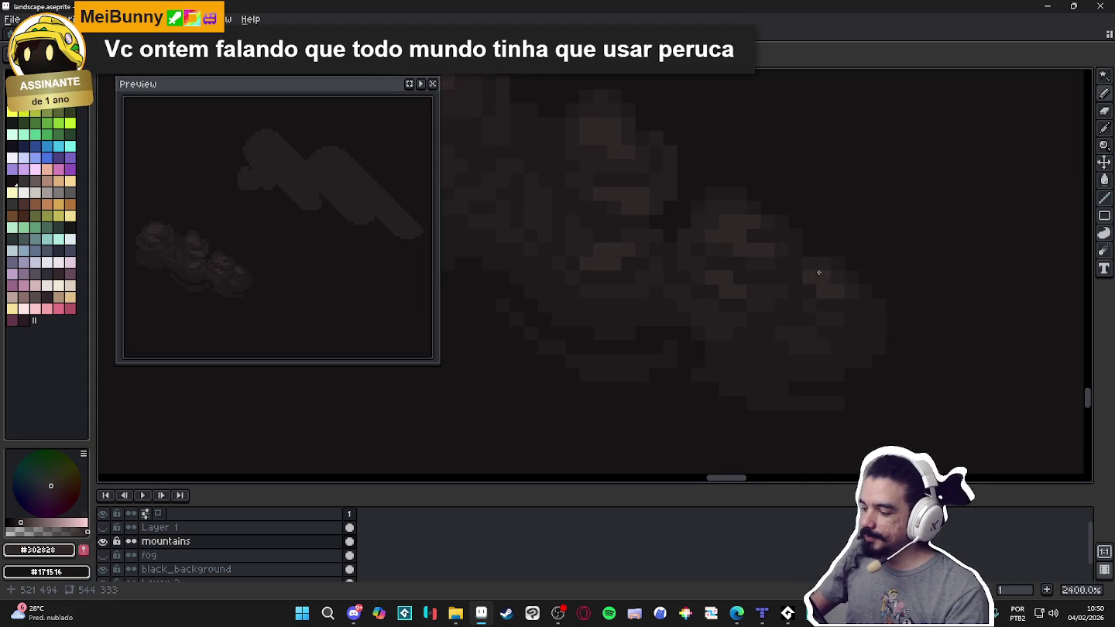
pyautogui.scroll(-1, 818, 273)
pyautogui.scroll(1, 623, 232)
pyautogui.scroll(1, 625, 234)
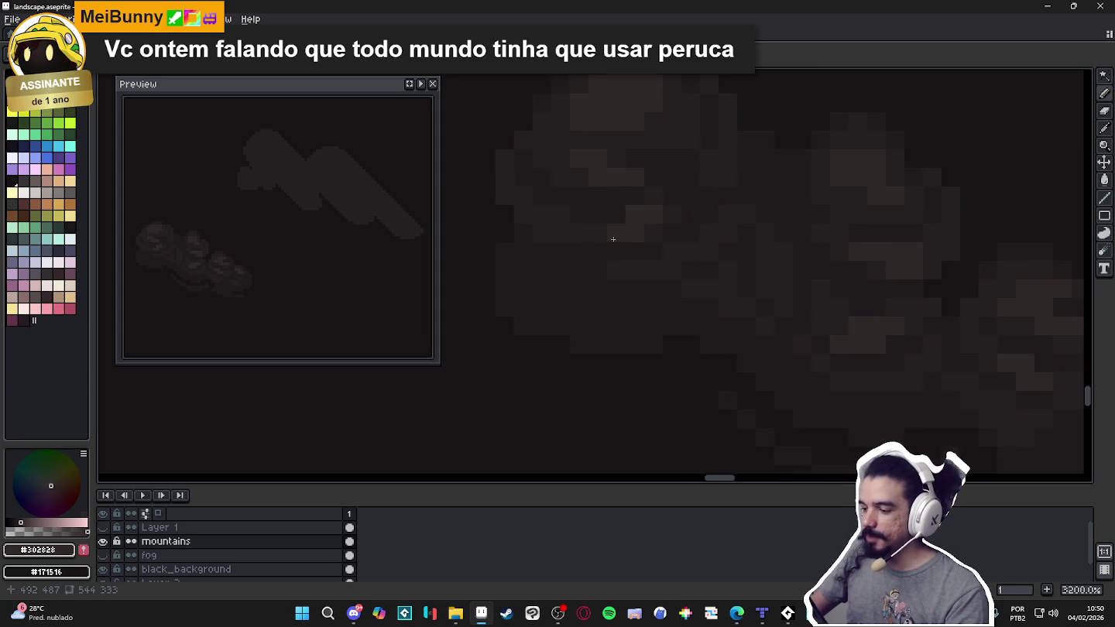
pyautogui.scroll(-2, 677, 257)
pyautogui.scroll(2, 656, 246)
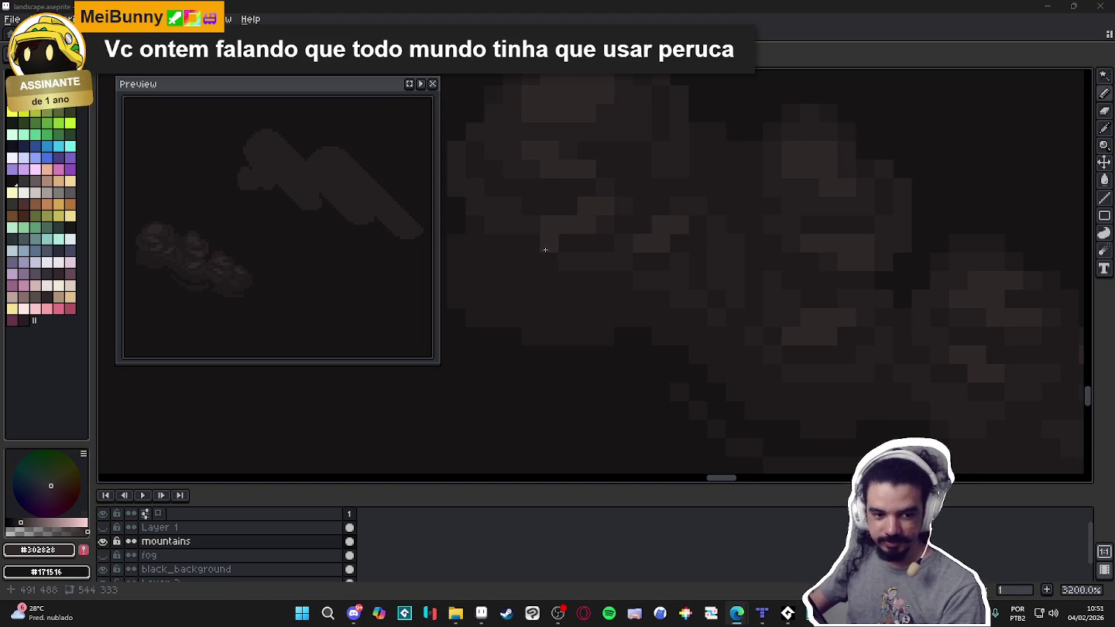
# Eyedrop the cloud shades #171516 and #1F1B1C, ending on the darkest #171516.
pyautogui.scroll(-5, 580, 275)
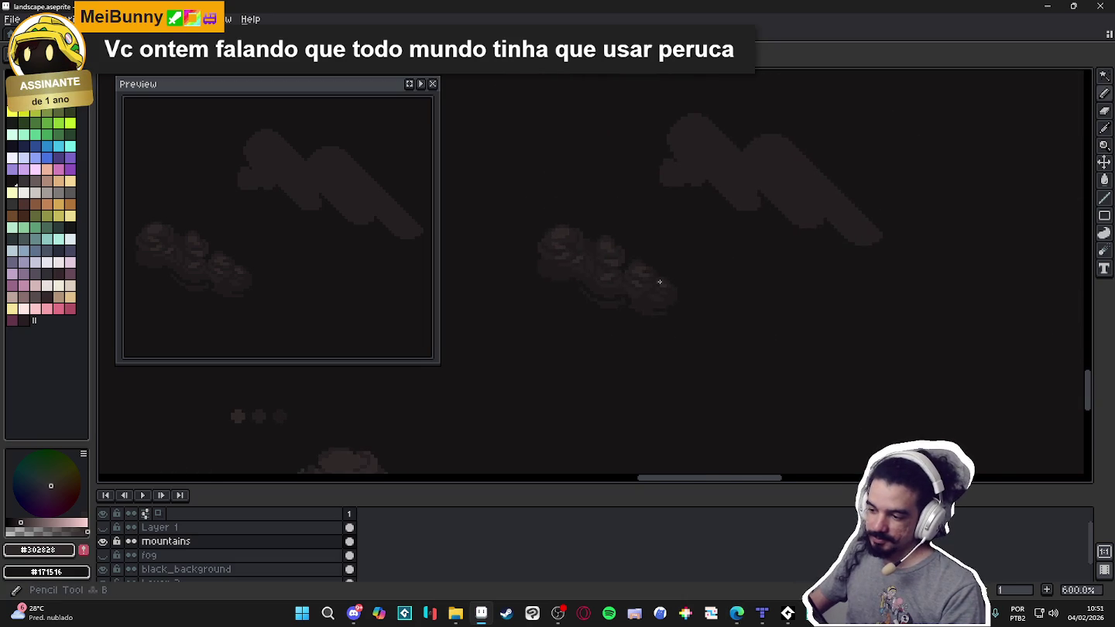
pyautogui.scroll(4, 537, 267)
pyautogui.keyDown('alt'); pyautogui.click(500, 244); pyautogui.keyUp('alt')
pyautogui.scroll(3, 511, 253)
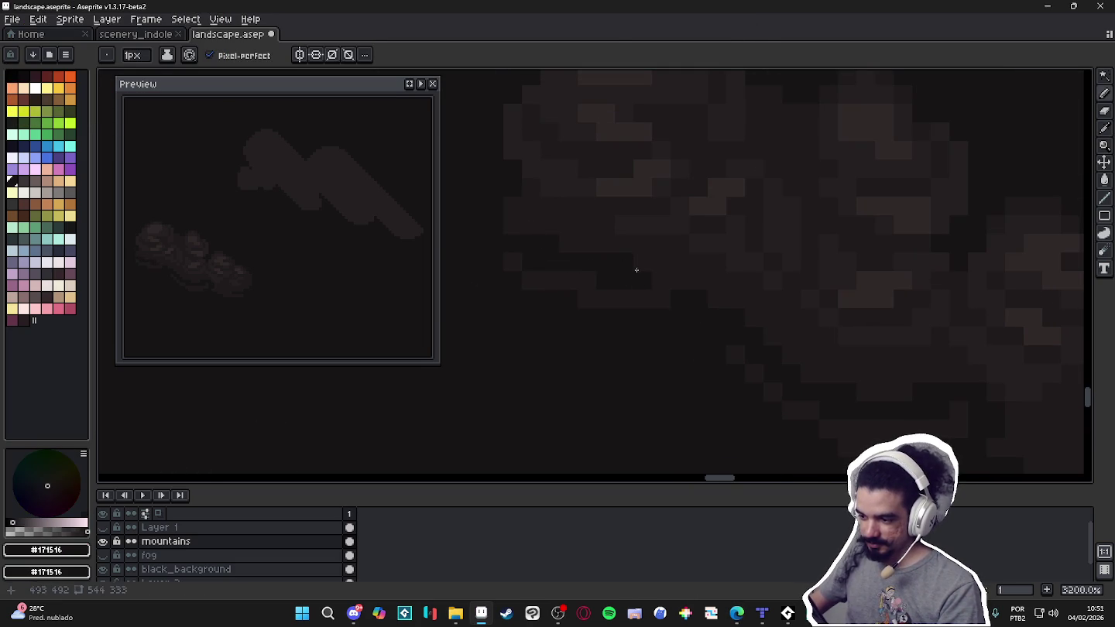
pyautogui.keyDown('alt'); pyautogui.click(522, 253); pyautogui.keyUp('alt')
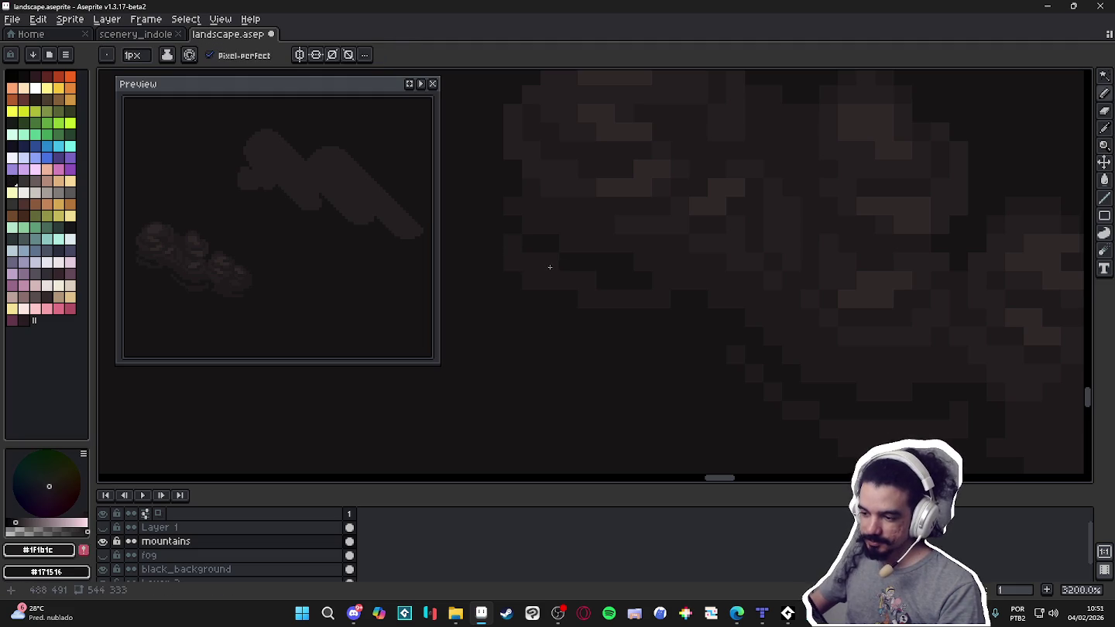
pyautogui.scroll(-2, 550, 268)
pyautogui.scroll(1, 603, 258)
pyautogui.keyDown('alt'); pyautogui.click(619, 268); pyautogui.keyUp('alt')
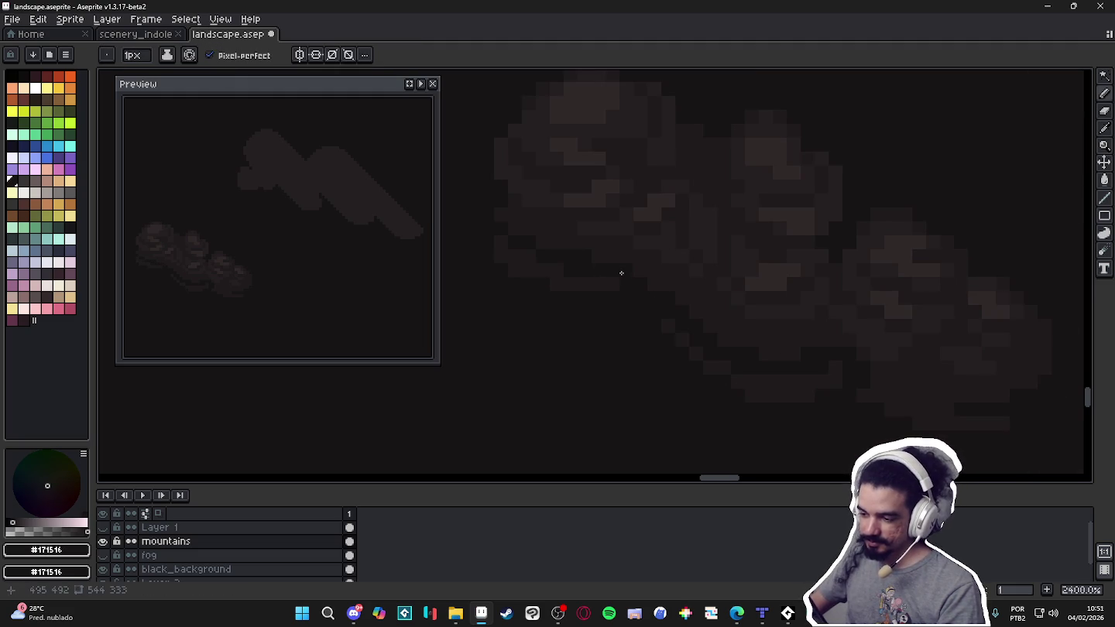
# Recentre the clouds, sample mid shade #251F20, then settle on #171516 again.
pyautogui.scroll(-2, 658, 294)
pyautogui.scroll(-1, 728, 309)
pyautogui.scroll(-1, 774, 308)
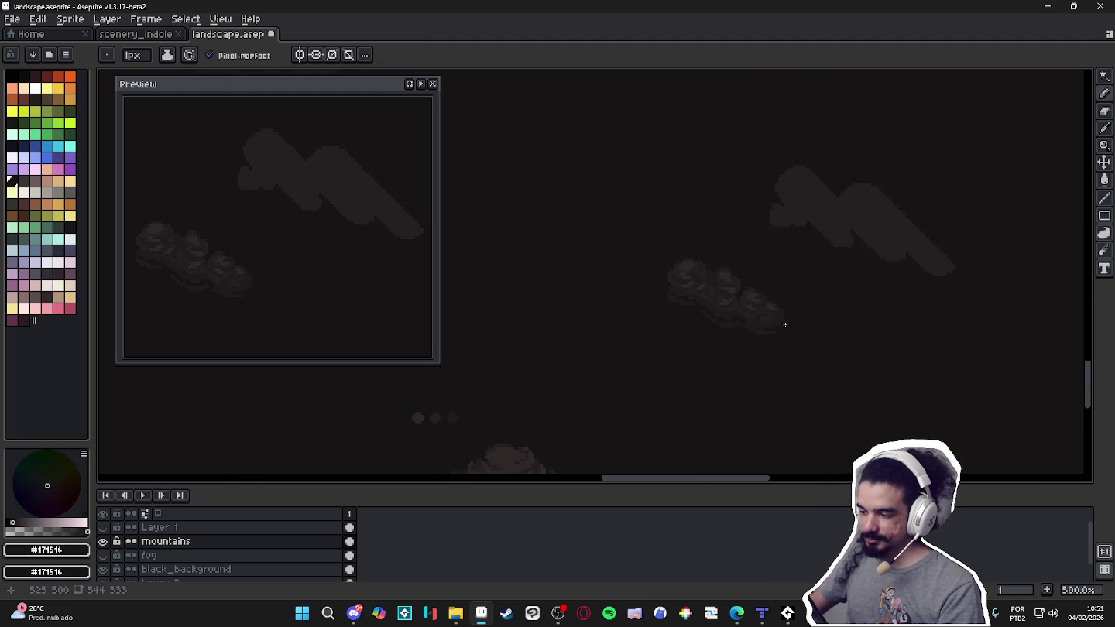
pyautogui.moveTo(775, 317); pyautogui.dragTo(673, 324)
pyautogui.scroll(1, 604, 322)
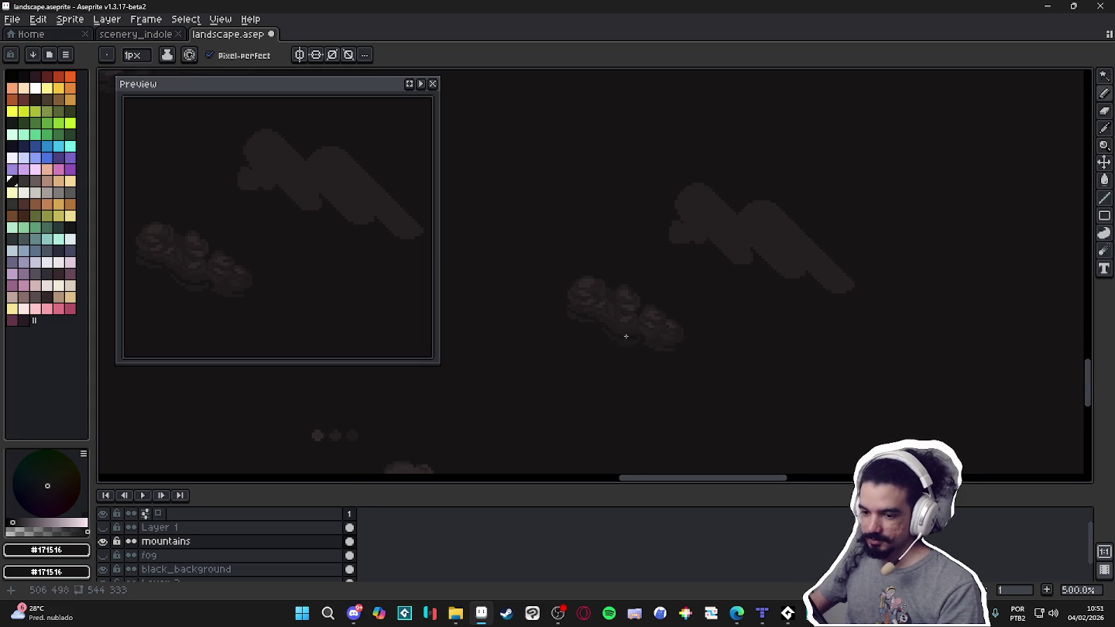
pyautogui.scroll(4, 622, 326)
pyautogui.keyDown('alt'); pyautogui.click(640, 278); pyautogui.keyUp('alt')
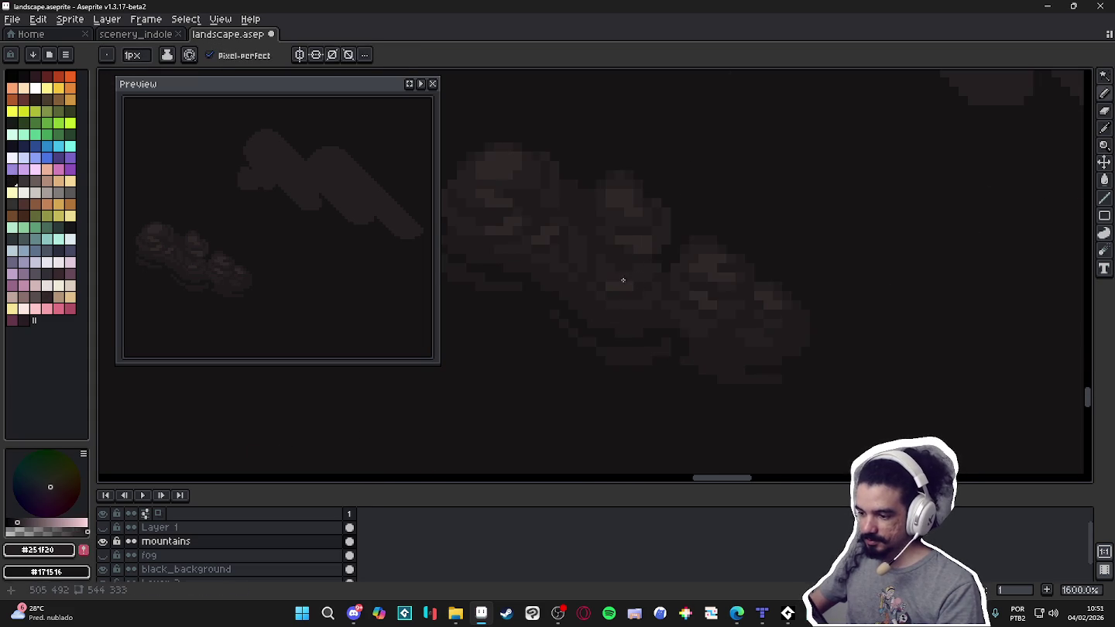
pyautogui.keyDown('alt'); pyautogui.click(596, 324); pyautogui.keyUp('alt')
# Try a 2px pencil brush, then return it to 1 pixel.
pyautogui.press('+')
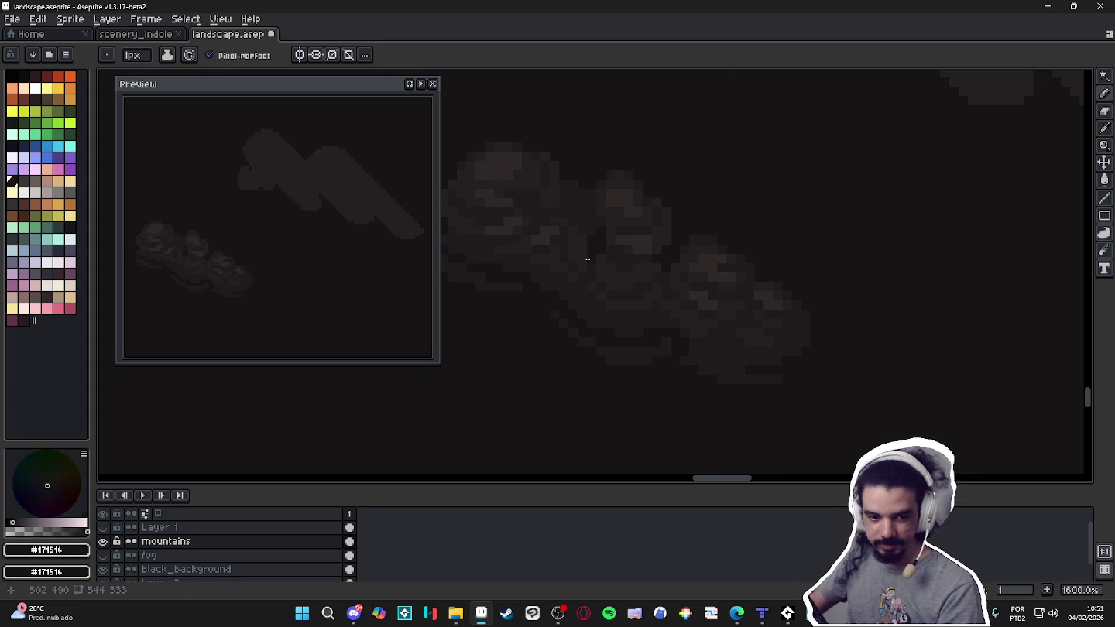
pyautogui.press('+')
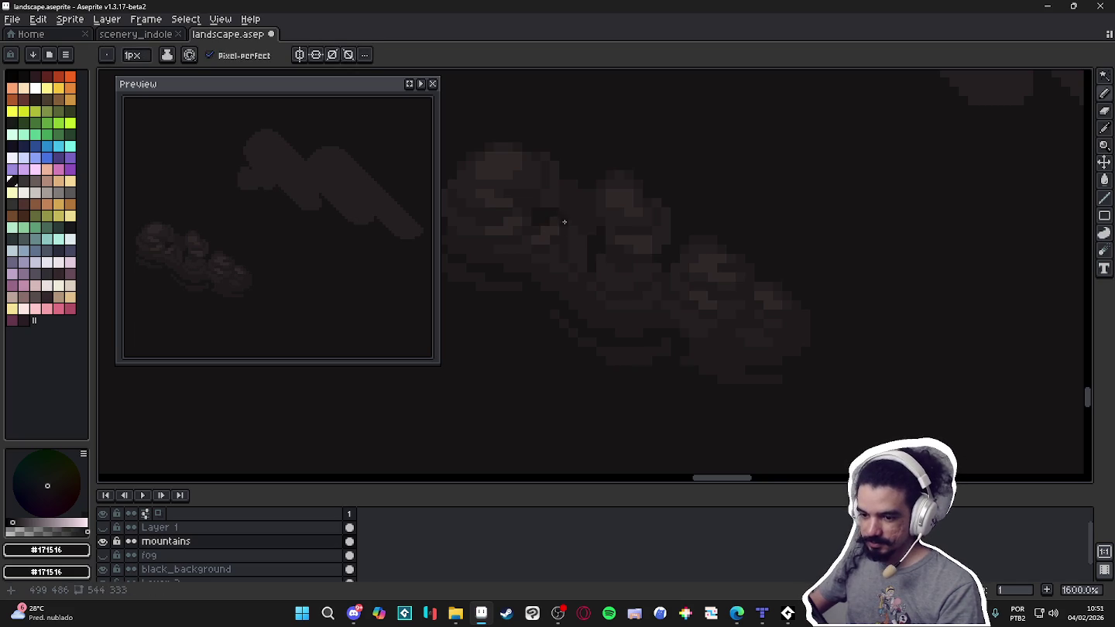
pyautogui.hscroll(1, 715, 302)
pyautogui.press('+')
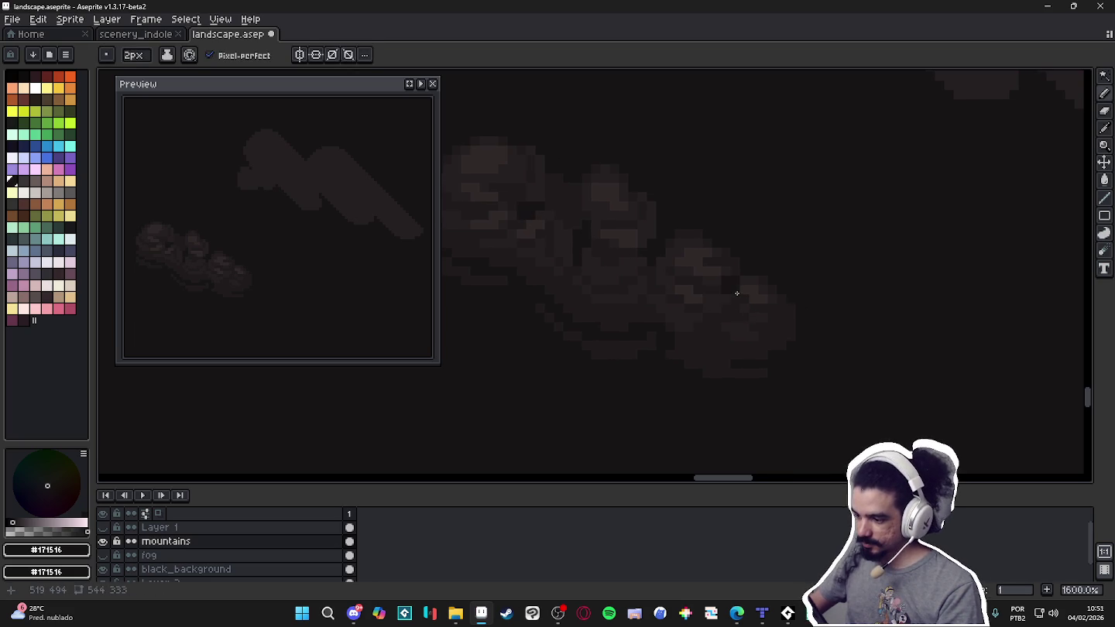
pyautogui.press('+')
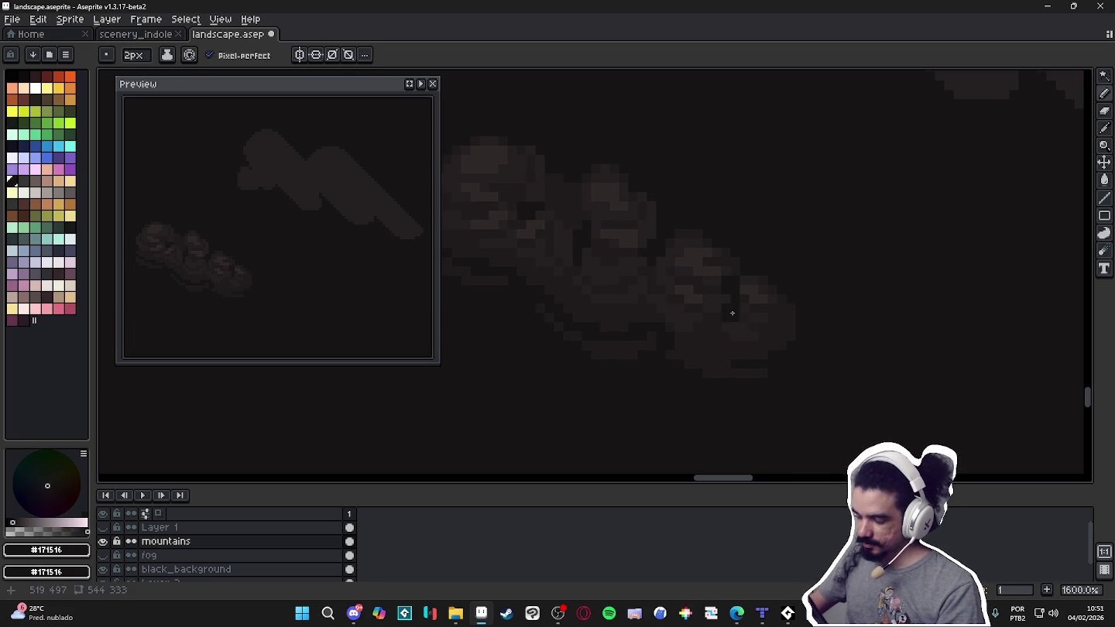
pyautogui.press('-')
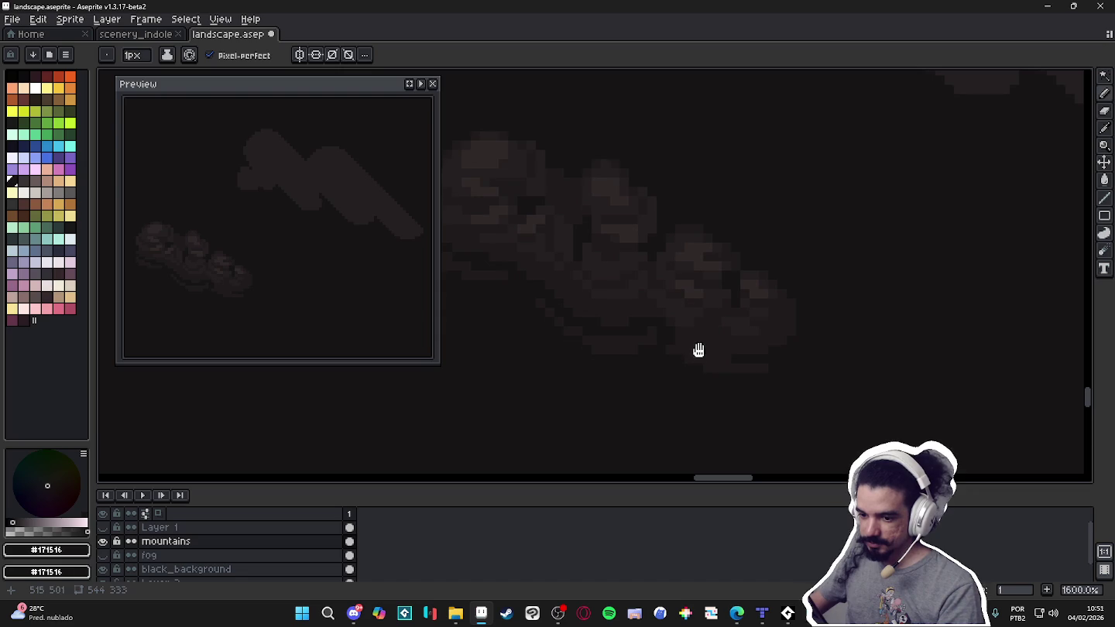
# Save landscape.aseprite.
pyautogui.scroll(-4, 679, 340)
pyautogui.scroll(-2, 721, 294)
pyautogui.hotkey('ctrl', 's')
pyautogui.moveTo(664, 286)
pyautogui.mouseDown()
pyautogui.moveTo(663, 181)
pyautogui.moveTo(714, 210)
pyautogui.mouseUp()
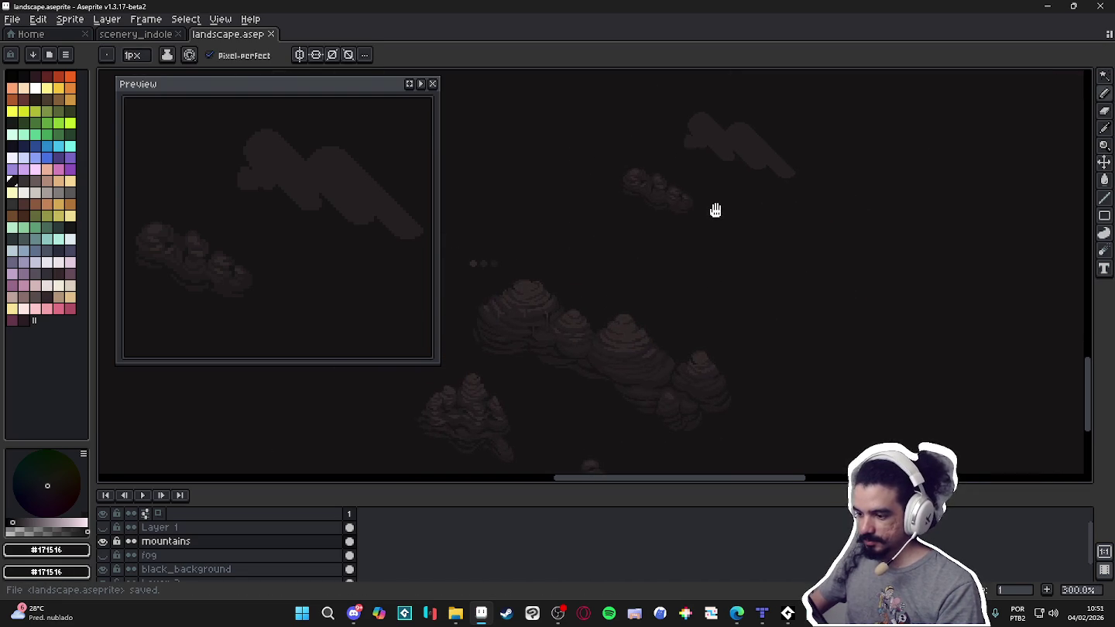
pyautogui.scroll(-2, 715, 210)
pyautogui.scroll(-1, 720, 220)
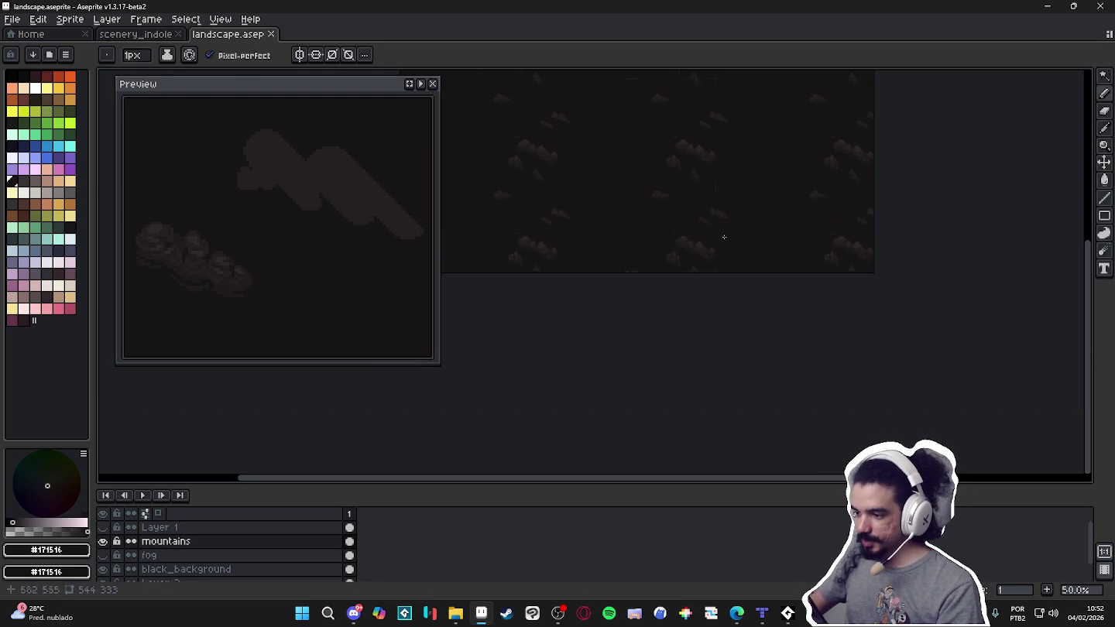
pyautogui.scroll(6, 729, 233)
pyautogui.moveTo(724, 214); pyautogui.dragTo(597, 287)
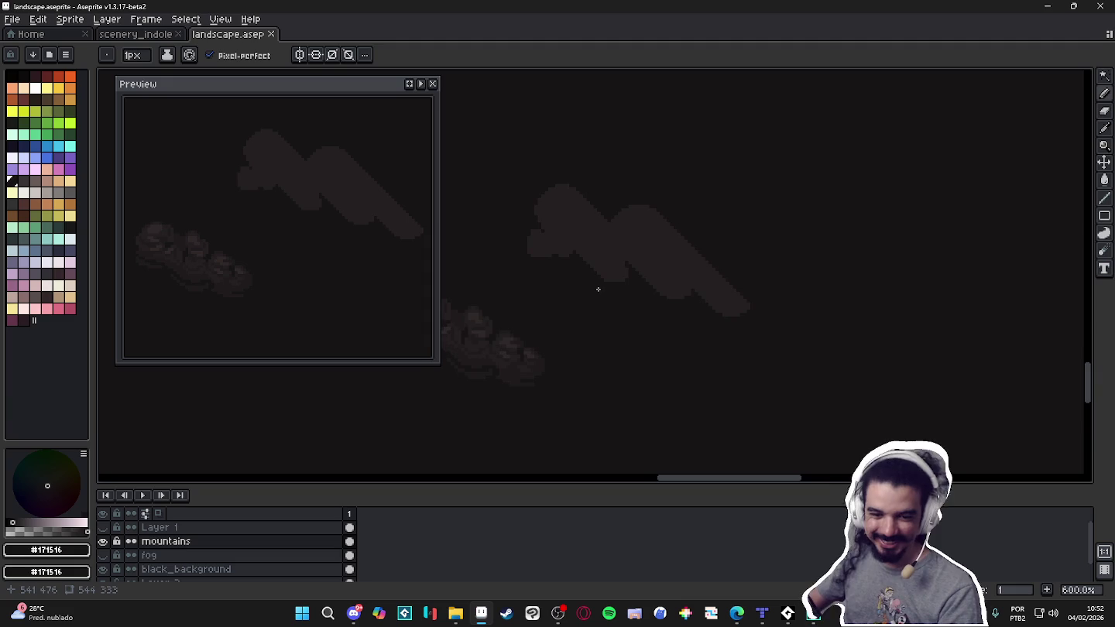
pyautogui.scroll(-1, 597, 289)
pyautogui.scroll(-1, 602, 302)
pyautogui.scroll(-2, 647, 269)
pyautogui.moveTo(665, 256)
pyautogui.mouseDown()
pyautogui.moveTo(673, 179)
pyautogui.moveTo(664, 214)
pyautogui.mouseUp()
pyautogui.hotkey('ctrl', 's')
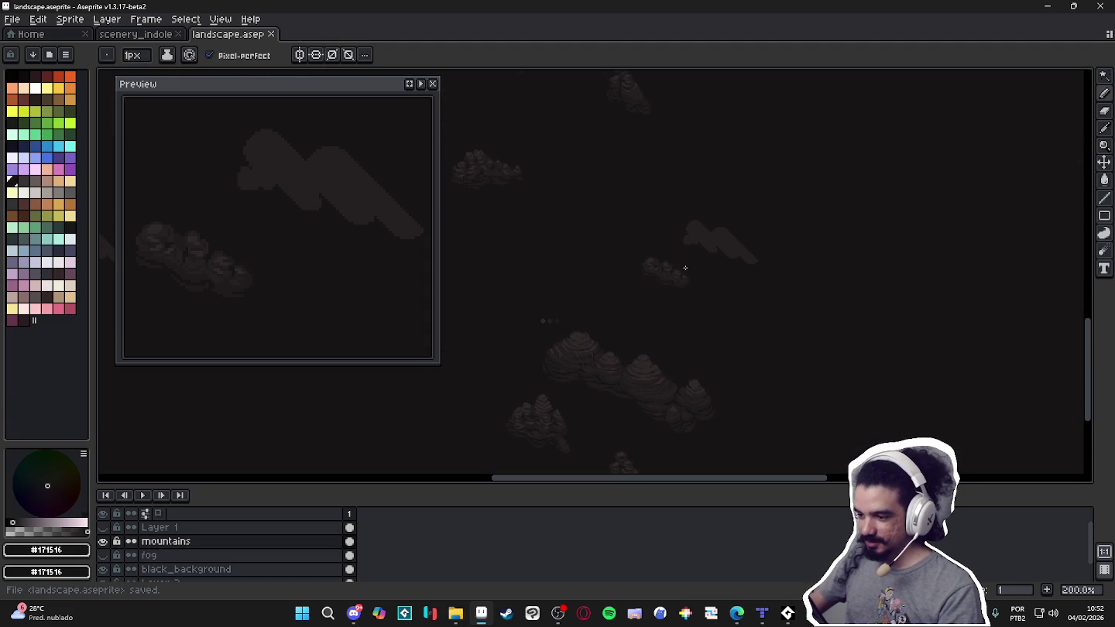
pyautogui.moveTo(677, 260); pyautogui.dragTo(649, 243)
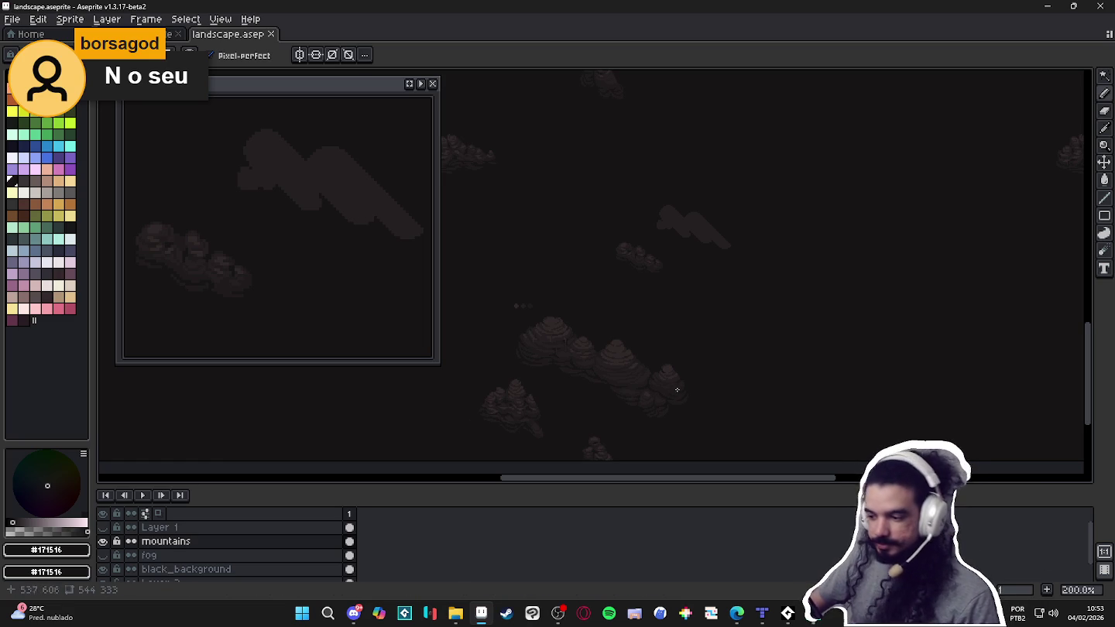
# Eyedrop the #302828 brown, then the darker #1f1b1c tone from the clouds as the drawing colour.
pyautogui.scroll(1, 694, 269)
pyautogui.scroll(-1, 667, 254)
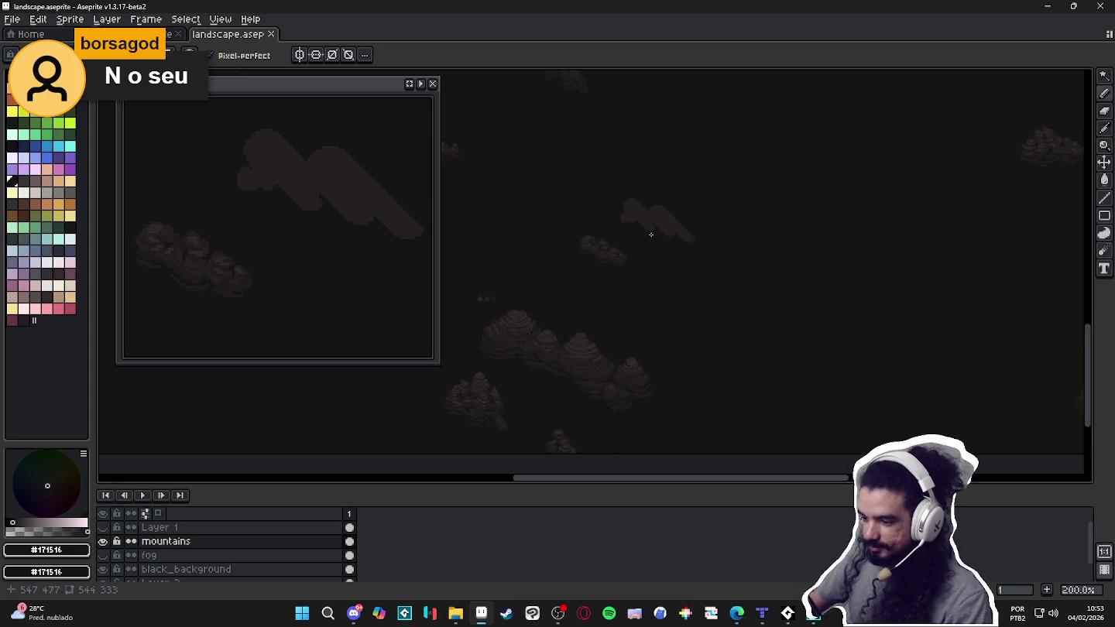
pyautogui.scroll(3, 652, 233)
pyautogui.scroll(4, 582, 240)
pyautogui.keyDown('alt'); pyautogui.click(564, 270); pyautogui.keyUp('alt')
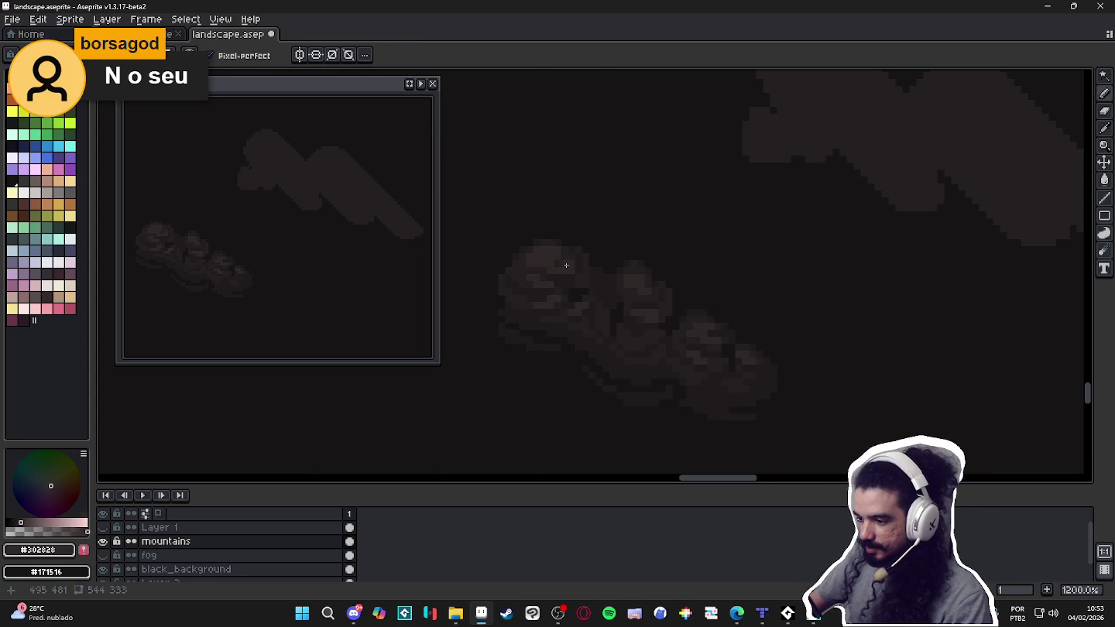
pyautogui.scroll(-4, 577, 285)
pyautogui.scroll(2, 608, 302)
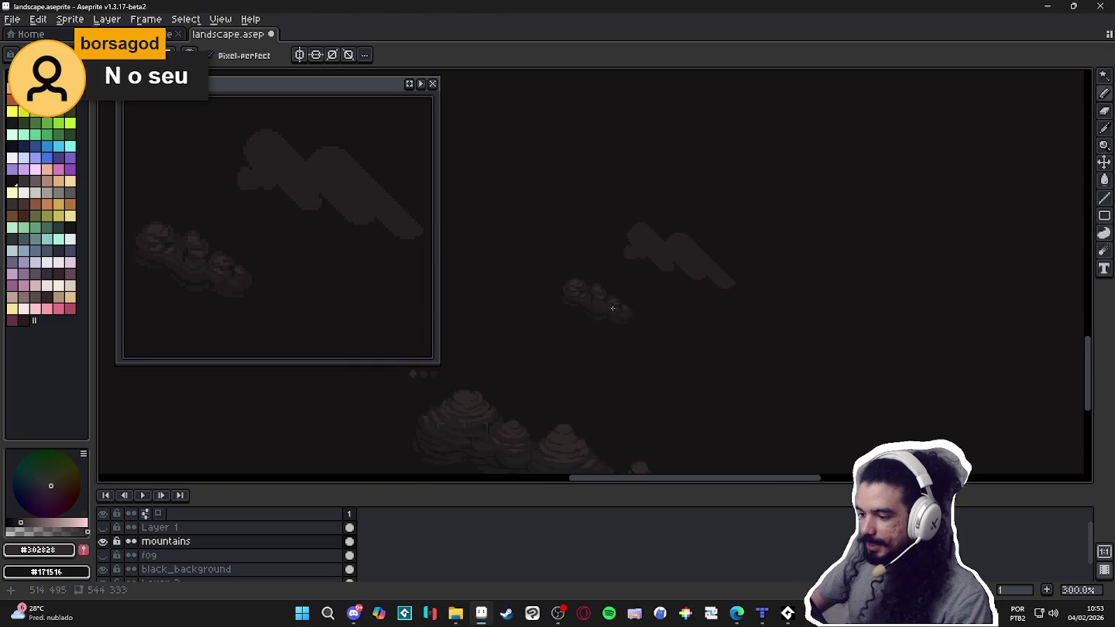
pyautogui.scroll(-1, 634, 245)
pyautogui.scroll(1, 639, 245)
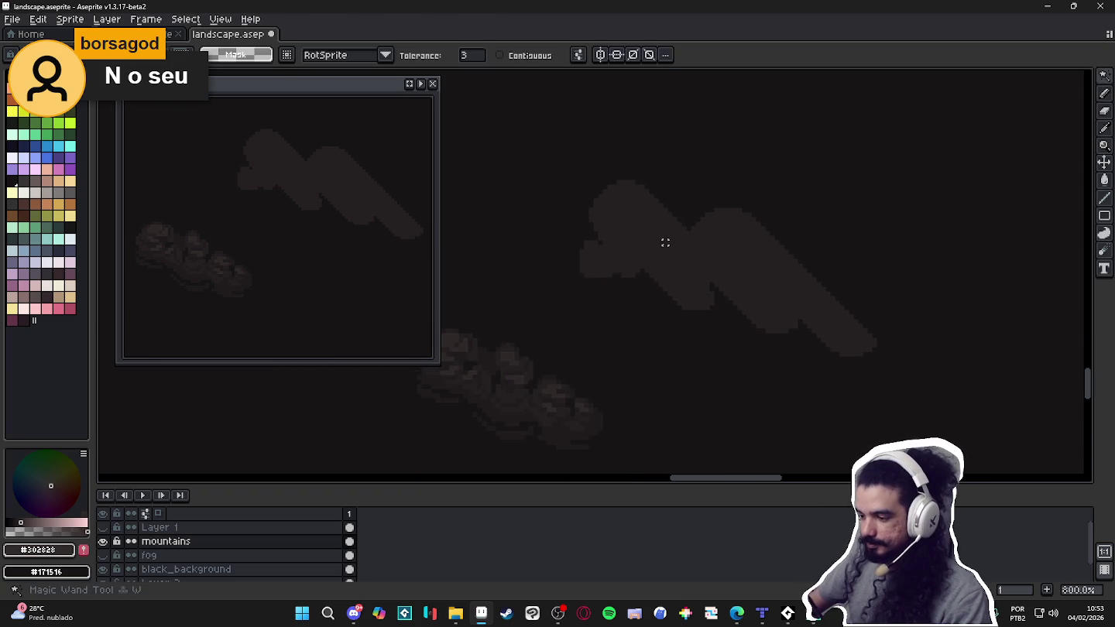
pyautogui.keyDown('alt'); pyautogui.click(518, 415); pyautogui.keyUp('alt')
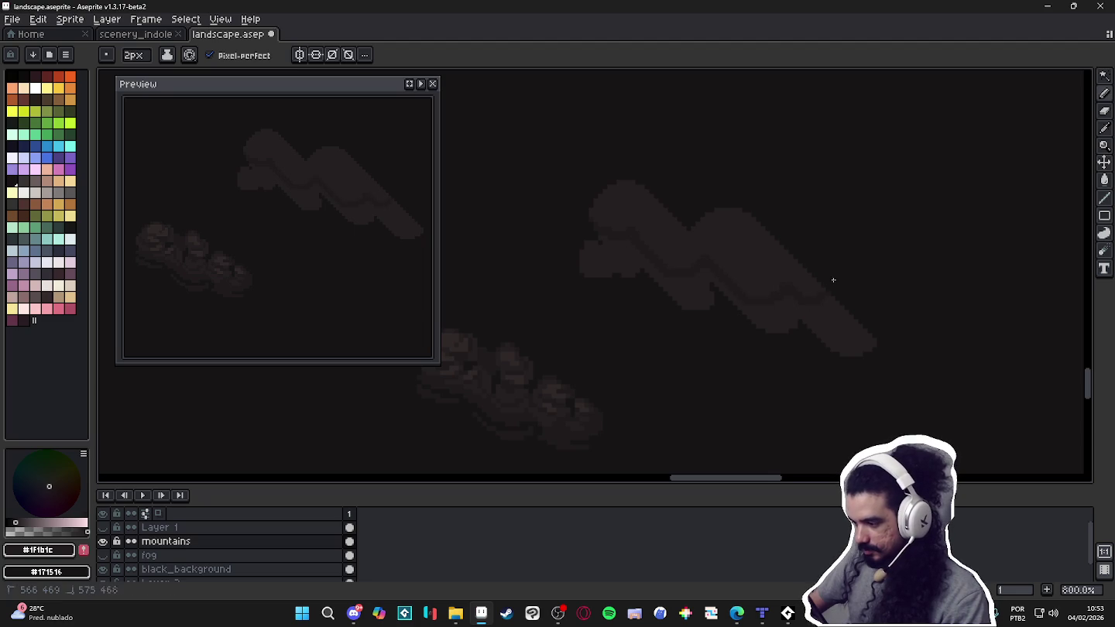
# Return to the pencil with a 1-pixel brush.
pyautogui.press('w')
pyautogui.scroll(-1, 689, 283)
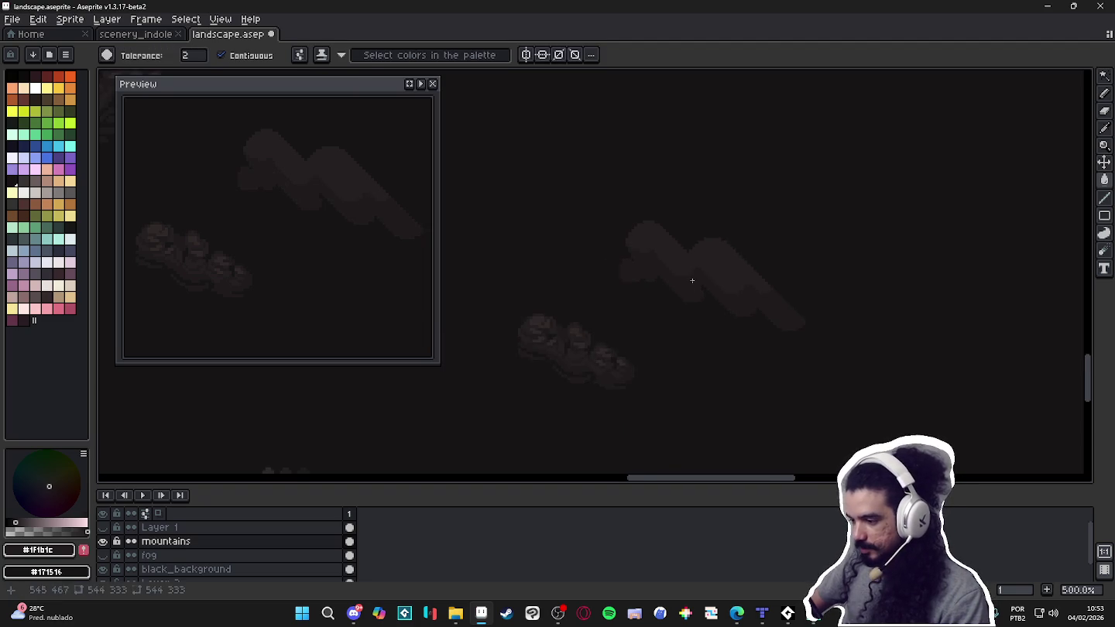
pyautogui.scroll(1, 699, 263)
pyautogui.scroll(2, 686, 274)
pyautogui.press('b')
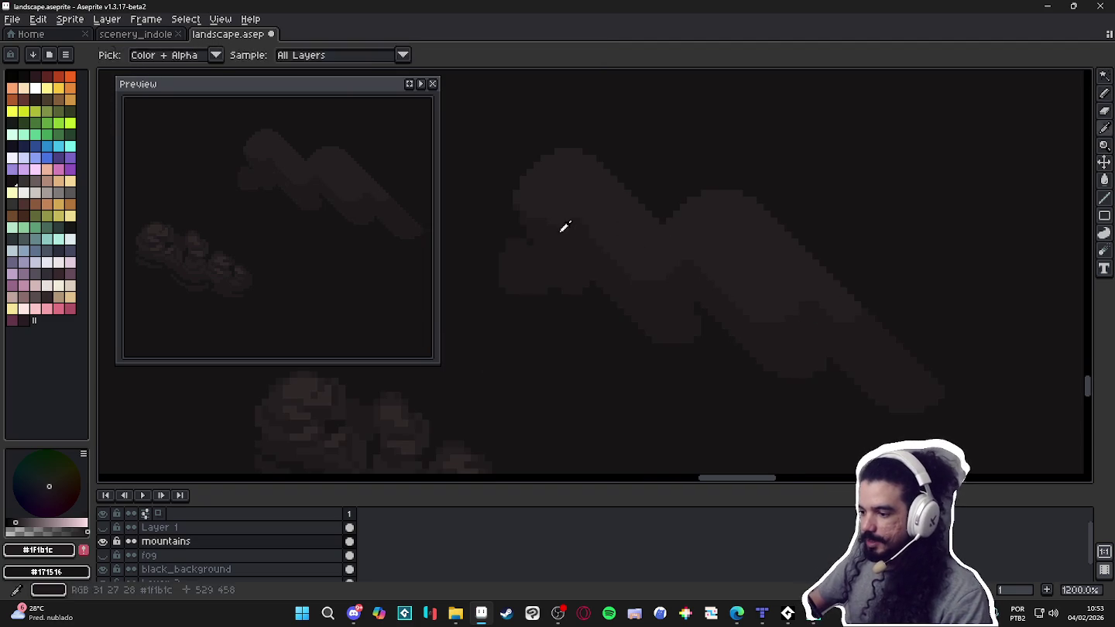
pyautogui.press('-')
# Sample the mountain's #251f20 and the darker #1f1b1c shades to shade its lumps.
pyautogui.keyDown('alt'); pyautogui.click(525, 208); pyautogui.keyUp('alt')
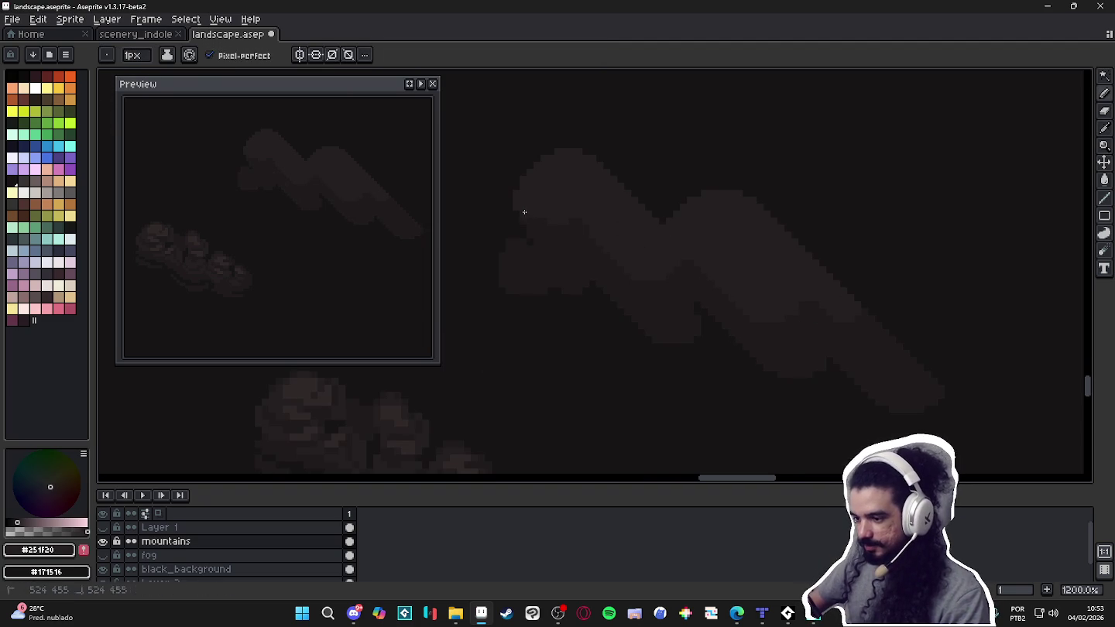
pyautogui.keyDown('alt'); pyautogui.click(517, 197); pyautogui.keyUp('alt')
pyautogui.scroll(1, 517, 195)
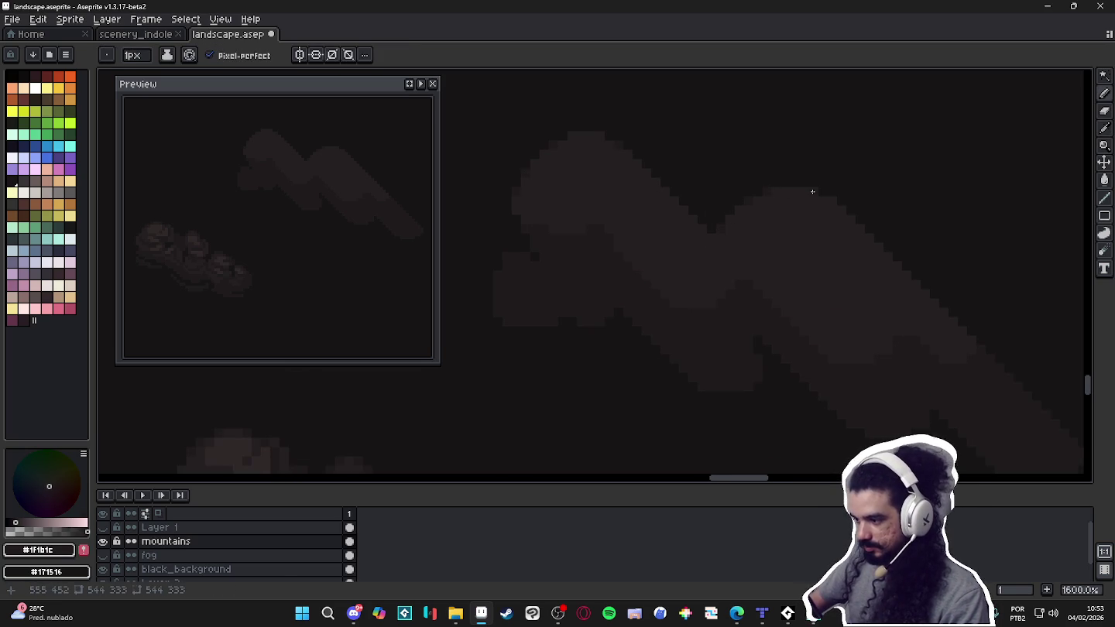
pyautogui.scroll(-2, 930, 298)
pyautogui.scroll(-2, 852, 288)
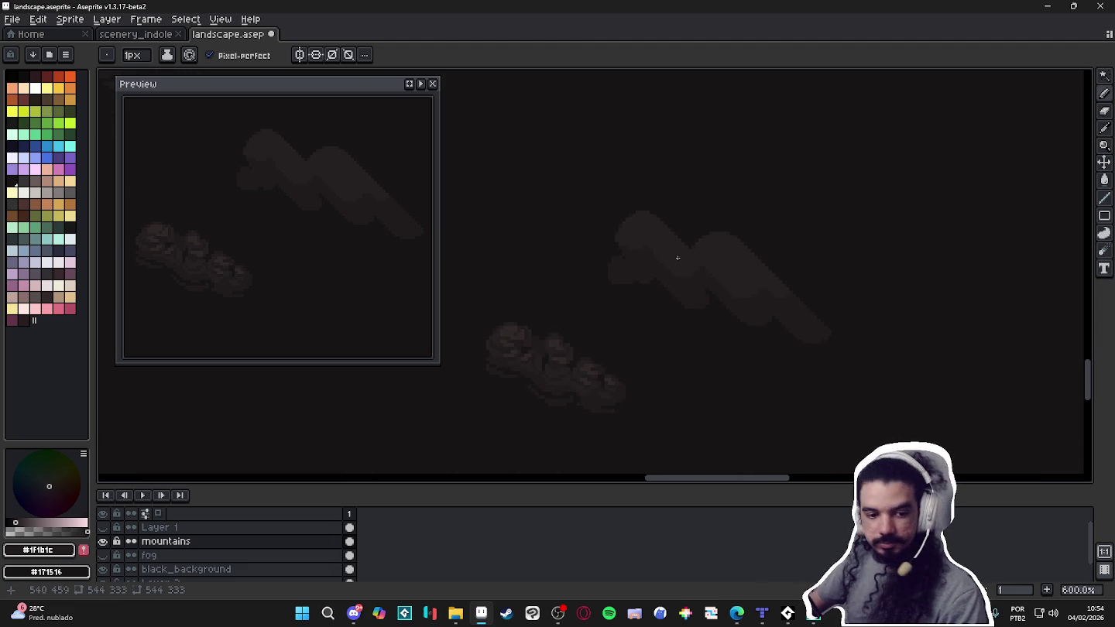
pyautogui.scroll(3, 690, 256)
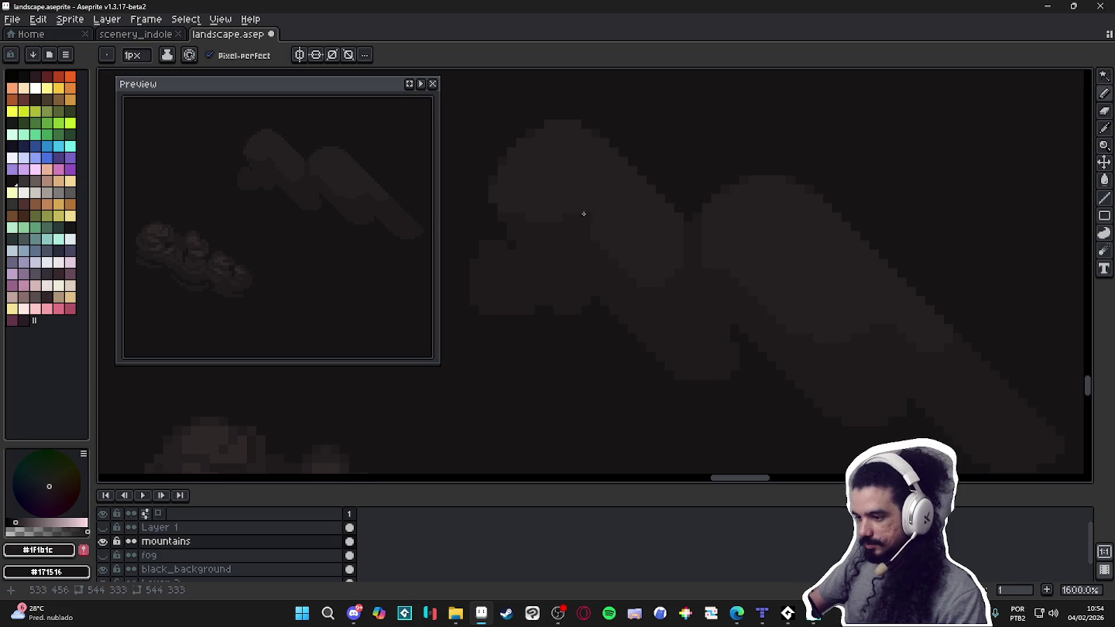
pyautogui.scroll(-3, 581, 212)
pyautogui.scroll(-1, 743, 314)
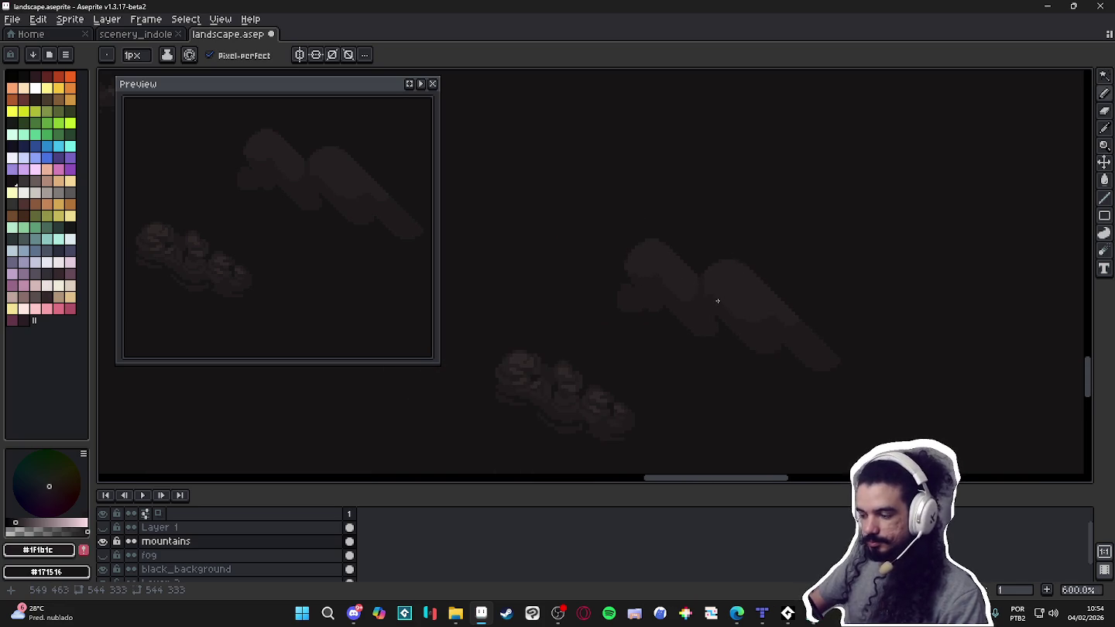
pyautogui.scroll(1, 717, 301)
pyautogui.scroll(1, 684, 321)
pyautogui.scroll(1, 692, 314)
pyautogui.scroll(-1, 721, 315)
pyautogui.scroll(-1, 721, 306)
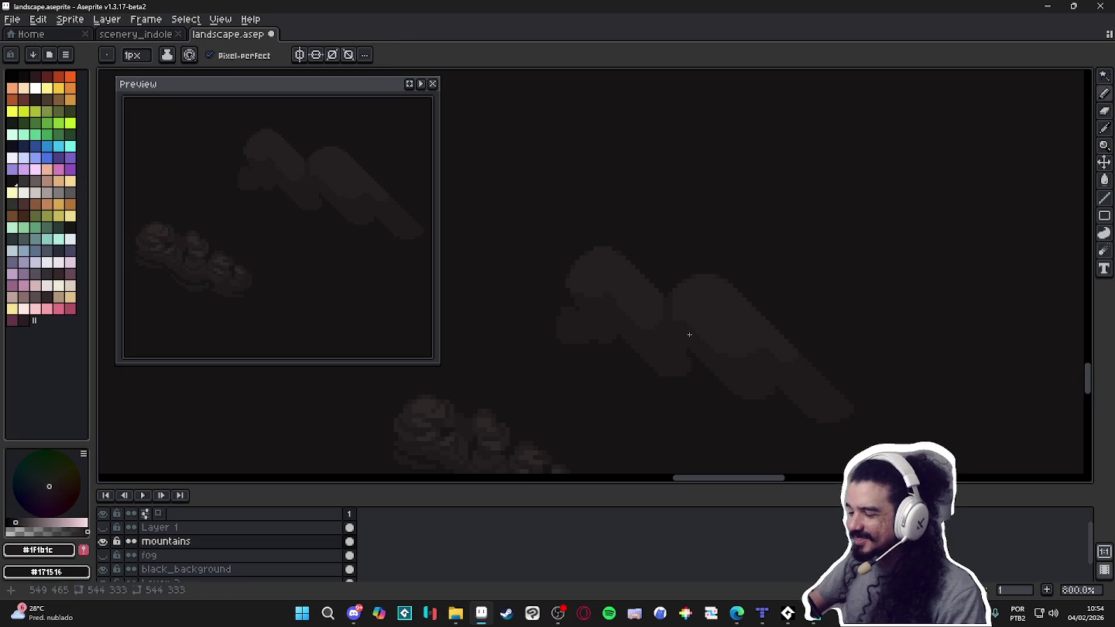
pyautogui.scroll(2, 689, 326)
pyautogui.scroll(1, 689, 326)
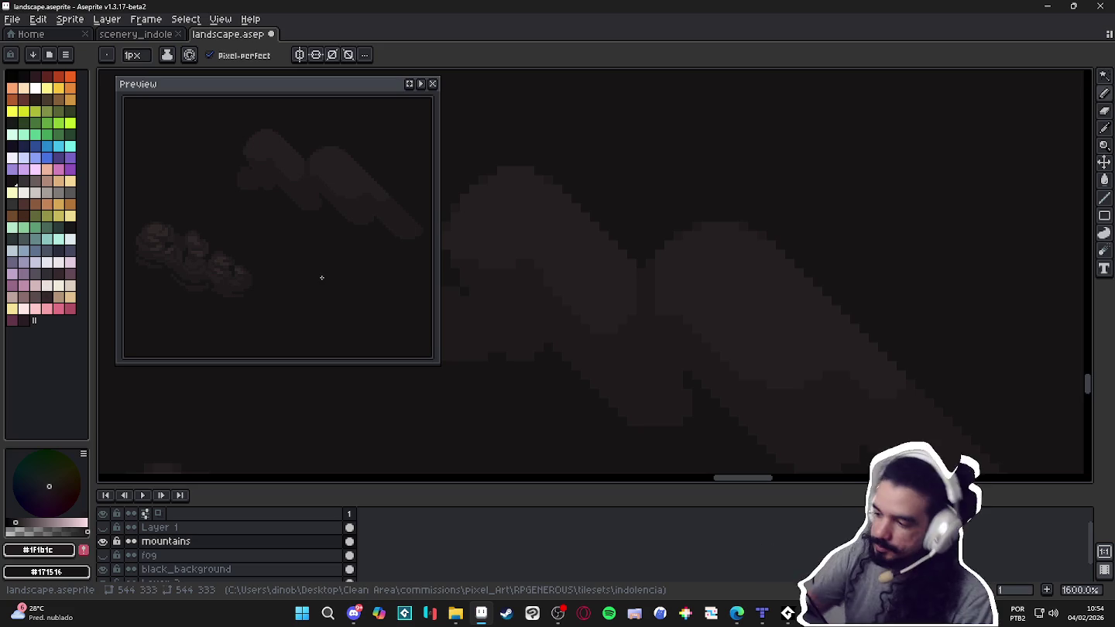
pyautogui.scroll(-3, 661, 348)
pyautogui.scroll(3, 542, 387)
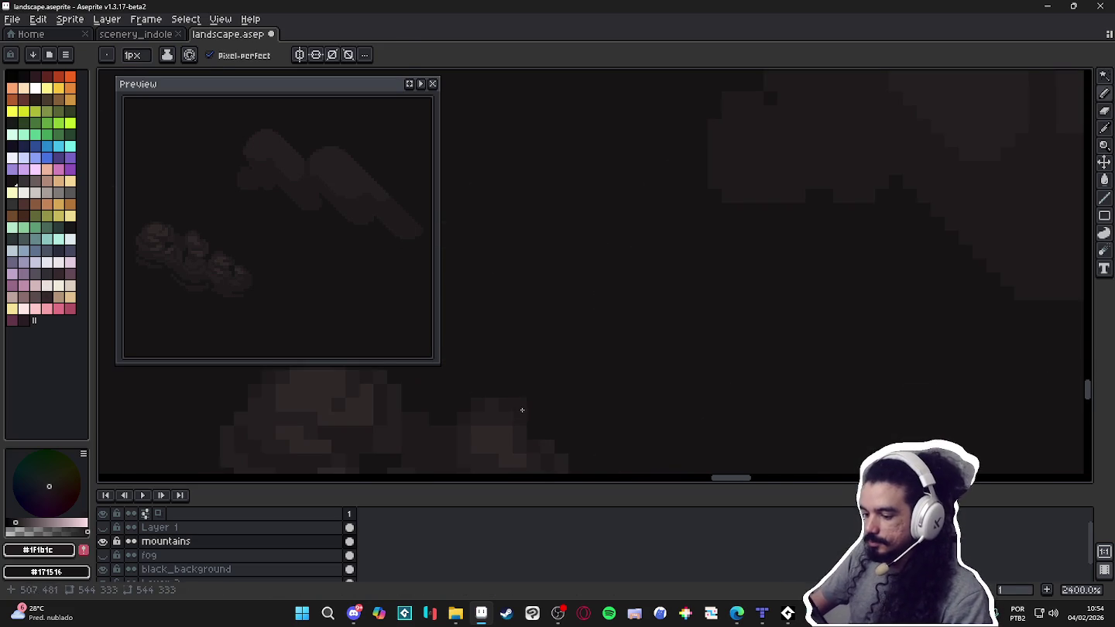
# Pick the lighter #302828 brown from the artwork.
pyautogui.keyDown('alt'); pyautogui.click(496, 436); pyautogui.keyUp('alt')
pyautogui.scroll(-2, 584, 338)
pyautogui.scroll(2, 643, 302)
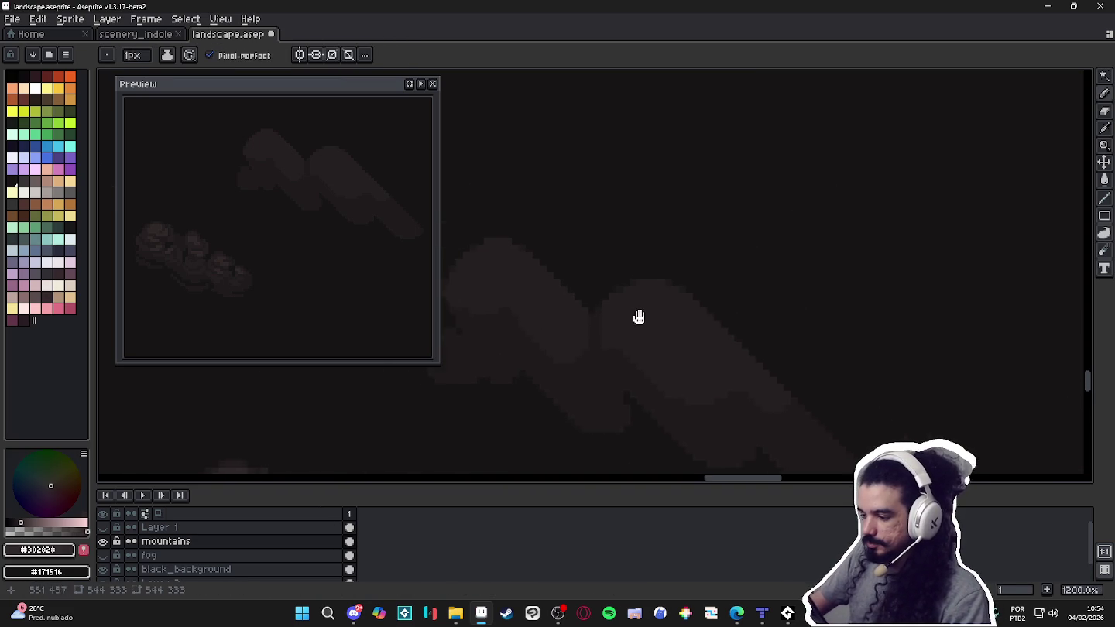
pyautogui.scroll(-2, 681, 253)
# Reposition and zoom the view so the clouds sit higher.
pyautogui.scroll(-2, 685, 247)
pyautogui.scroll(-2, 688, 255)
pyautogui.scroll(-3, 708, 241)
pyautogui.scroll(2, 725, 226)
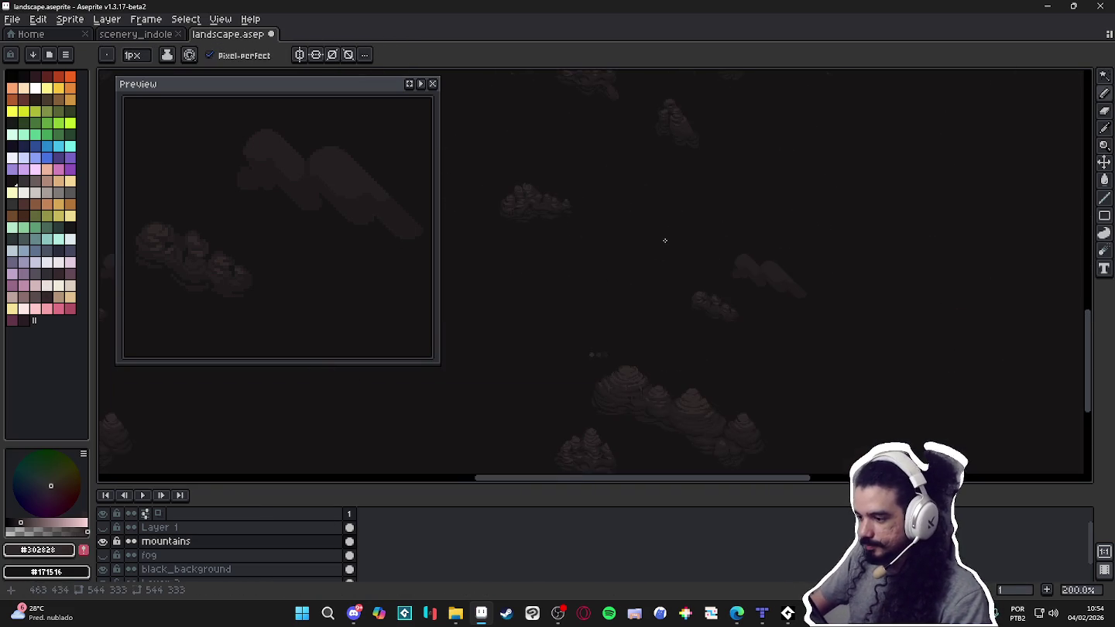
pyautogui.moveTo(664, 321); pyautogui.dragTo(693, 274)
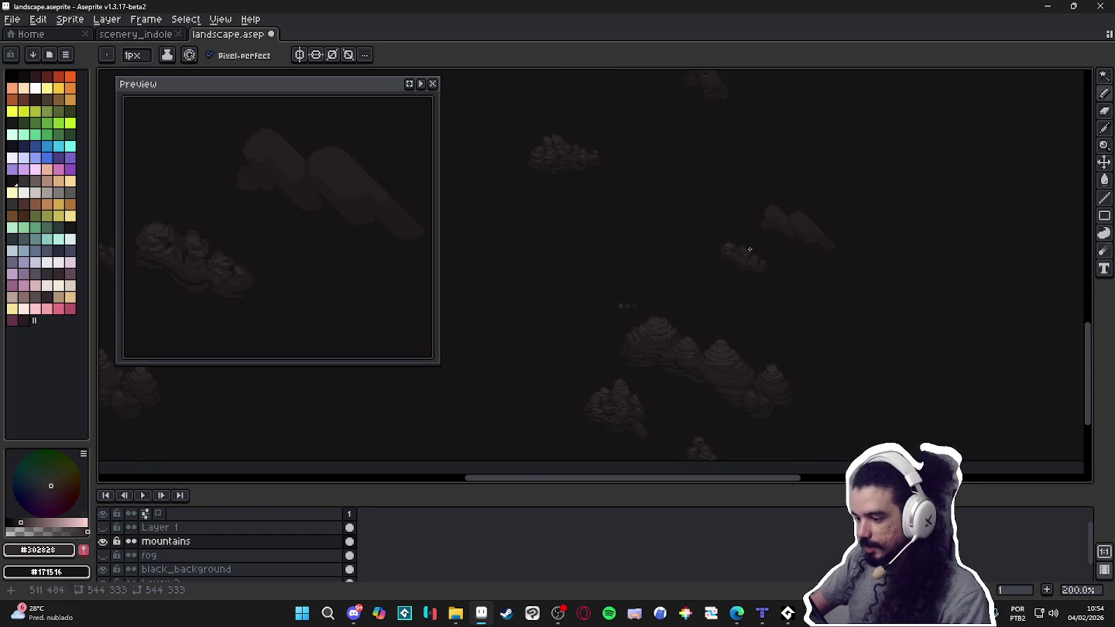
pyautogui.scroll(1, 693, 275)
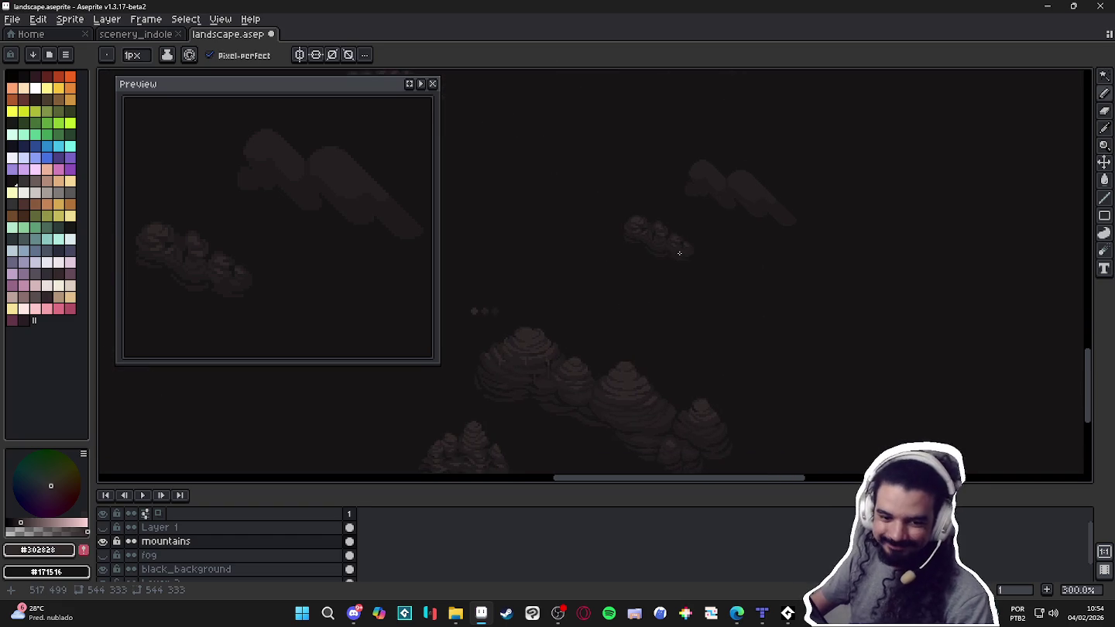
pyautogui.scroll(1, 697, 225)
pyautogui.scroll(5, 712, 195)
# Paint a lighter #302828 highlight across the top and right edge of the left mountain lump.
pyautogui.moveTo(769, 129)
pyautogui.mouseDown()
pyautogui.moveTo(662, 310)
pyautogui.moveTo(704, 304)
pyautogui.mouseUp()
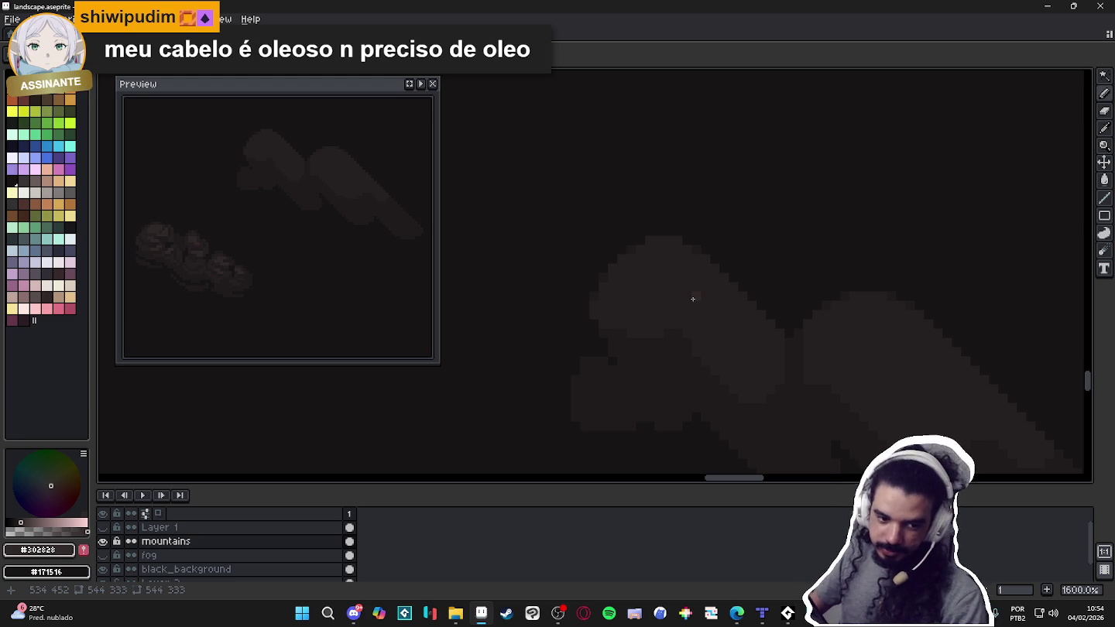
pyautogui.scroll(1, 682, 285)
pyautogui.moveTo(671, 281); pyautogui.dragTo(641, 265)
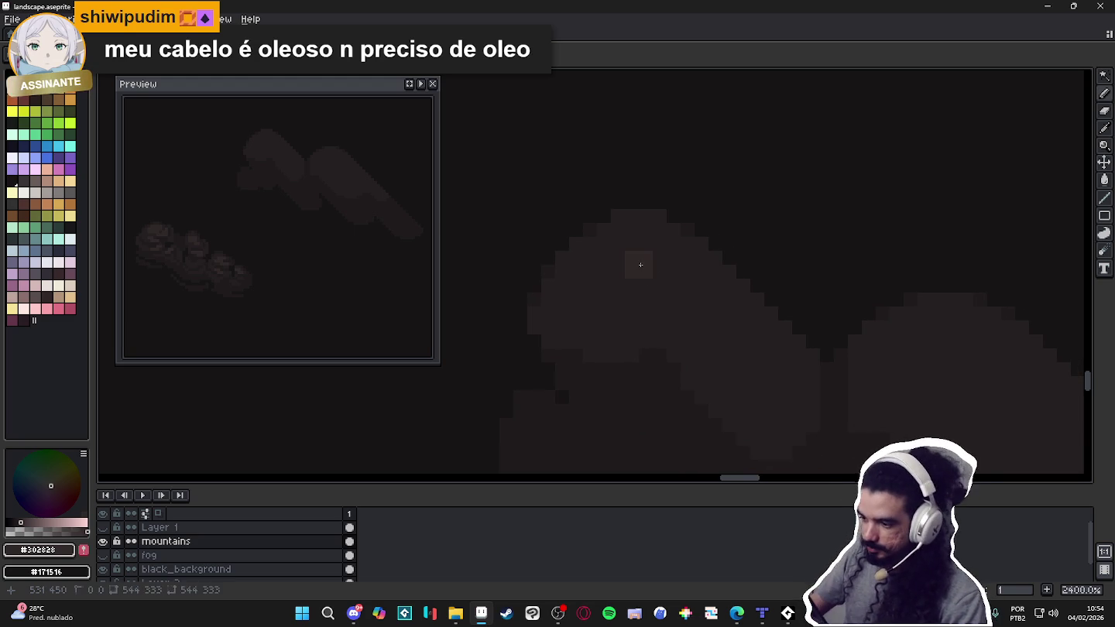
pyautogui.moveTo(620, 260)
pyautogui.mouseDown()
pyautogui.moveTo(645, 247)
pyautogui.moveTo(624, 283)
pyautogui.moveTo(597, 254)
pyautogui.moveTo(663, 269)
pyautogui.mouseUp()
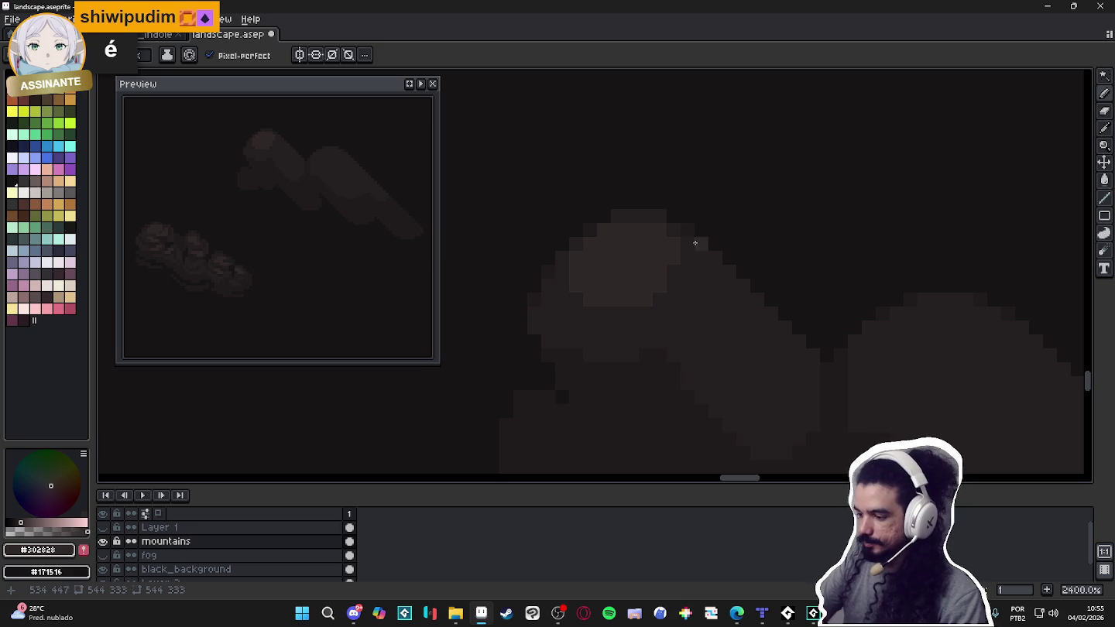
pyautogui.moveTo(703, 261)
pyautogui.mouseDown()
pyautogui.moveTo(672, 323)
pyautogui.moveTo(607, 322)
pyautogui.mouseUp()
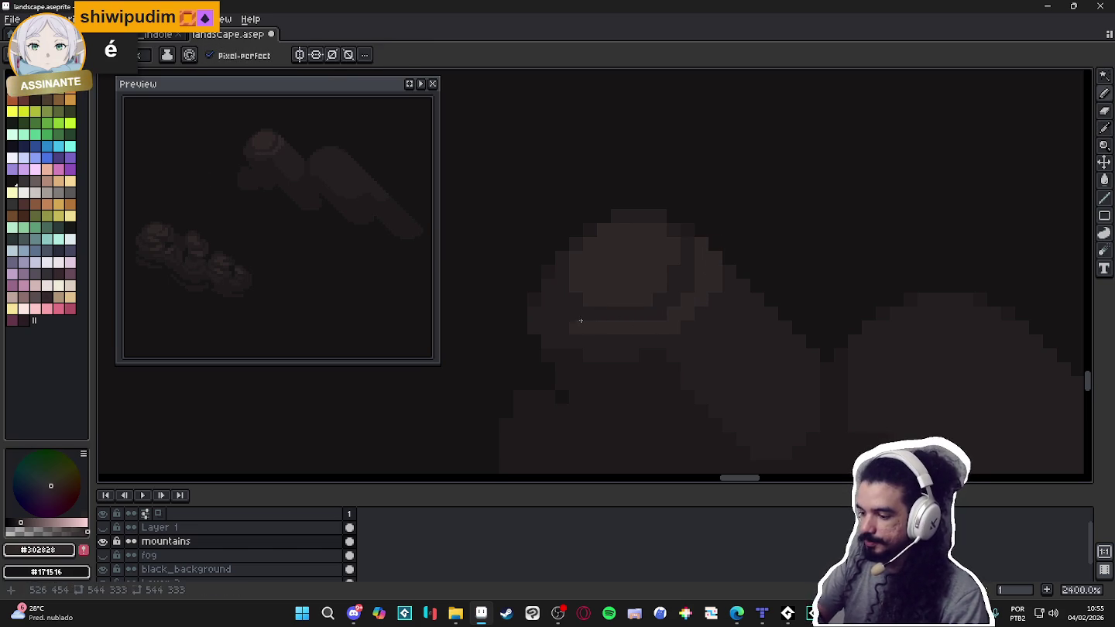
# Paint lighter pixel blocks down the mountain's right edge and along the cloud's lower edge.
pyautogui.click(577, 313)
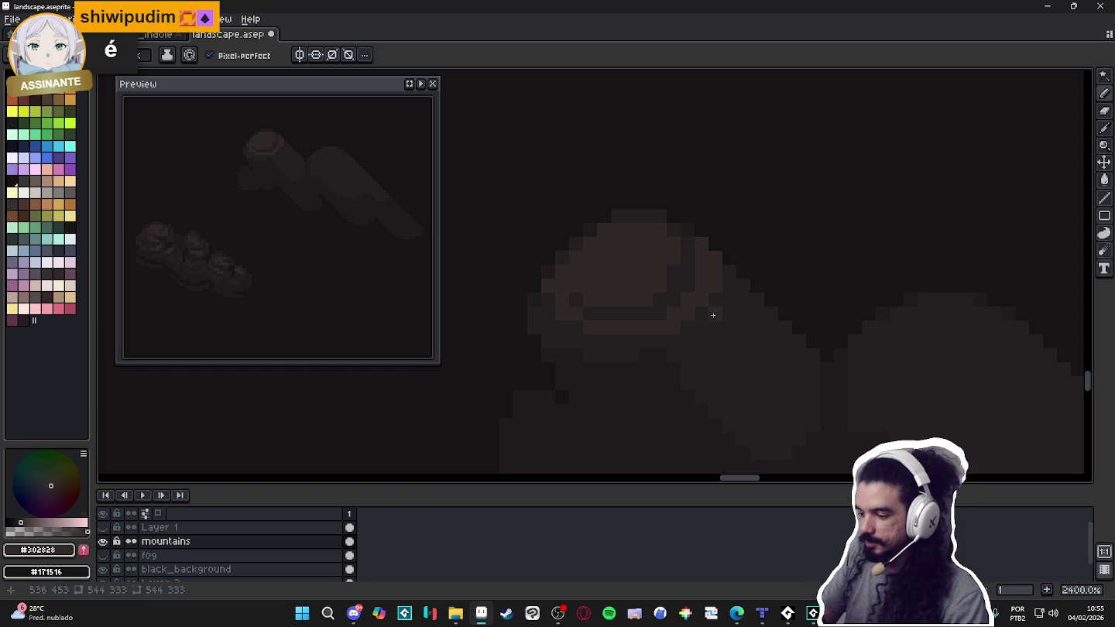
pyautogui.moveTo(708, 249); pyautogui.dragTo(724, 324)
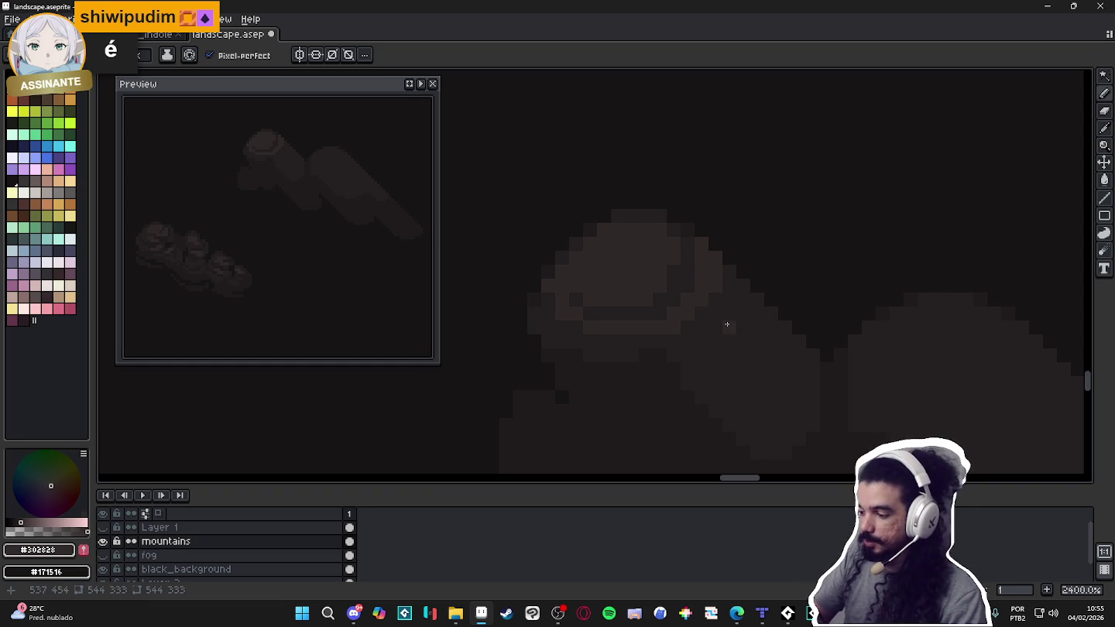
pyautogui.click(742, 295)
pyautogui.click(687, 340)
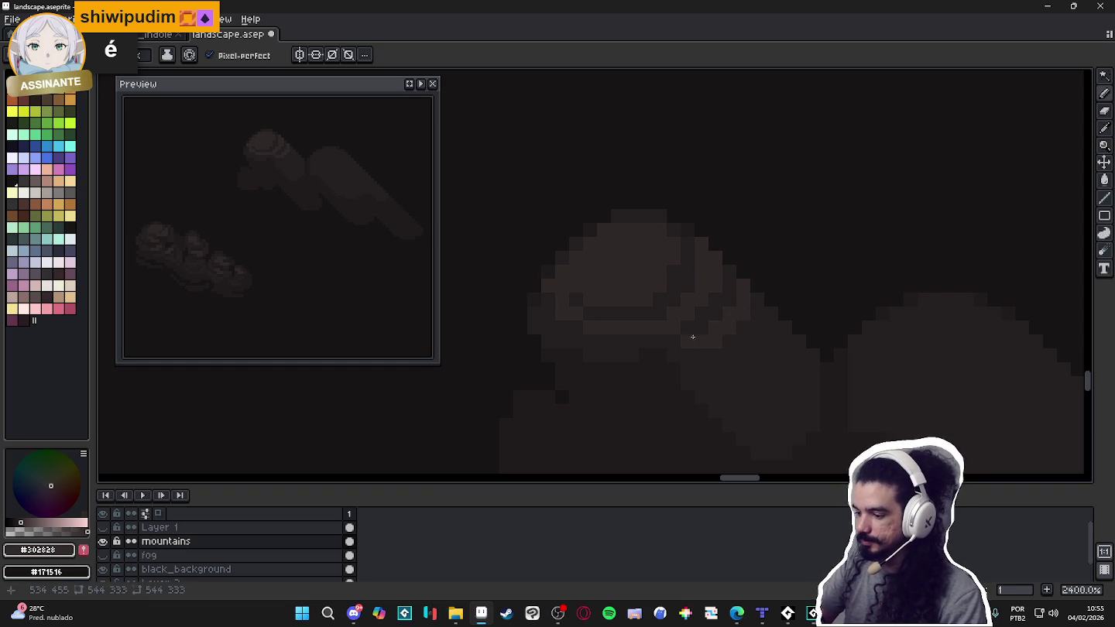
pyautogui.keyDown('alt'); pyautogui.click(628, 354); pyautogui.keyUp('alt')
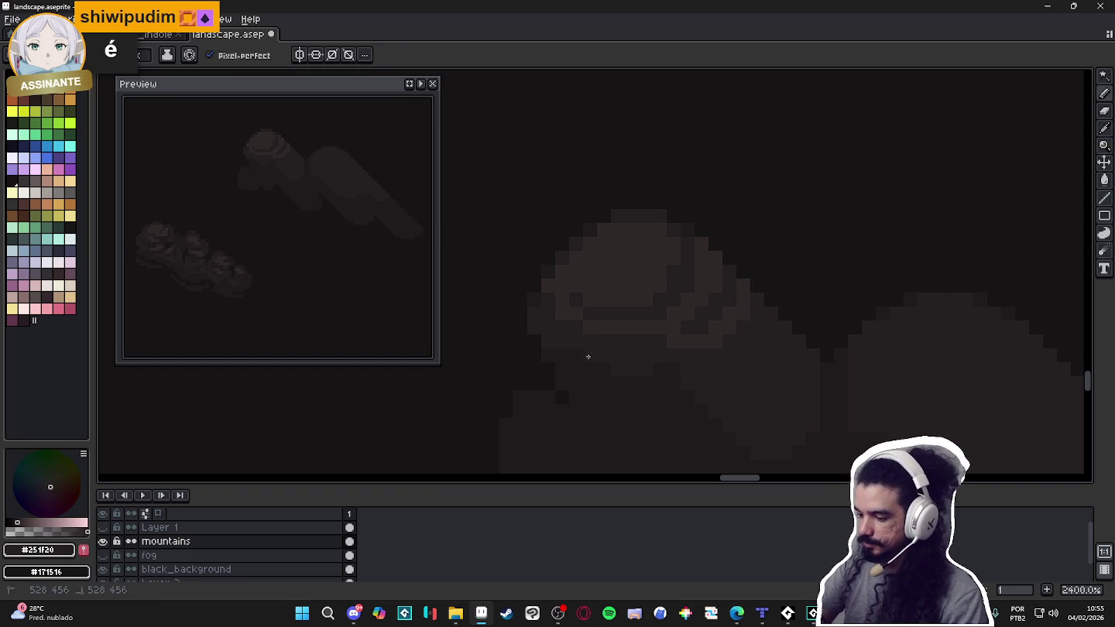
# Sample #1F1B1C, #251F20 and #302828 from the canvas and extend the light pixel row leftward.
pyautogui.press('alt')
pyautogui.keyDown('alt'); pyautogui.click(605, 395); pyautogui.keyUp('alt')
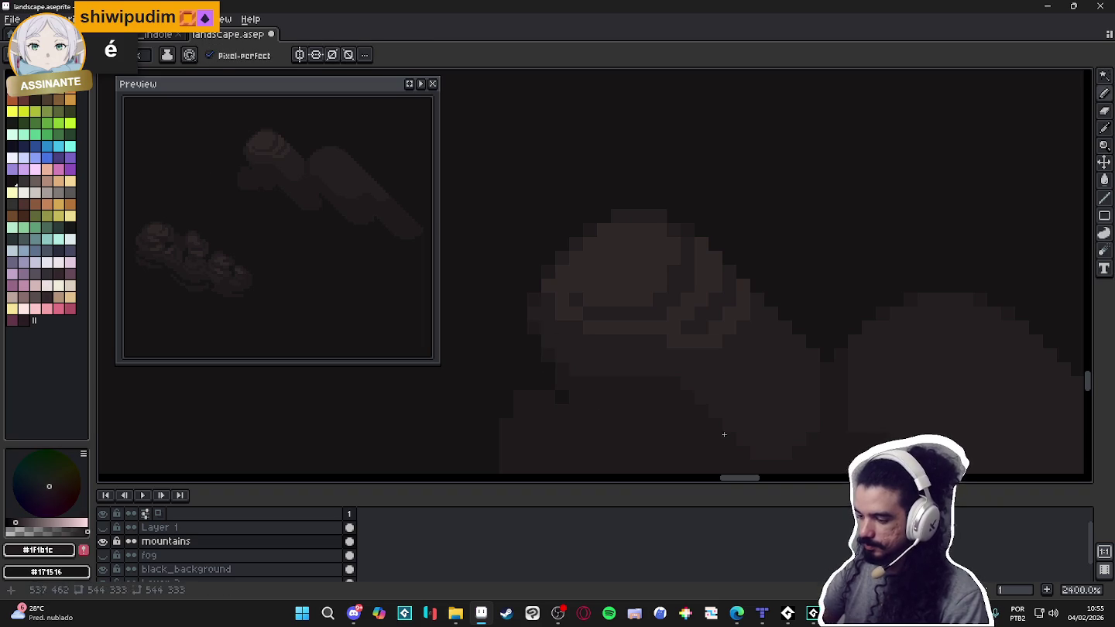
pyautogui.keyDown('alt'); pyautogui.click(666, 339); pyautogui.keyUp('alt')
pyautogui.keyDown('alt'); pyautogui.click(670, 346); pyautogui.keyUp('alt')
pyautogui.click(549, 355)
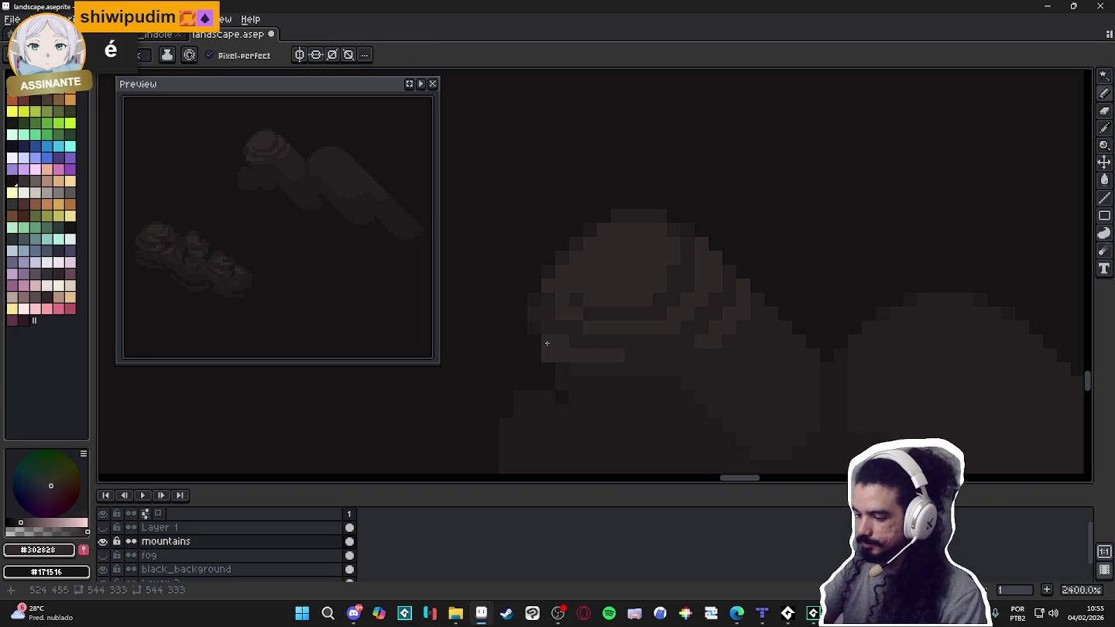
pyautogui.keyDown('alt'); pyautogui.click(587, 365); pyautogui.keyUp('alt')
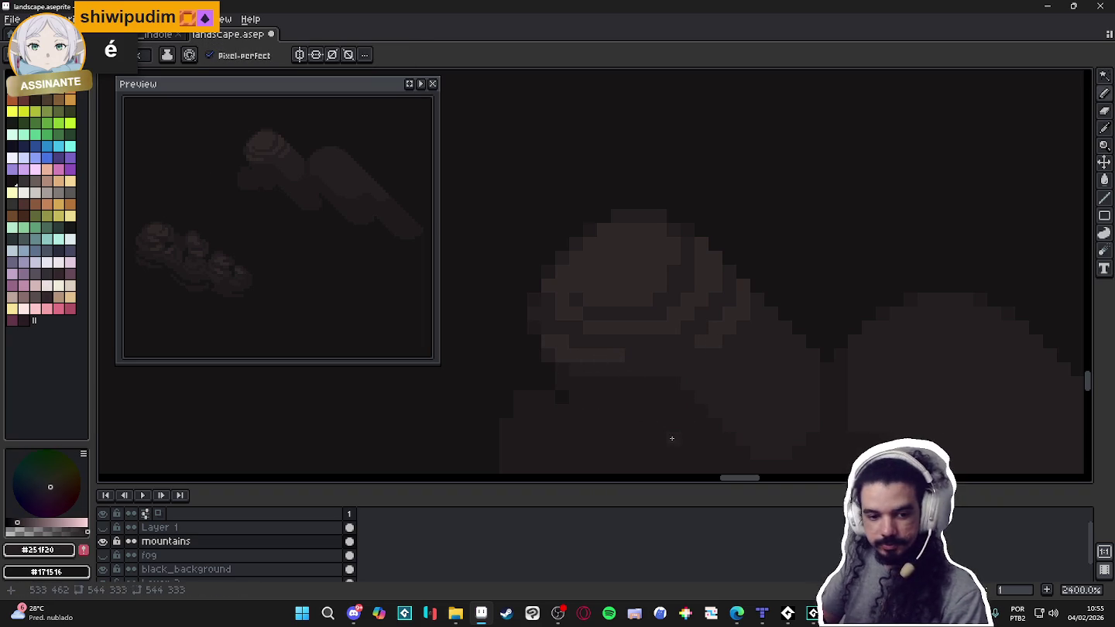
pyautogui.keyDown('alt'); pyautogui.click(691, 391); pyautogui.keyUp('alt')
pyautogui.keyDown('alt'); pyautogui.click(683, 377); pyautogui.keyUp('alt')
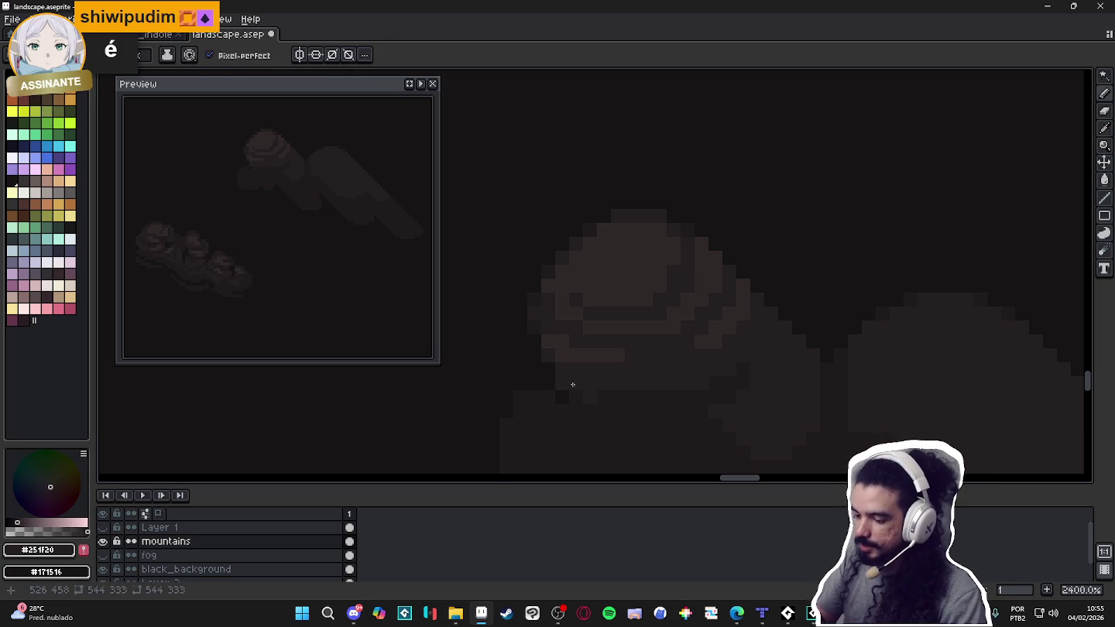
pyautogui.keyDown('alt'); pyautogui.click(700, 387); pyautogui.keyUp('alt')
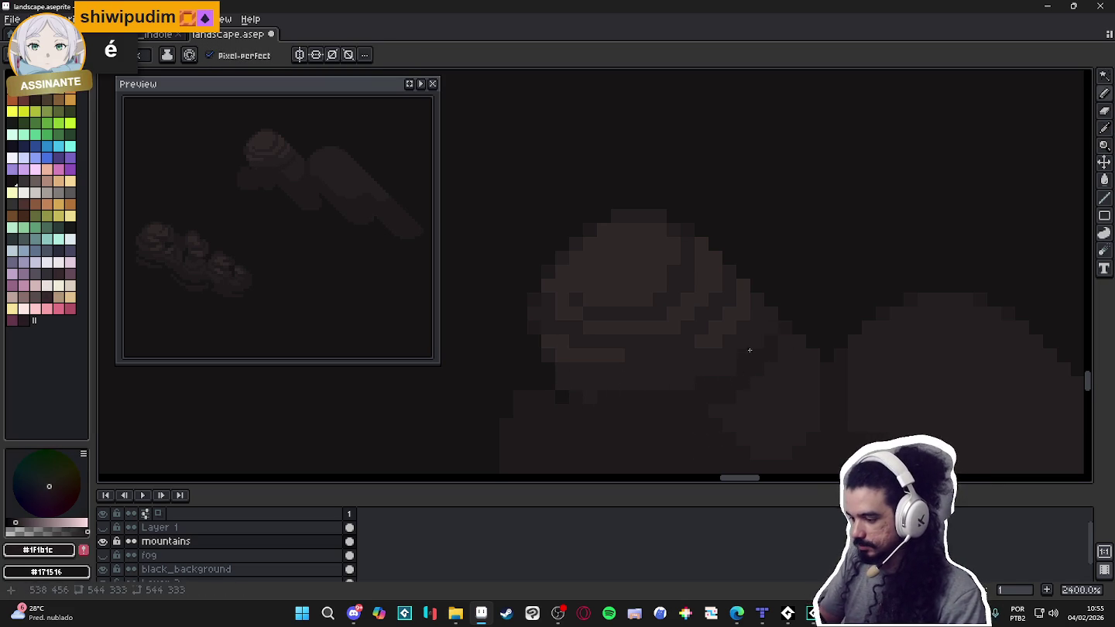
# Draw a stepped darker shading stroke across the lower cloud, then resample #251F20.
pyautogui.moveTo(652, 406); pyautogui.dragTo(743, 429)
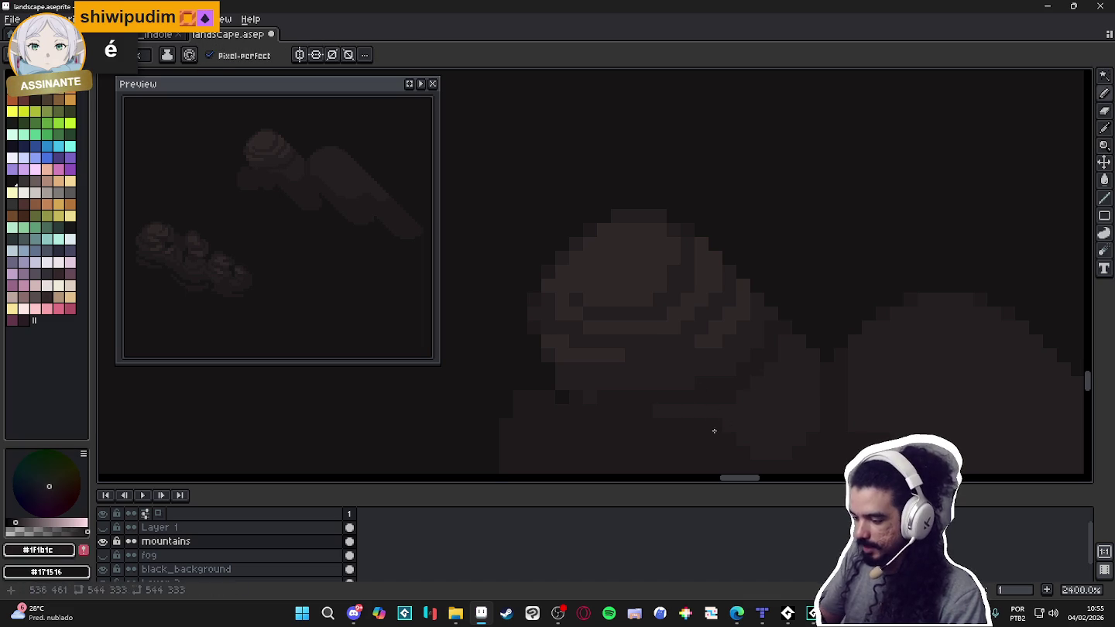
pyautogui.keyDown('alt'); pyautogui.click(737, 408); pyautogui.keyUp('alt')
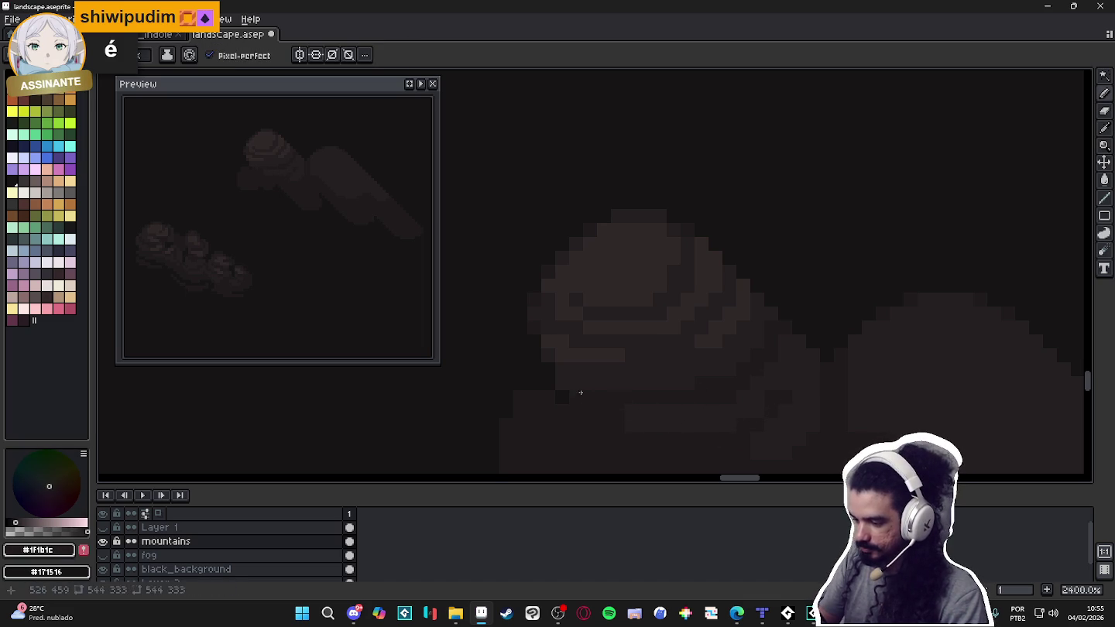
pyautogui.scroll(-2, 735, 387)
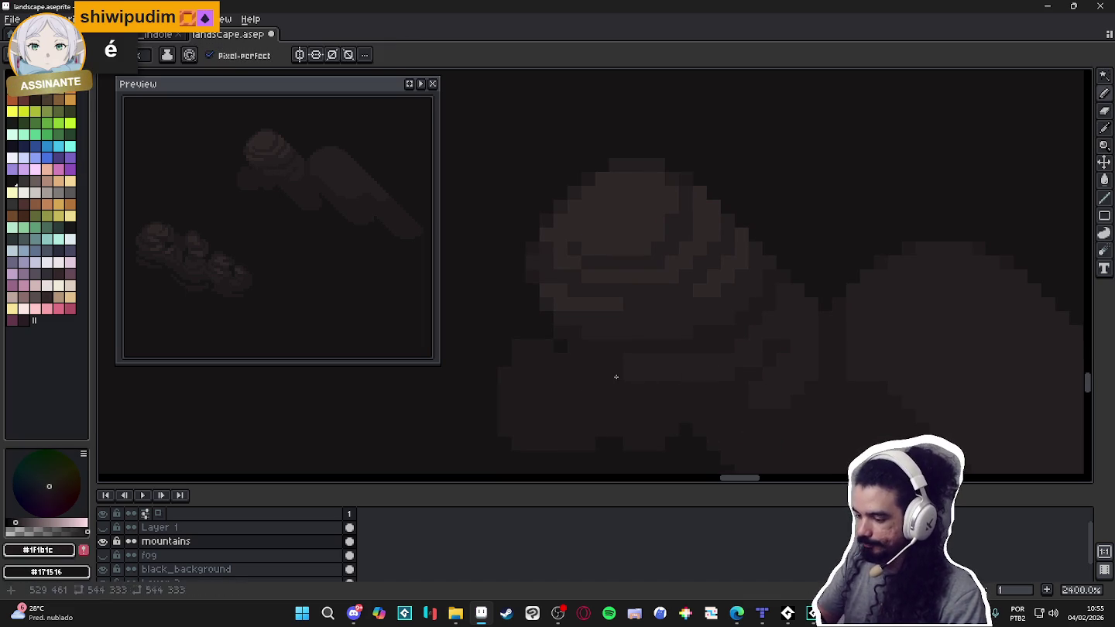
pyautogui.press('alt')
pyautogui.press('alt')
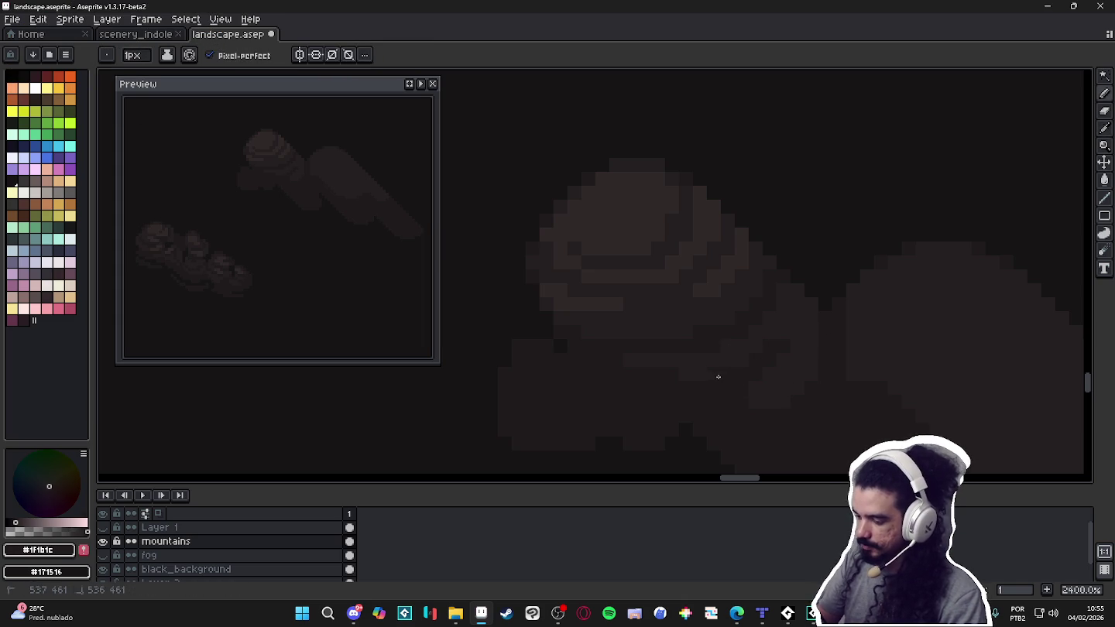
pyautogui.keyDown('alt'); pyautogui.click(677, 369); pyautogui.keyUp('alt')
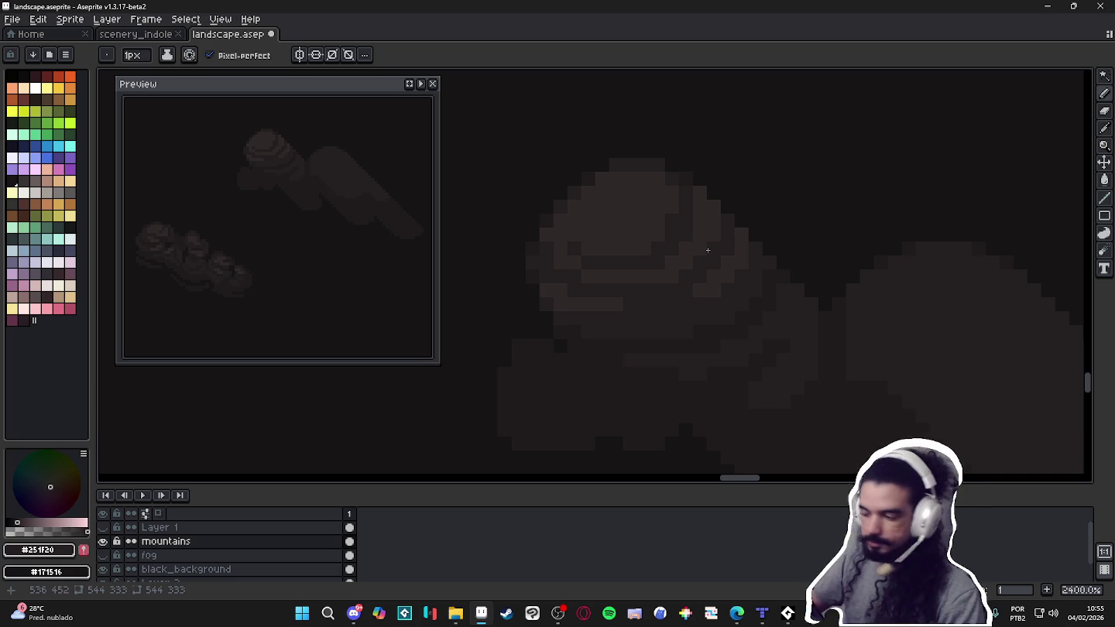
# Recentre the view on the cloud masses and pick the mid brown shade #251F20.
pyautogui.scroll(-5, 711, 242)
pyautogui.scroll(1, 697, 281)
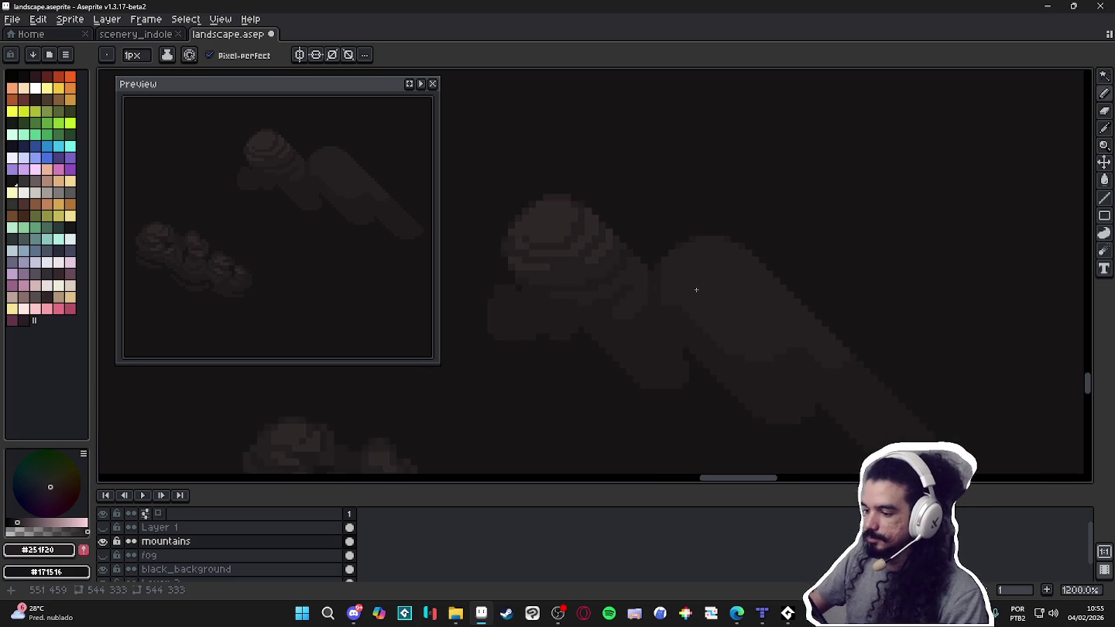
pyautogui.scroll(1, 647, 324)
pyautogui.moveTo(640, 323); pyautogui.dragTo(678, 347)
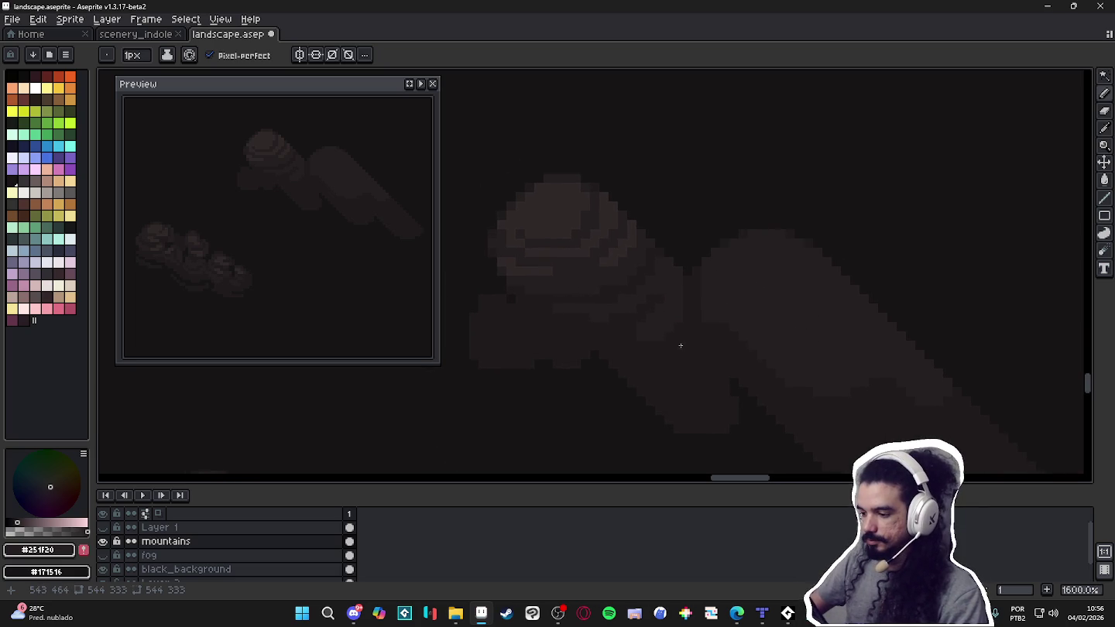
pyautogui.moveTo(582, 291); pyautogui.dragTo(602, 303)
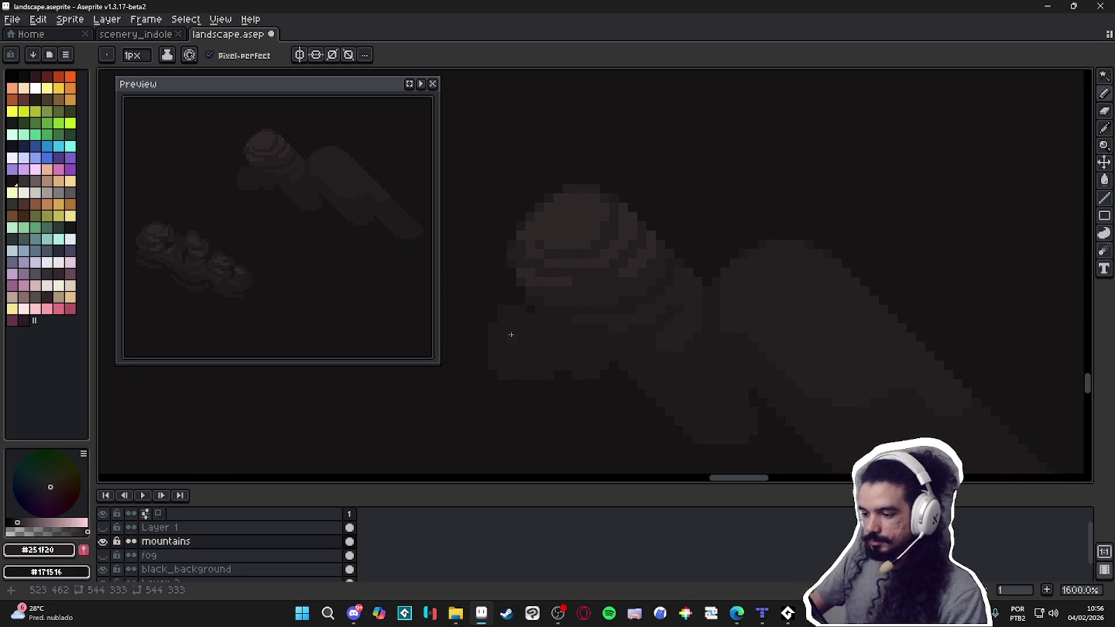
pyautogui.scroll(1, 511, 335)
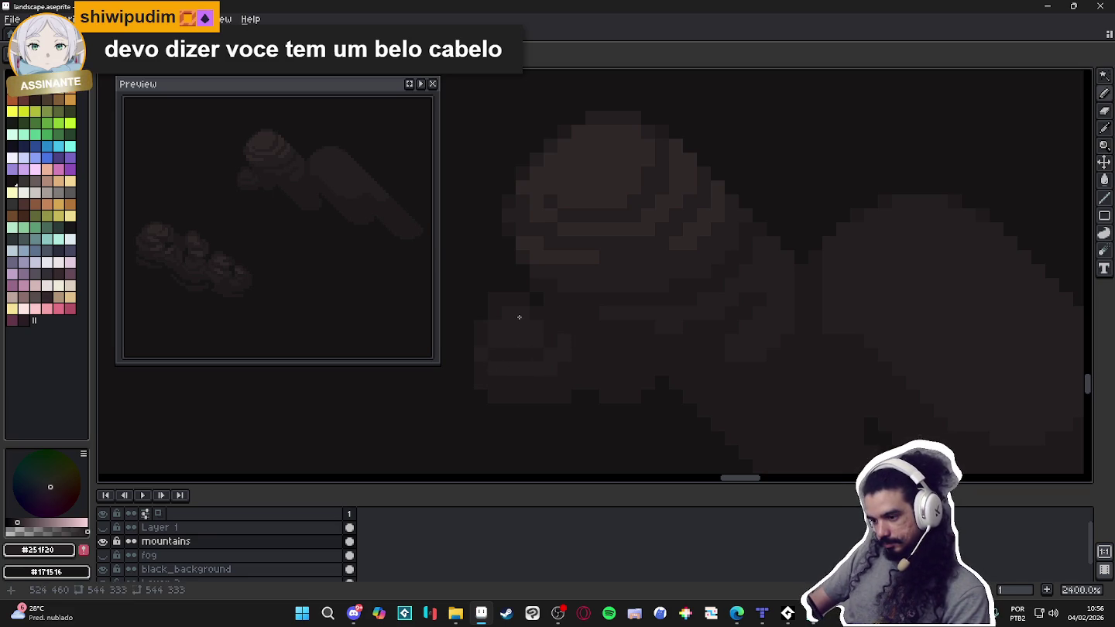
pyautogui.scroll(-3, 515, 319)
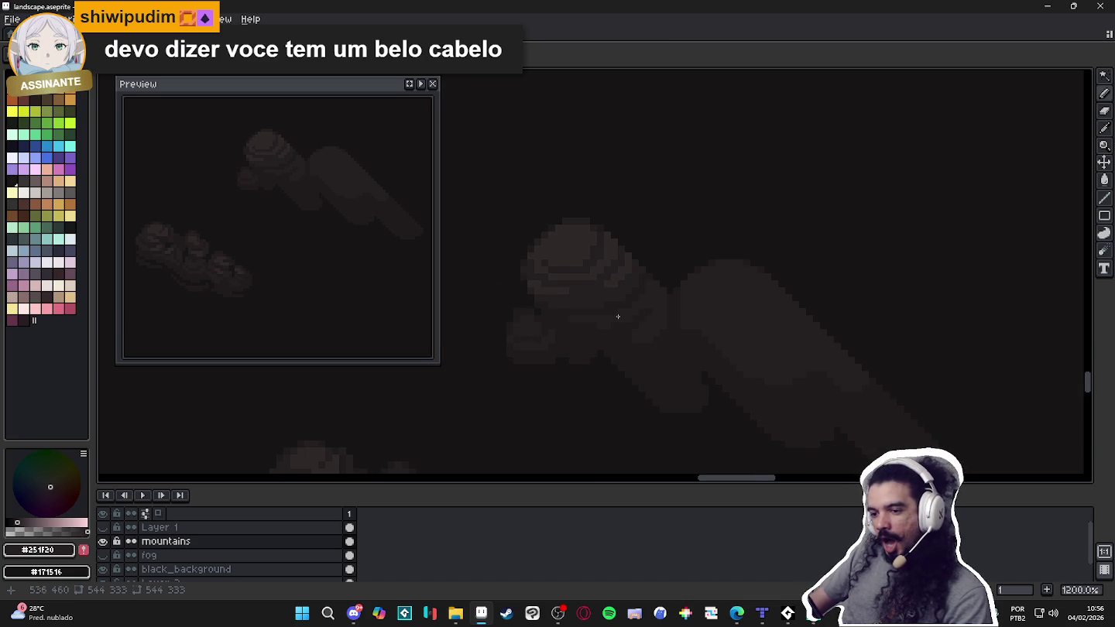
pyautogui.scroll(2, 553, 236)
pyautogui.moveTo(554, 311); pyautogui.dragTo(680, 333)
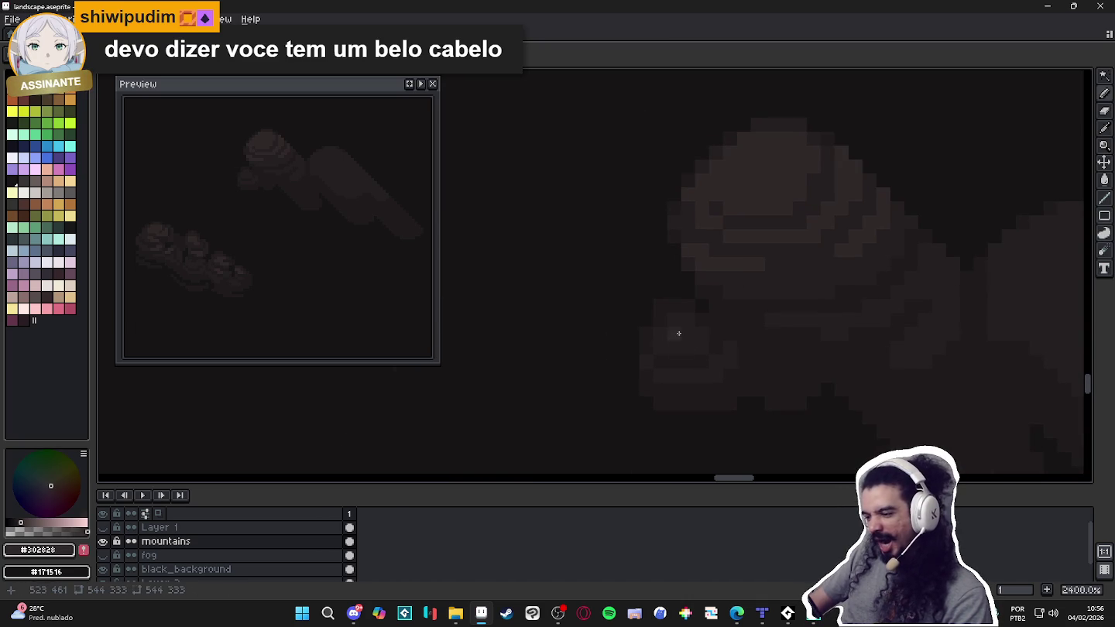
pyautogui.scroll(-2, 700, 339)
pyautogui.scroll(-1, 687, 336)
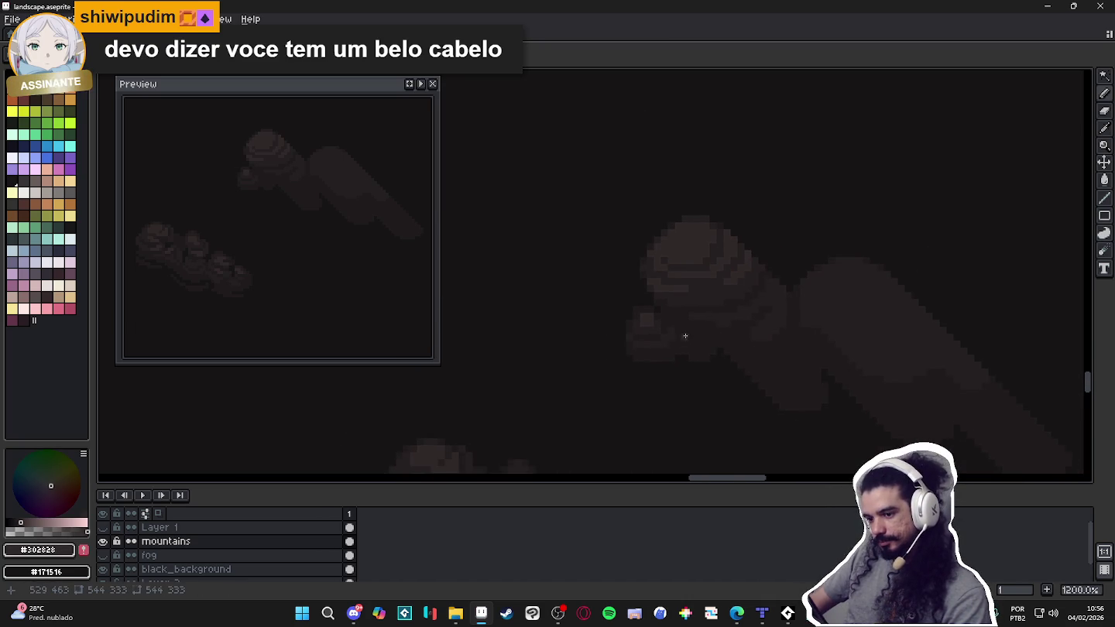
pyautogui.scroll(1, 658, 346)
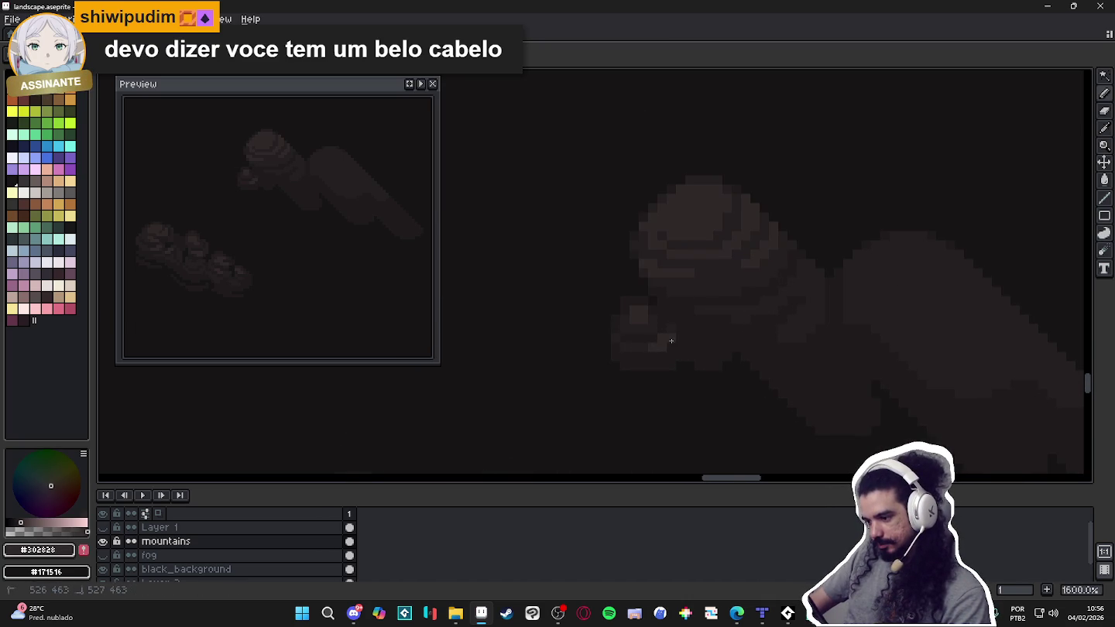
pyautogui.scroll(-2, 669, 340)
pyautogui.scroll(-1, 681, 351)
pyautogui.keyDown('alt'); pyautogui.click(622, 349); pyautogui.keyUp('alt')
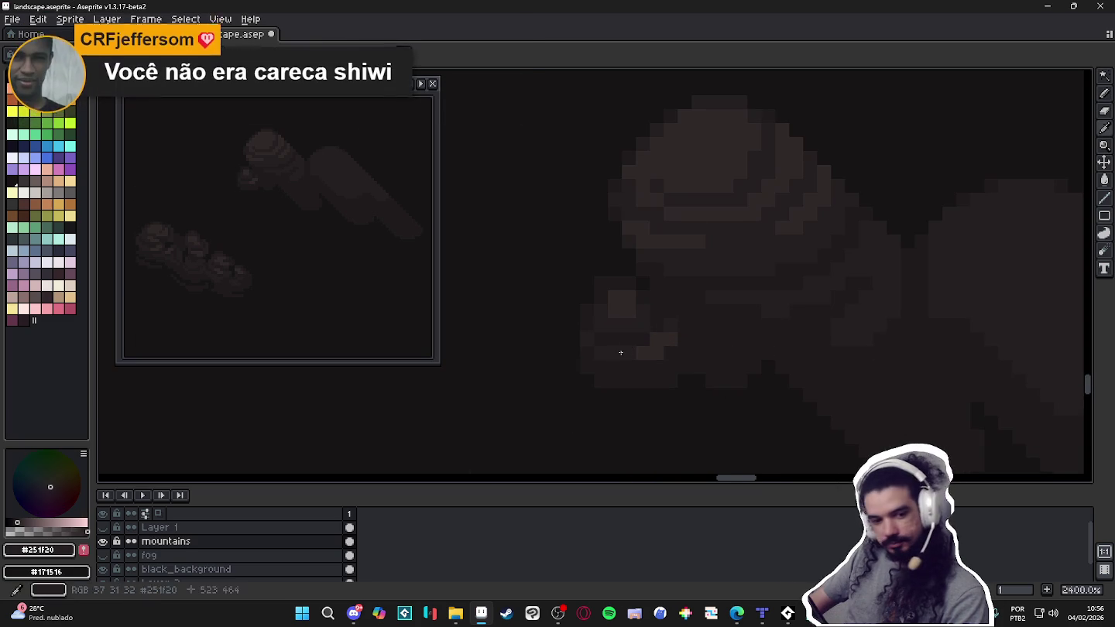
# Zoom around the shaded cloud to inspect it, then save the landscape file.
pyautogui.hscroll(1, 659, 356)
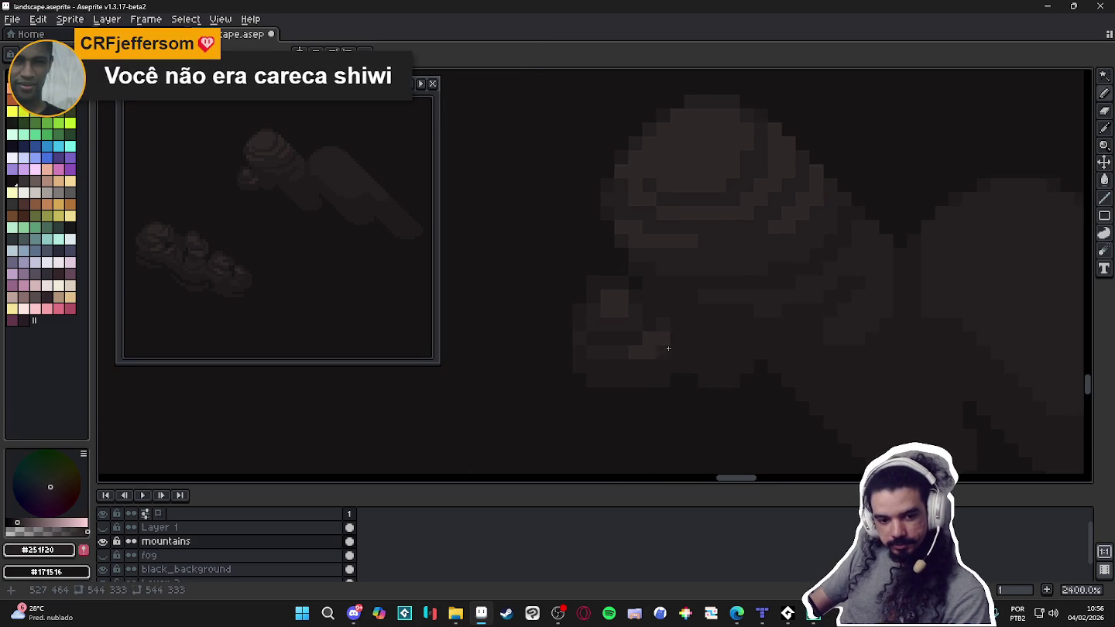
pyautogui.scroll(-3, 665, 352)
pyautogui.scroll(-2, 680, 360)
pyautogui.scroll(3, 686, 354)
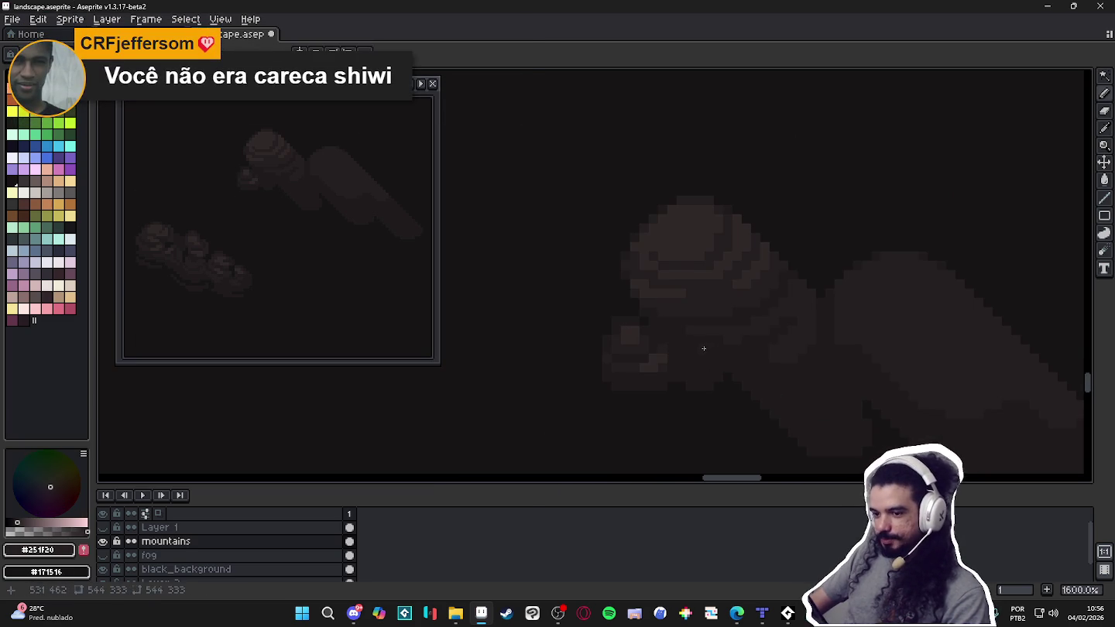
pyautogui.moveTo(704, 348); pyautogui.dragTo(675, 323)
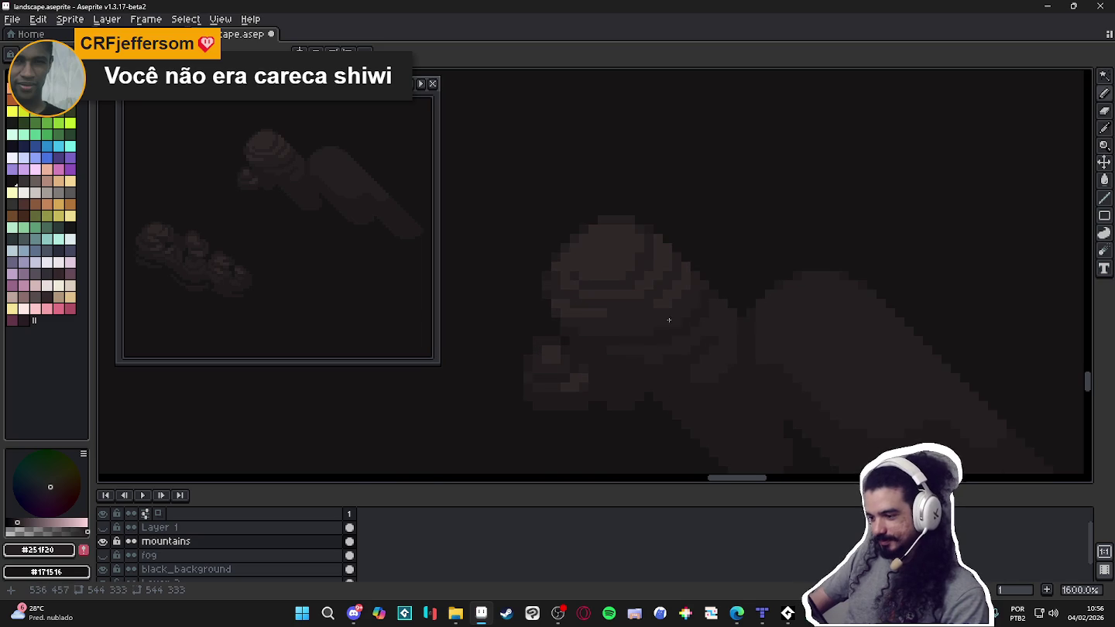
pyautogui.scroll(2, 706, 330)
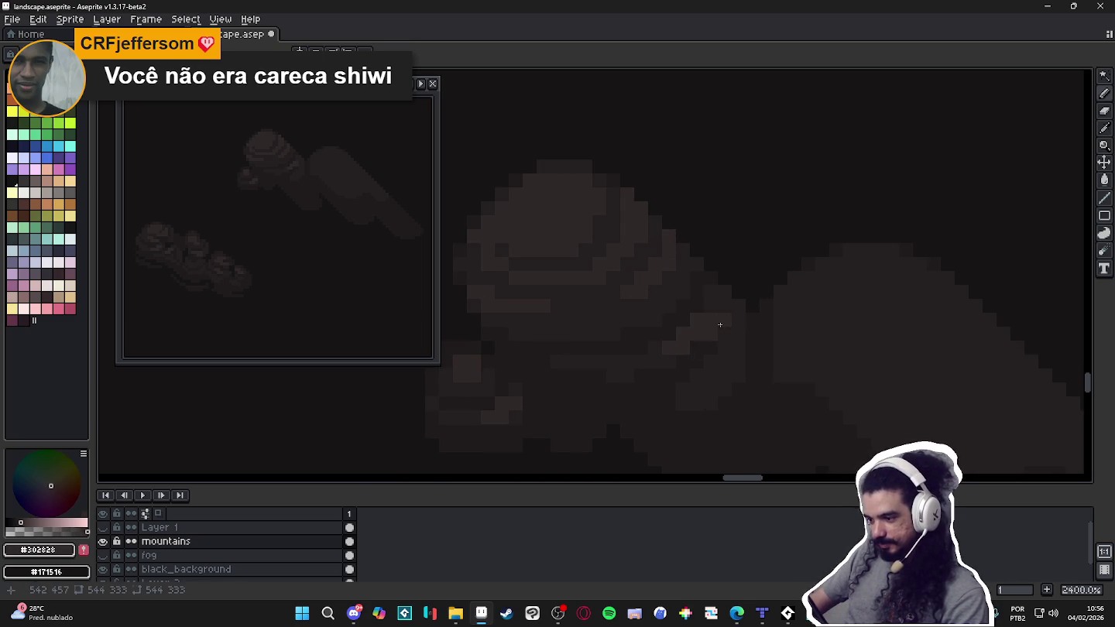
pyautogui.scroll(-2, 700, 357)
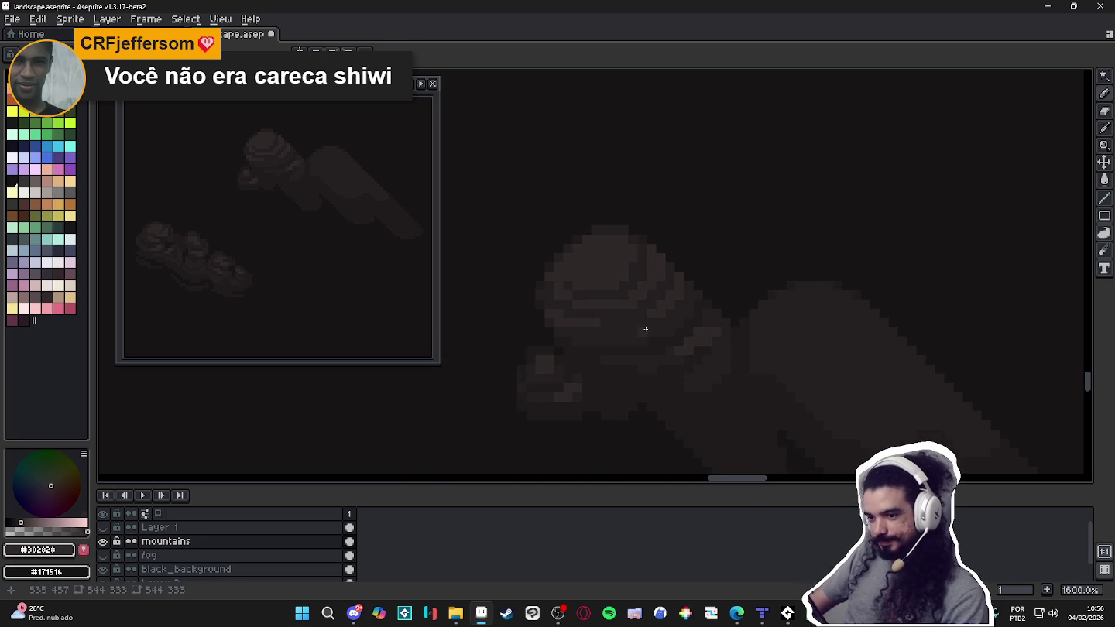
pyautogui.scroll(2, 632, 333)
pyautogui.scroll(-2, 632, 373)
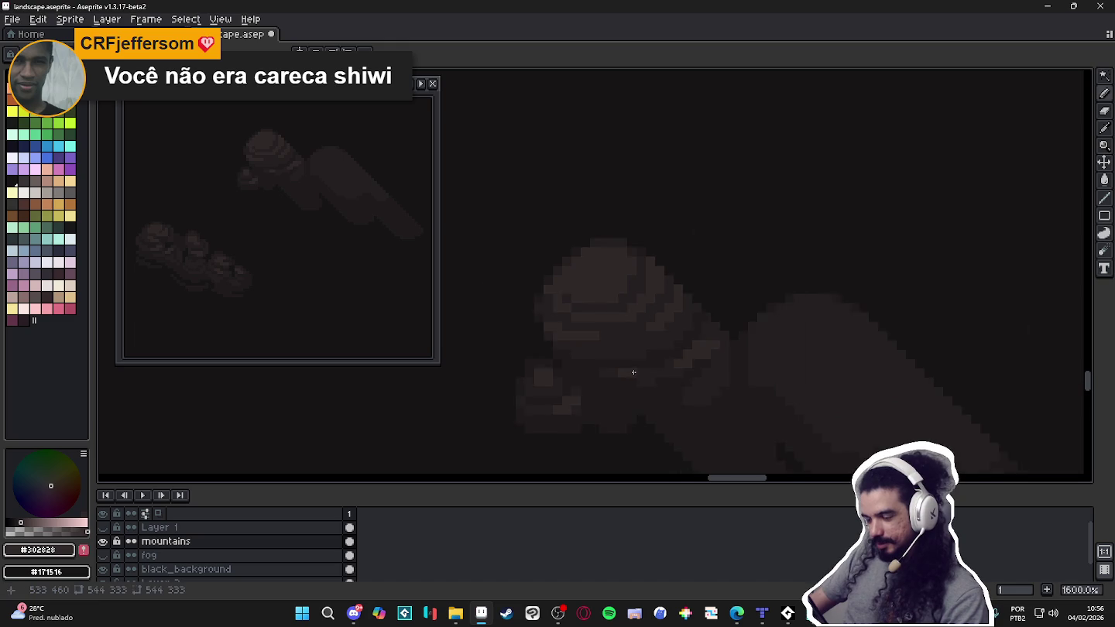
pyautogui.scroll(2, 621, 353)
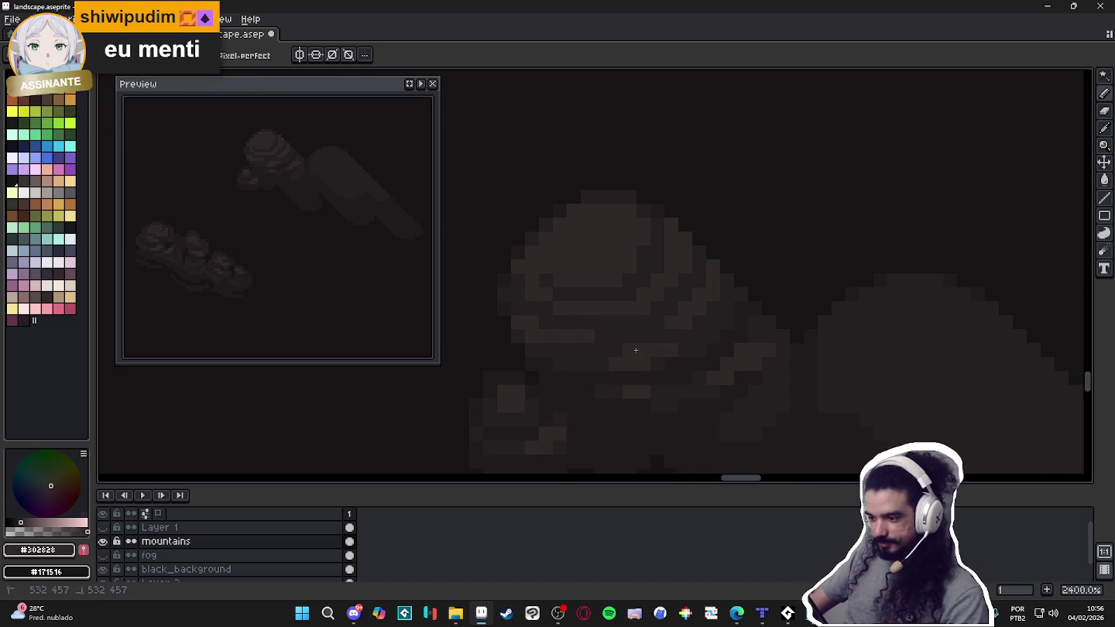
pyautogui.scroll(-1, 638, 351)
pyautogui.scroll(-2, 639, 341)
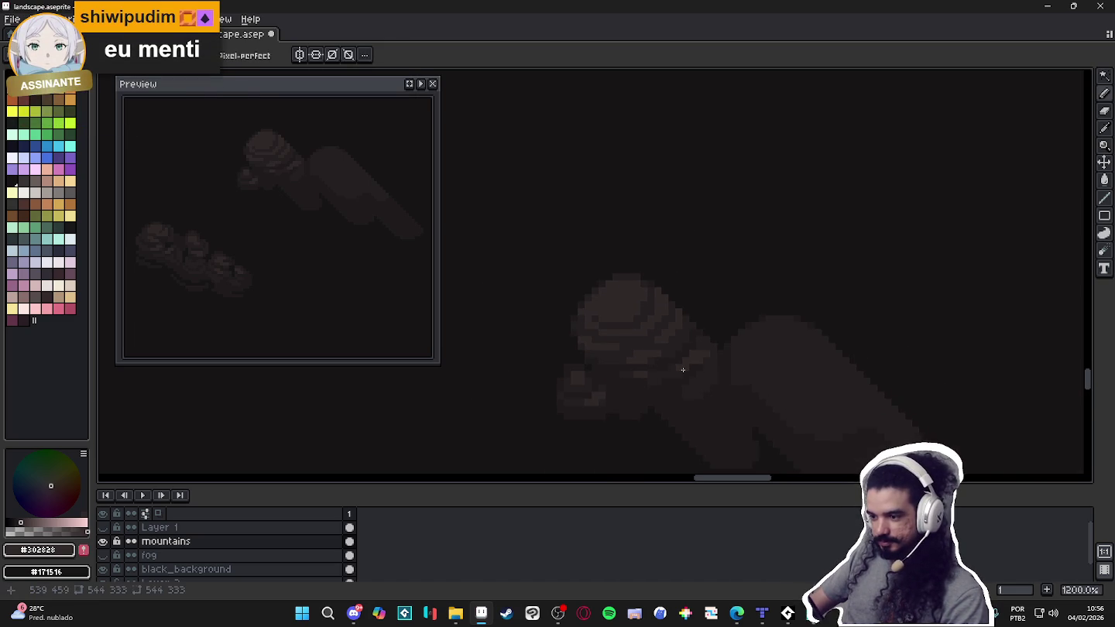
pyautogui.scroll(1, 638, 315)
pyautogui.scroll(2, 568, 296)
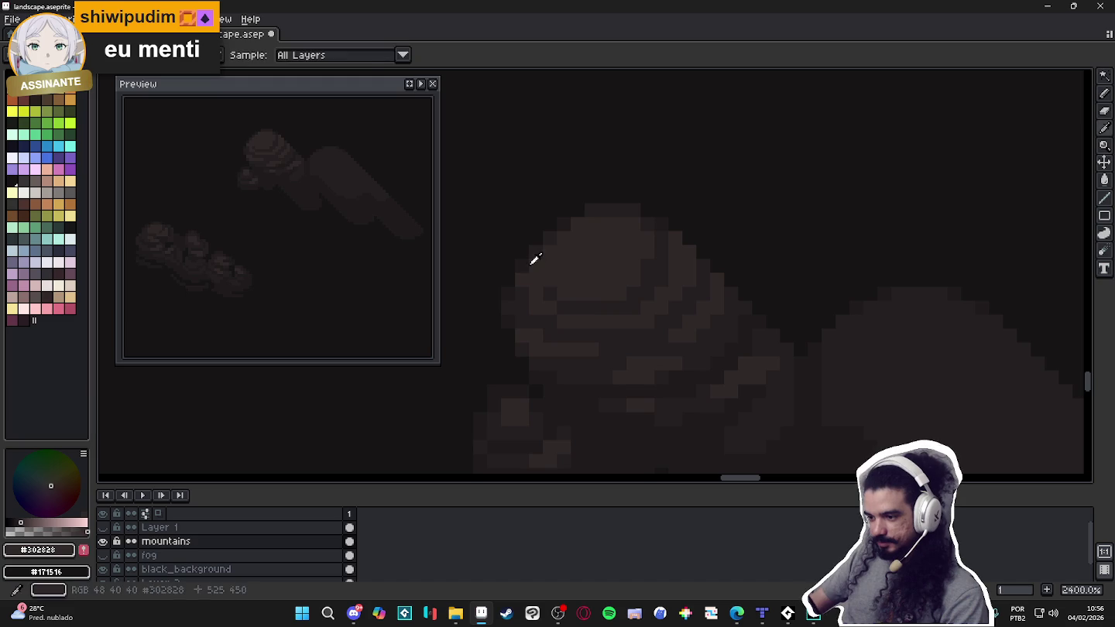
pyautogui.scroll(-4, 589, 232)
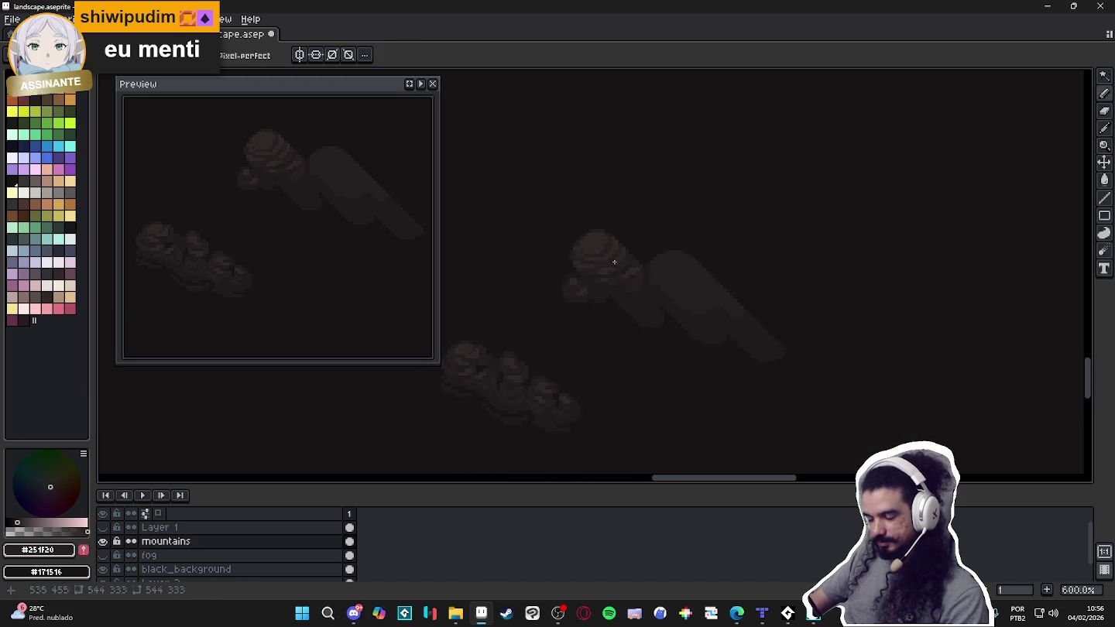
pyautogui.scroll(1, 635, 249)
pyautogui.scroll(1, 569, 257)
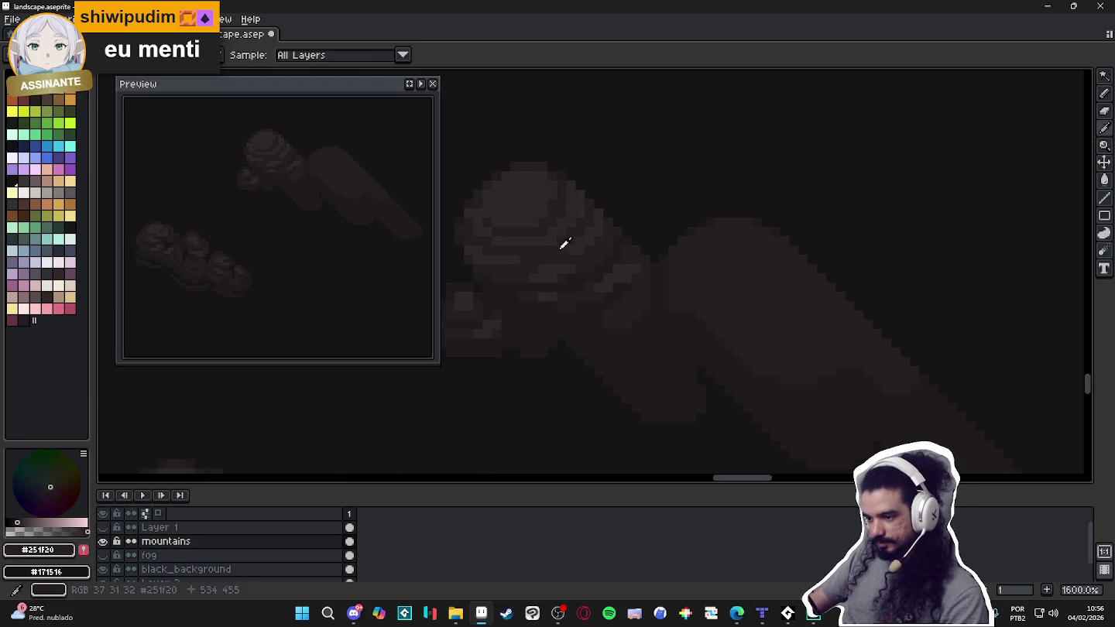
pyautogui.scroll(1, 562, 206)
pyautogui.hotkey('ctrl', 's')
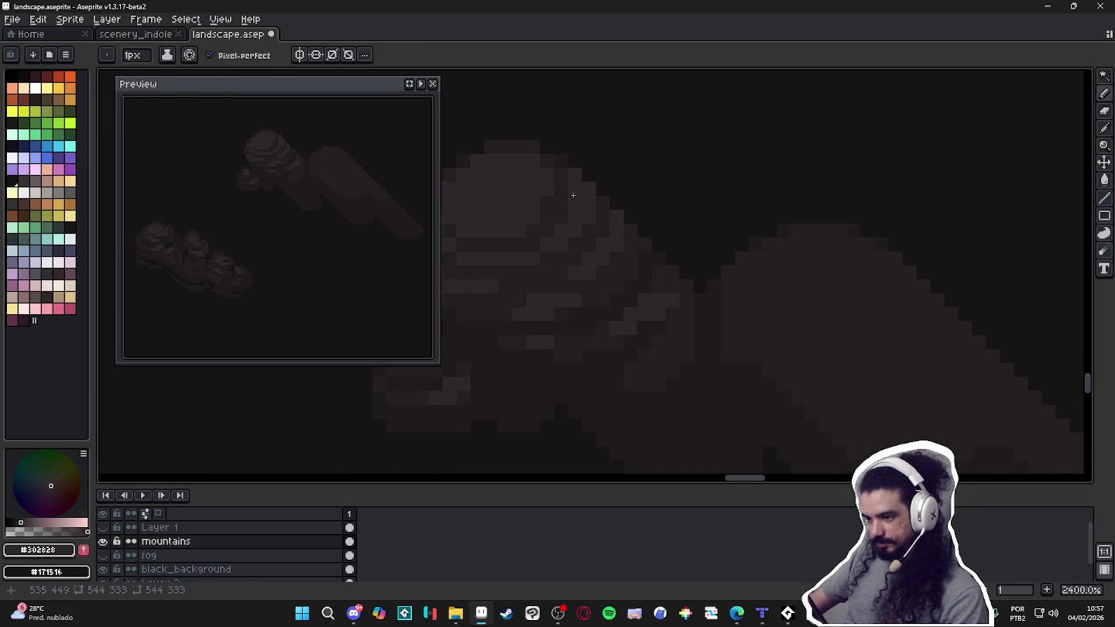
# Sample the mid cloud shade #251f20, then the darker shade #1f1b1c.
pyautogui.scroll(-2, 620, 233)
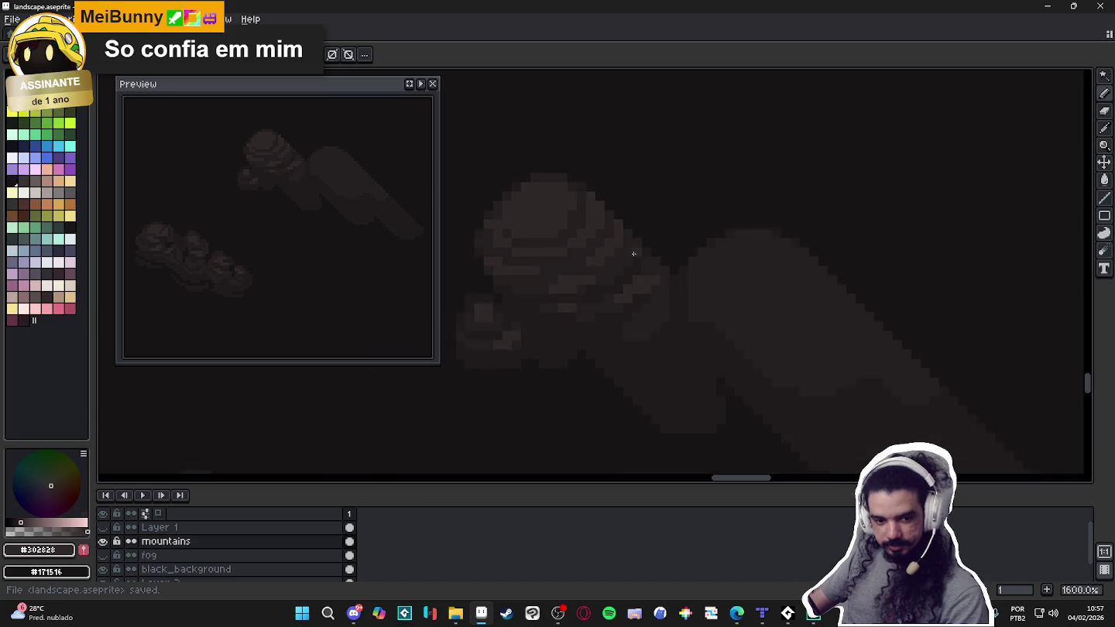
pyautogui.scroll(-1, 650, 275)
pyautogui.scroll(2, 659, 275)
pyautogui.keyDown('alt'); pyautogui.click(659, 319); pyautogui.keyUp('alt')
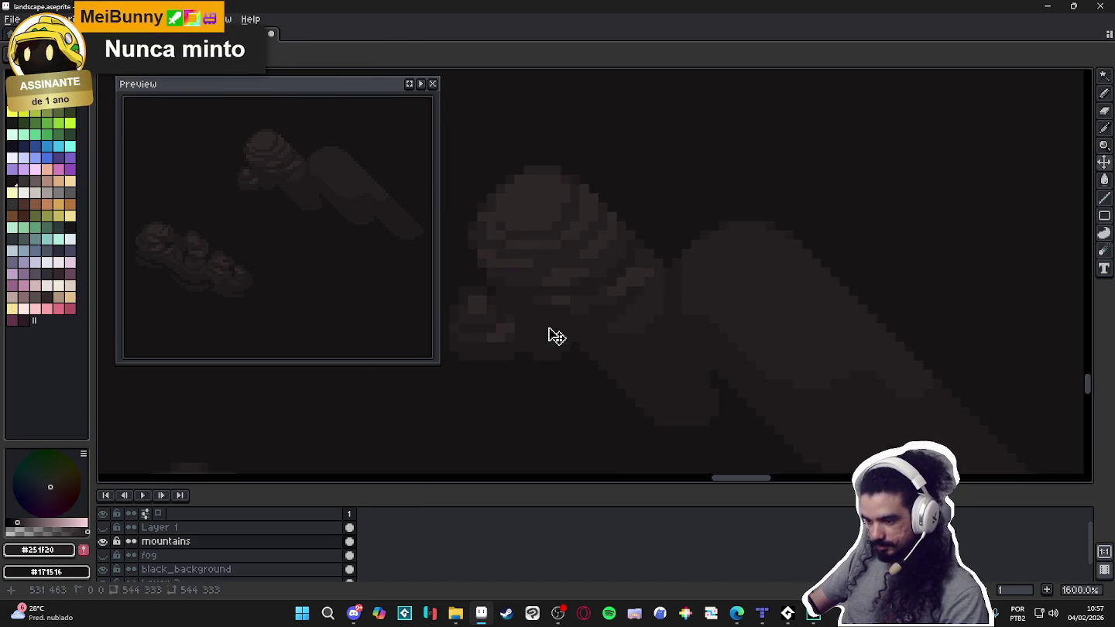
pyautogui.moveTo(561, 323); pyautogui.dragTo(574, 332)
pyautogui.keyDown('alt'); pyautogui.click(574, 345); pyautogui.keyUp('alt')
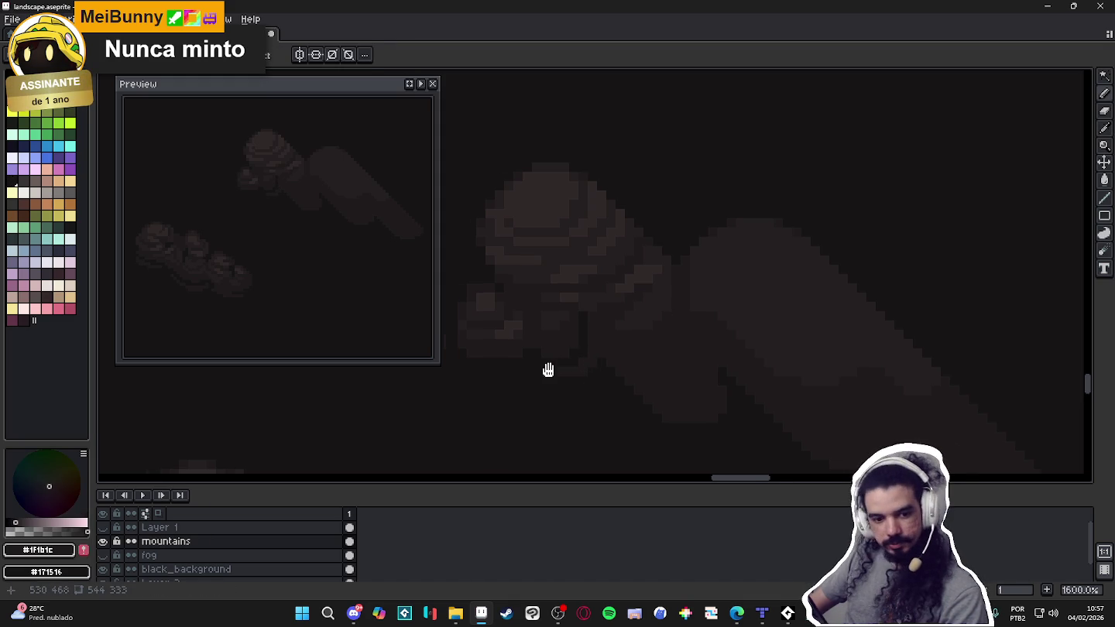
# Deepen the crease between the mountain lump and the diagonal ridge with extra dark pixels.
pyautogui.moveTo(538, 373); pyautogui.dragTo(586, 367)
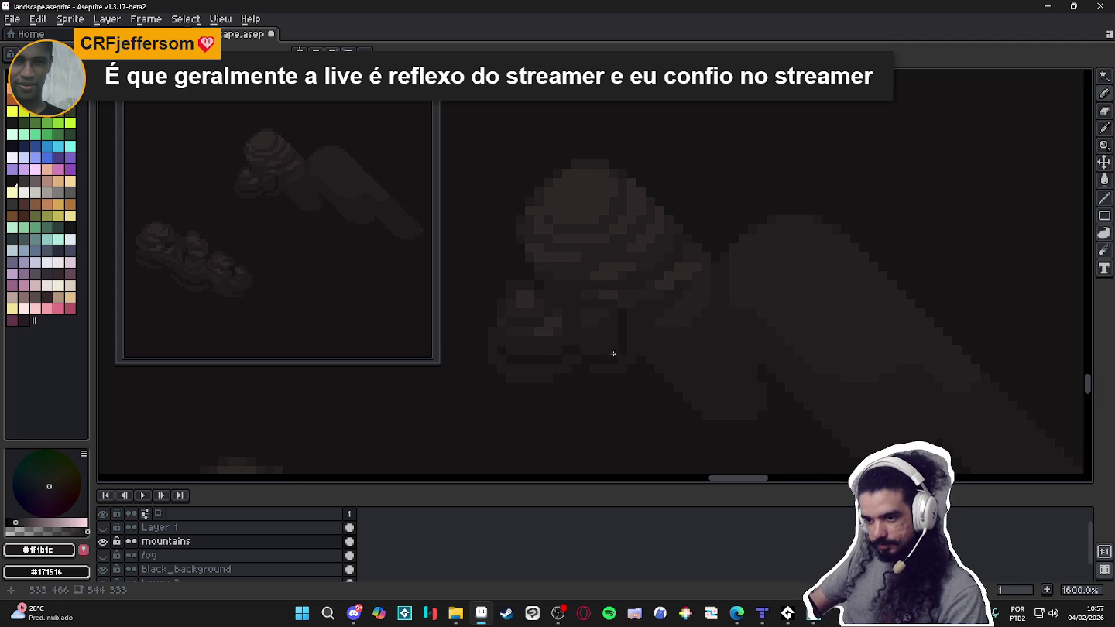
pyautogui.moveTo(673, 341); pyautogui.dragTo(651, 332)
pyautogui.scroll(-1, 659, 328)
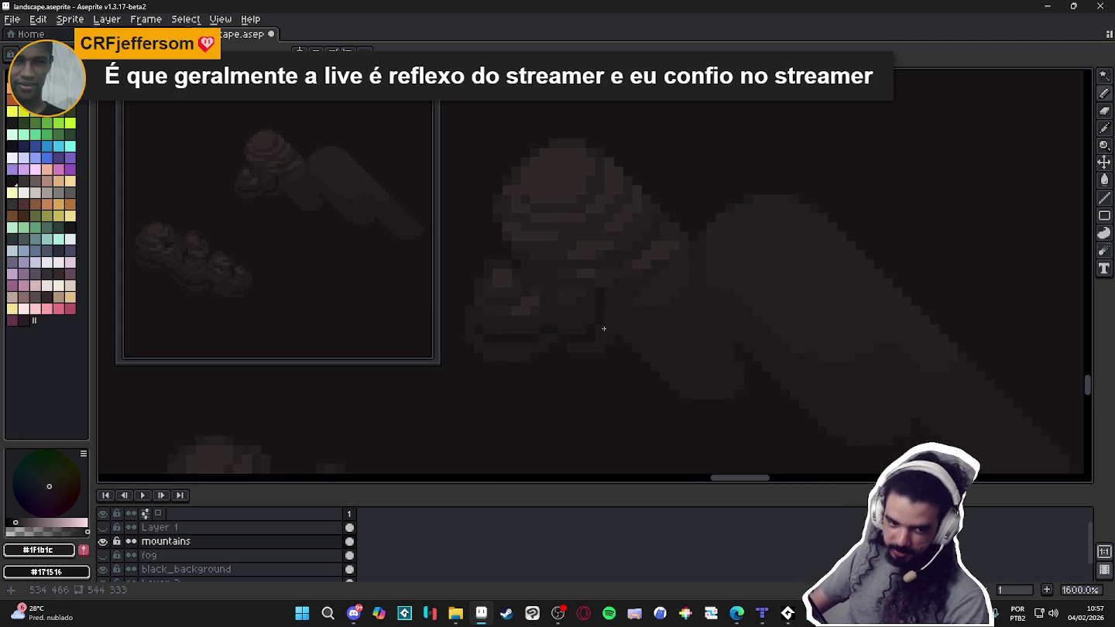
pyautogui.scroll(1, 626, 333)
pyautogui.scroll(1, 612, 340)
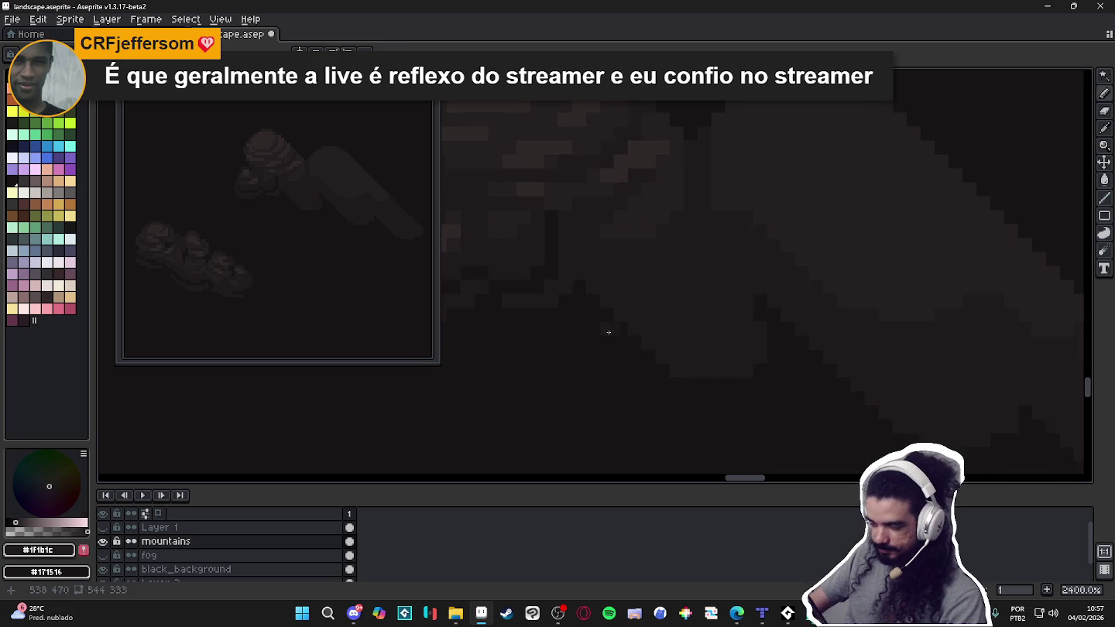
# Eyedrop the darkest shade #171516 and paint a short stroke into the cloud's shadowed crease.
pyautogui.keyDown('alt'); pyautogui.click(772, 356); pyautogui.keyUp('alt')
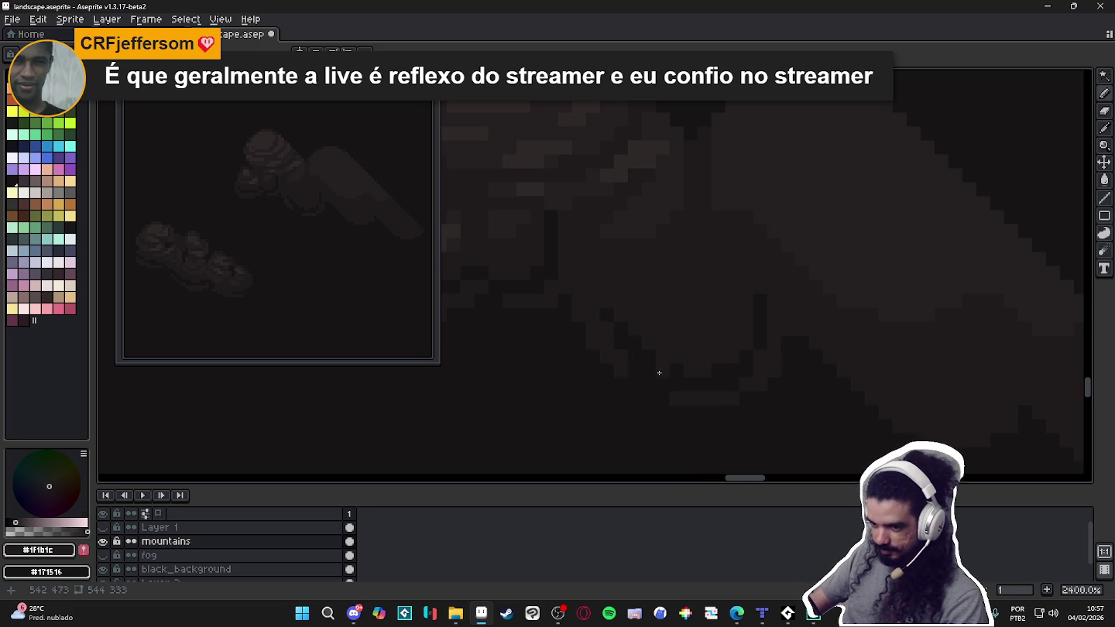
pyautogui.scroll(-1, 662, 379)
pyautogui.scroll(1, 714, 363)
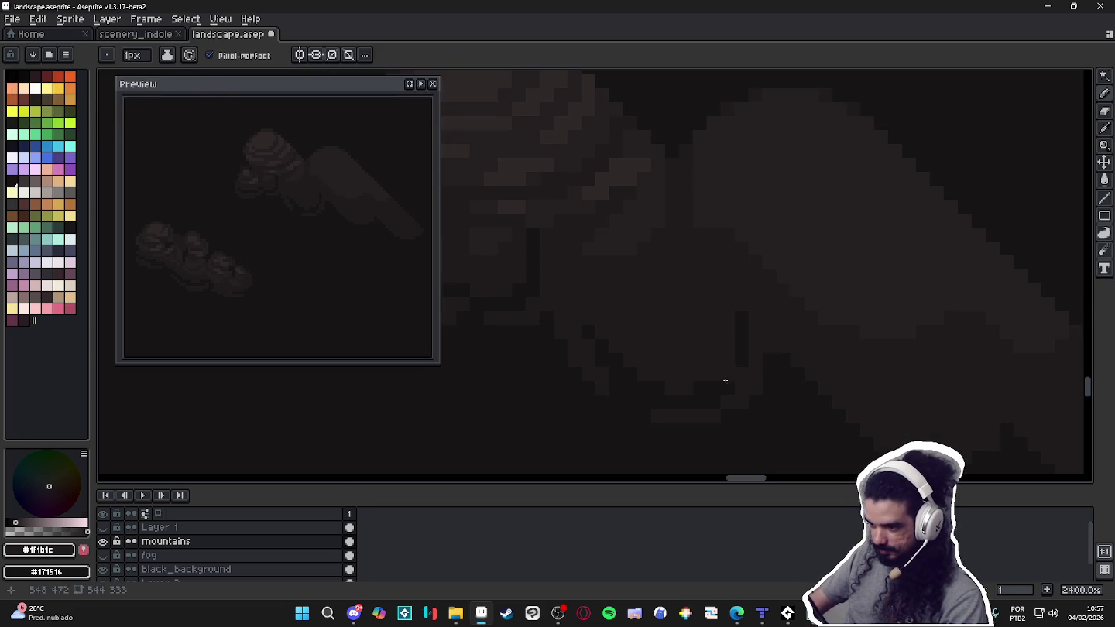
pyautogui.keyDown('alt'); pyautogui.click(742, 347); pyautogui.keyUp('alt')
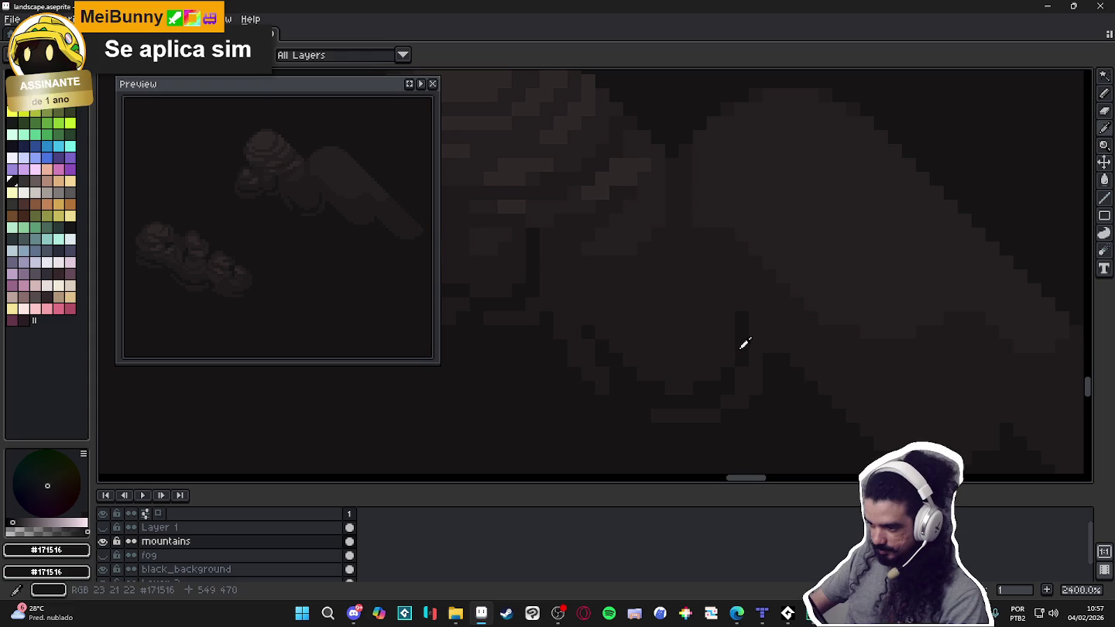
pyautogui.moveTo(681, 344); pyautogui.dragTo(705, 333)
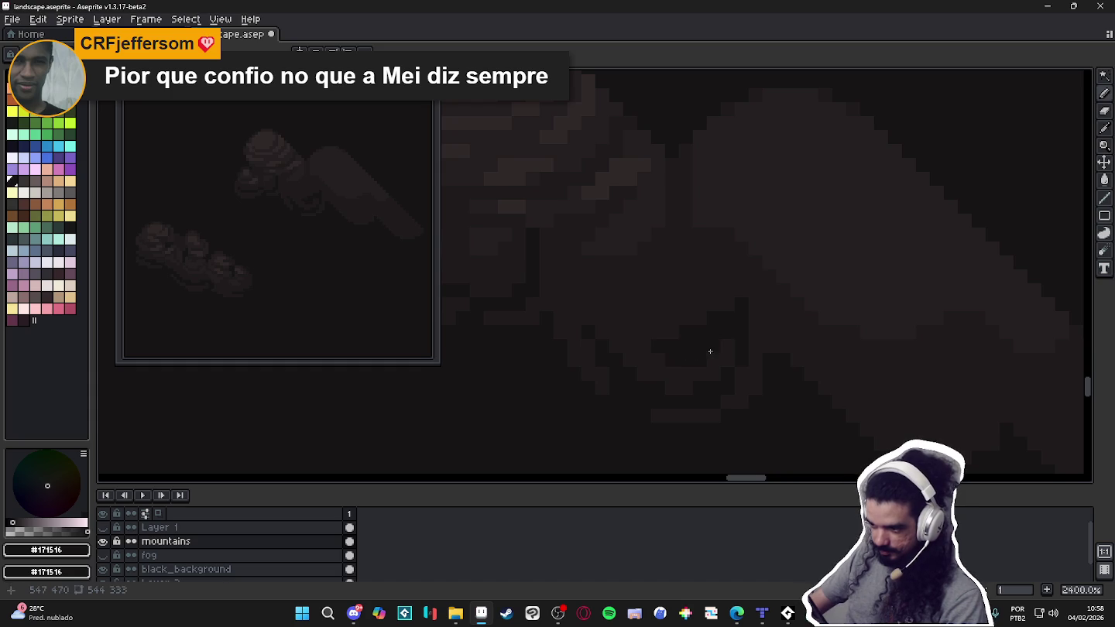
# Re-sample between #1F1B1C and #171516, ending on the #1F1B1C shade.
pyautogui.keyDown('alt'); pyautogui.click(713, 313); pyautogui.keyUp('alt')
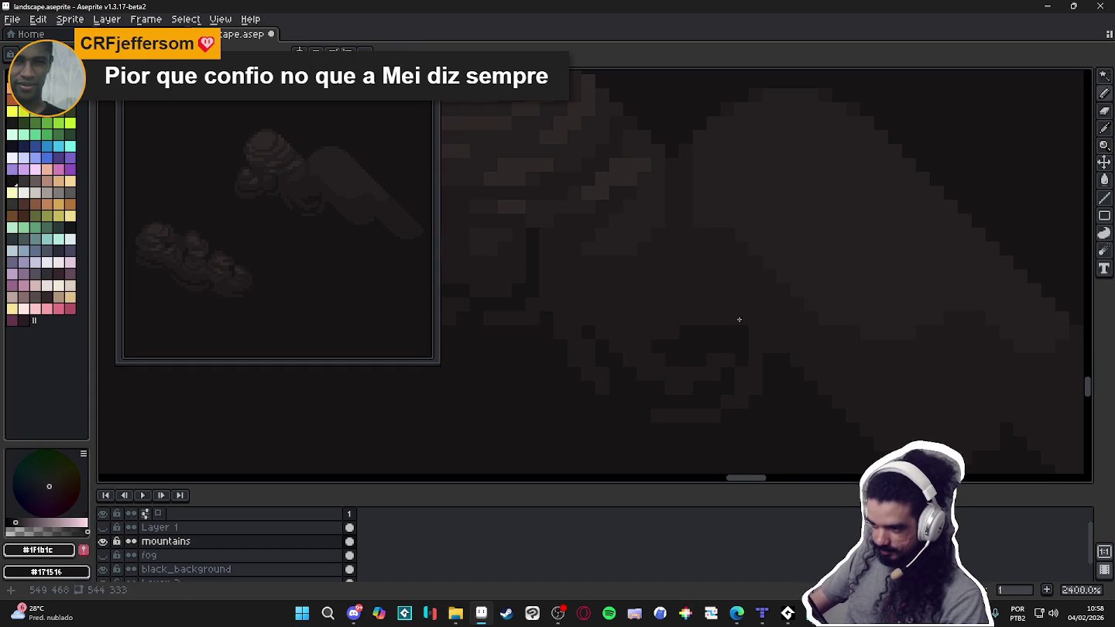
pyautogui.keyDown('alt'); pyautogui.click(637, 334); pyautogui.keyUp('alt')
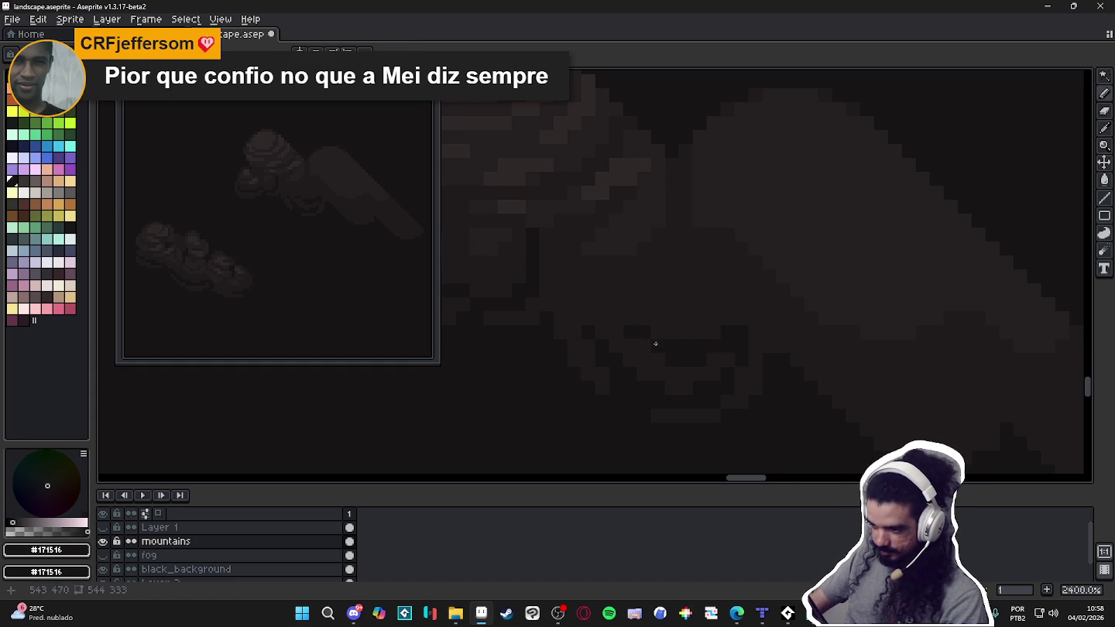
pyautogui.keyDown('alt'); pyautogui.click(688, 360); pyautogui.keyUp('alt')
pyautogui.scroll(-3, 699, 366)
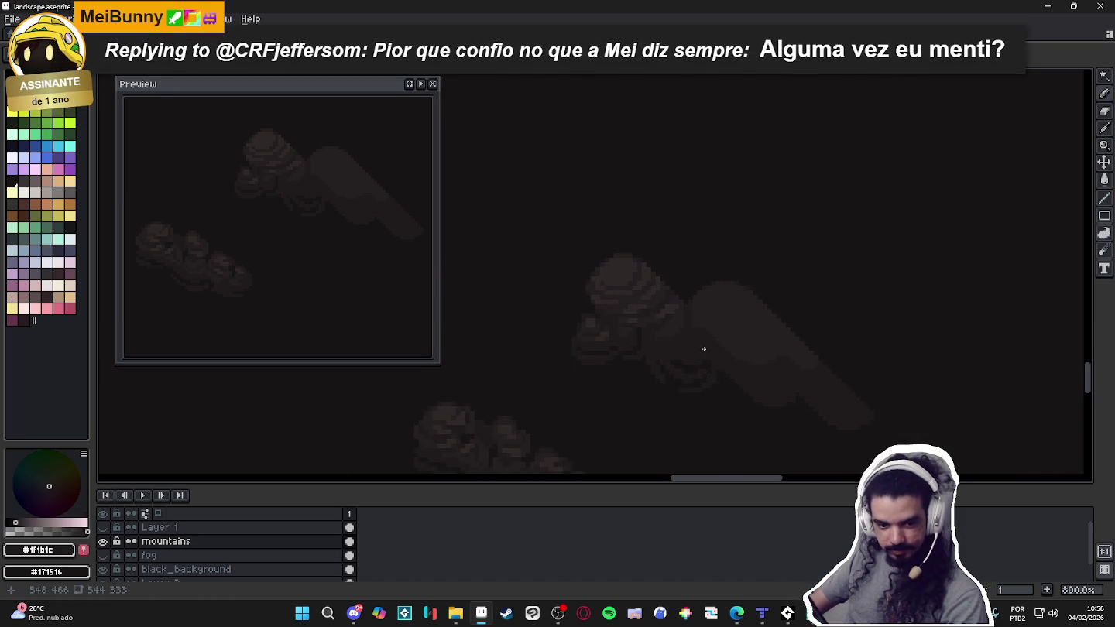
# Compare the cloud shades #171516, #1F1B1C and #251F20, settling on the mid shade #251F20.
pyautogui.scroll(3, 690, 350)
pyautogui.keyDown('alt'); pyautogui.click(686, 389); pyautogui.keyUp('alt')
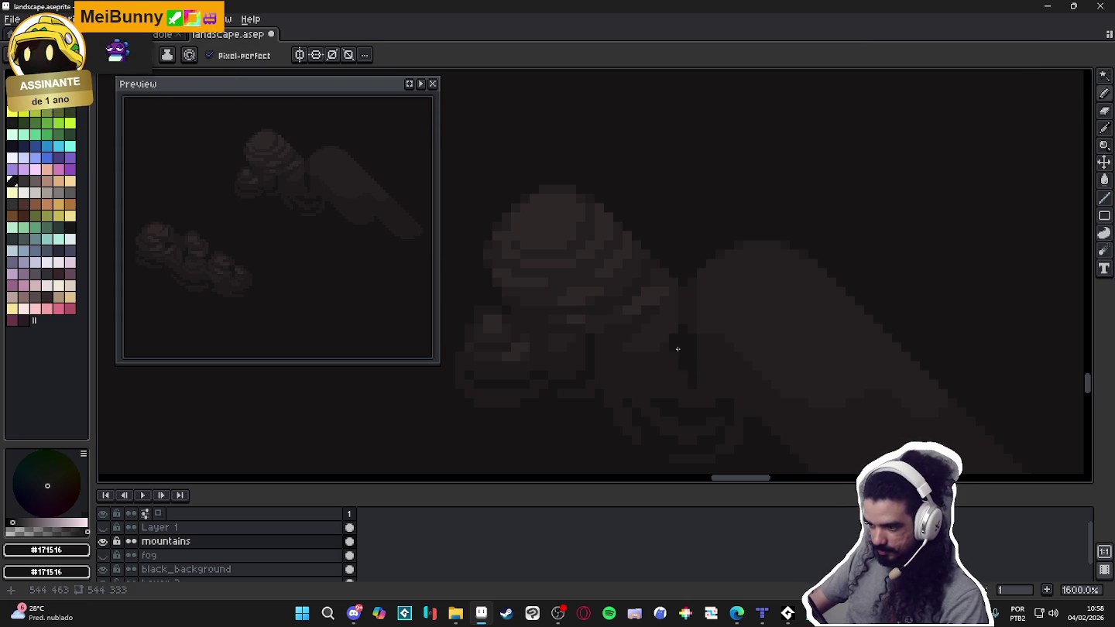
pyautogui.keyDown('alt'); pyautogui.click(660, 346); pyautogui.keyUp('alt')
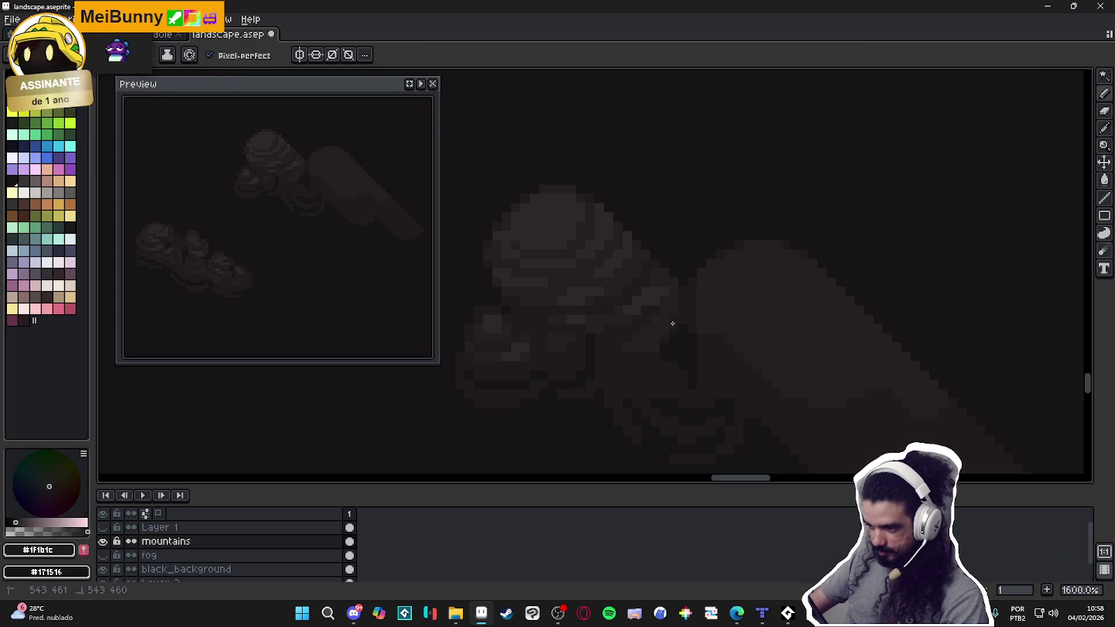
pyautogui.keyDown('alt'); pyautogui.click(643, 350); pyautogui.keyUp('alt')
pyautogui.keyDown('alt'); pyautogui.click(660, 342); pyautogui.keyUp('alt')
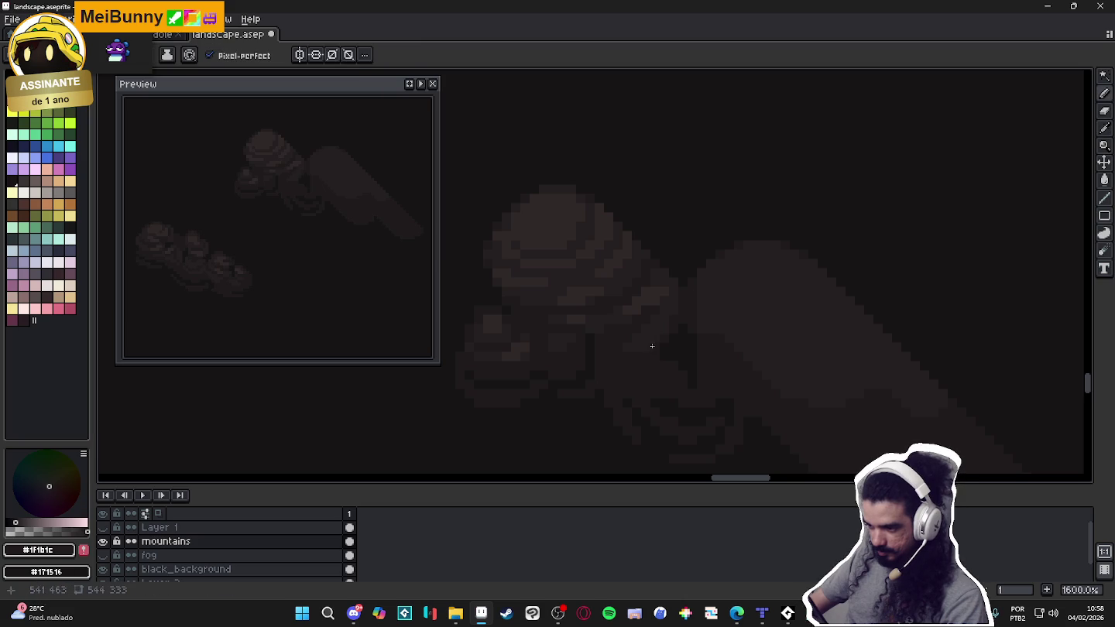
pyautogui.keyDown('alt'); pyautogui.click(641, 335); pyautogui.keyUp('alt')
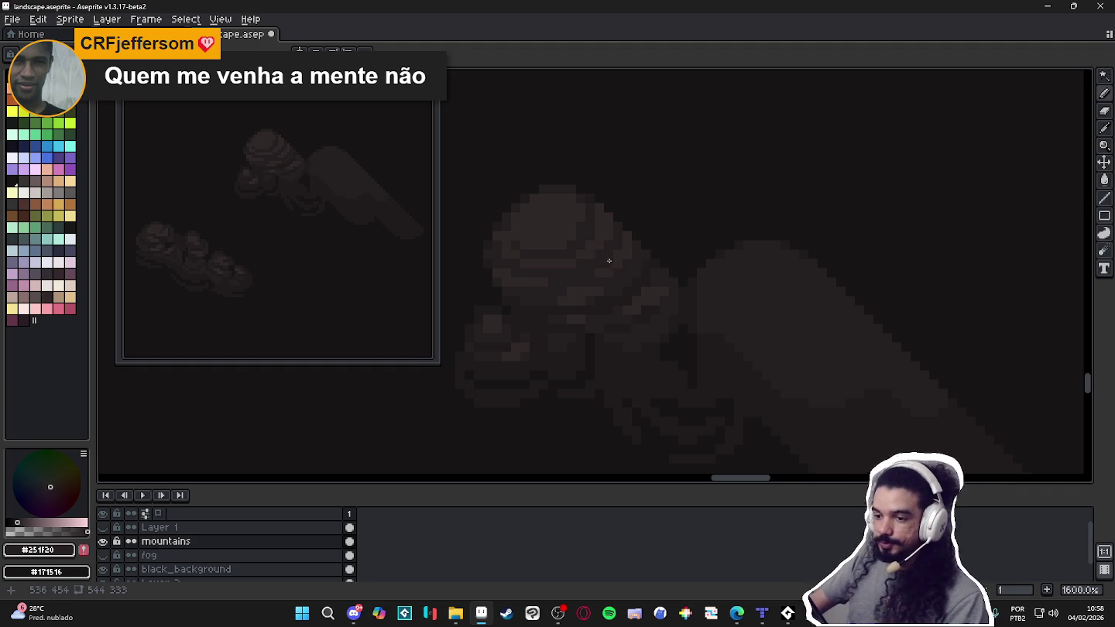
pyautogui.scroll(-1, 530, 232)
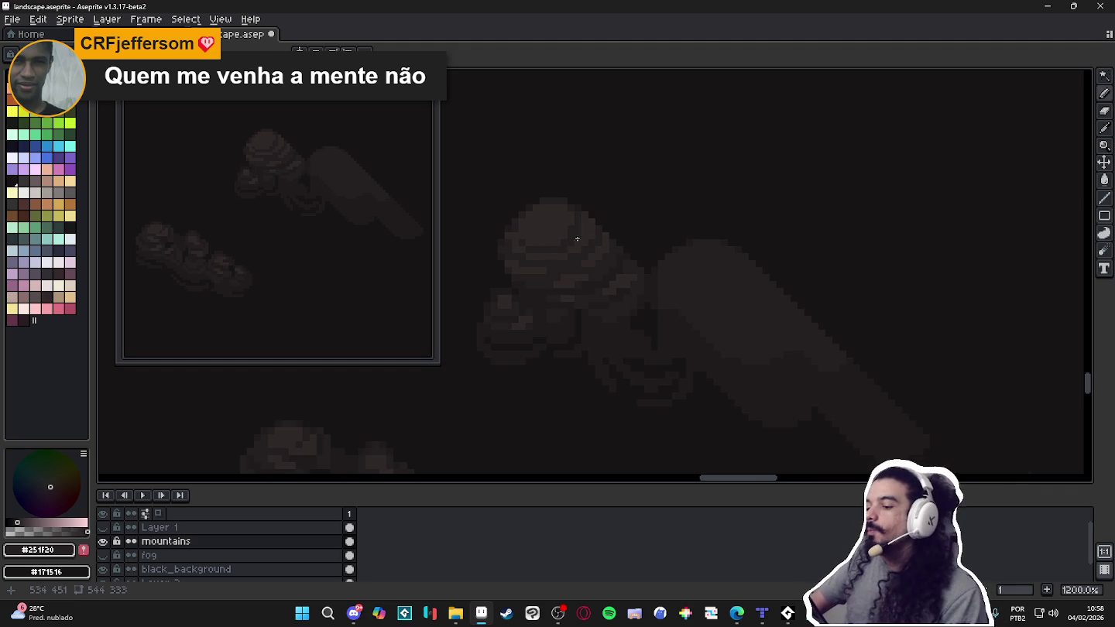
pyautogui.scroll(3, 586, 226)
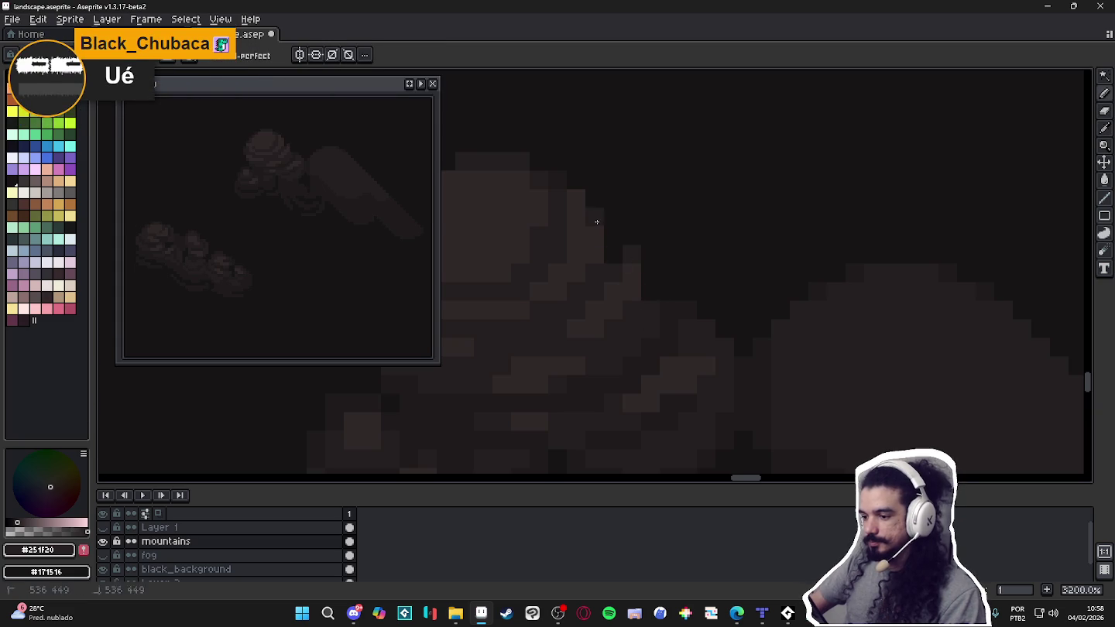
pyautogui.scroll(-1, 628, 262)
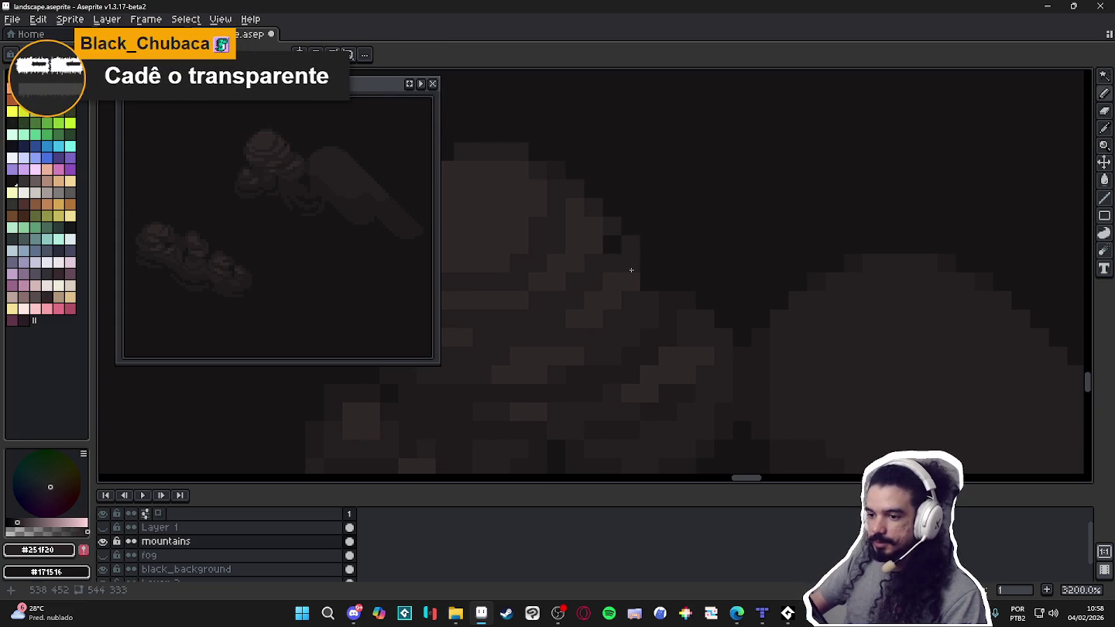
pyautogui.scroll(-3, 617, 262)
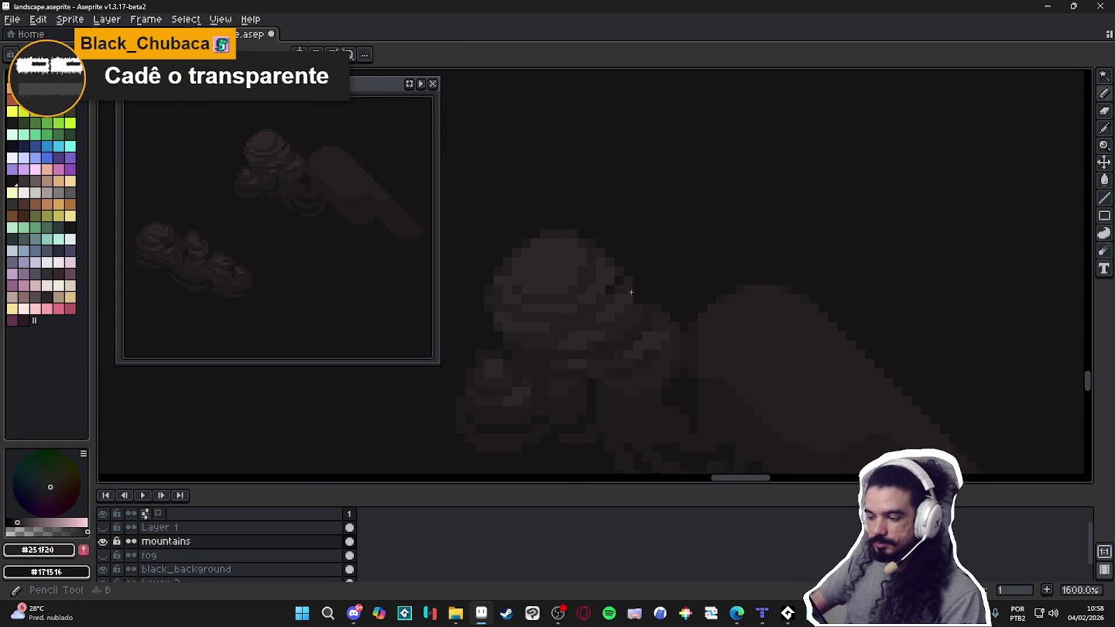
pyautogui.scroll(2, 602, 247)
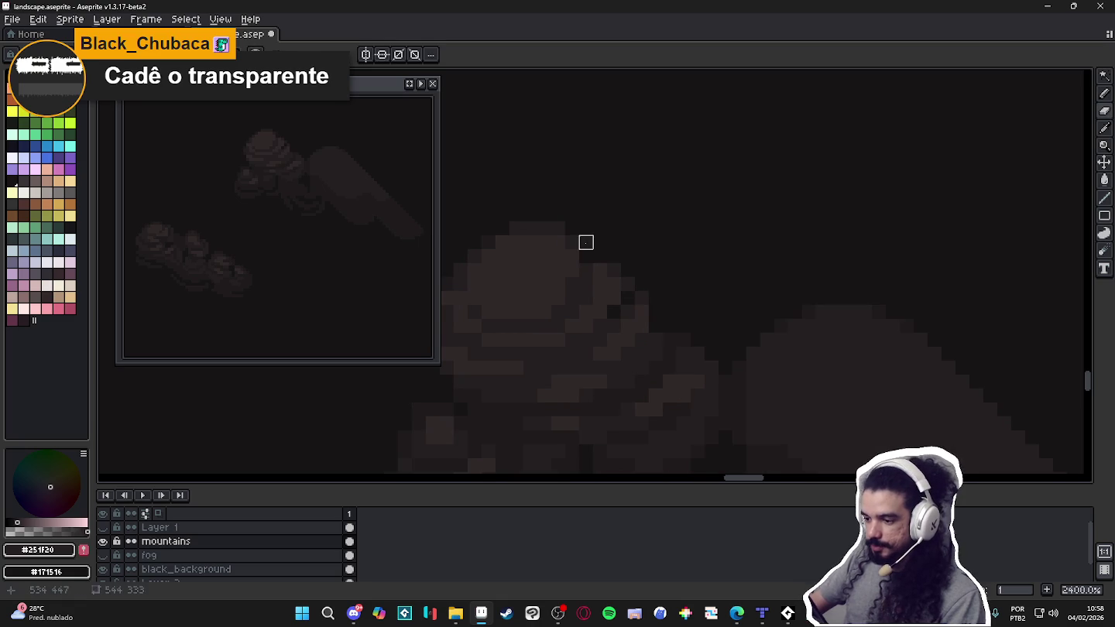
# Place four single shading pixels along the rounded cloud top, carving a small notch.
pyautogui.click(573, 283)
pyautogui.keyDown('alt'); pyautogui.click(598, 269); pyautogui.keyUp('alt')
pyautogui.click(599, 256)
pyautogui.click(581, 241)
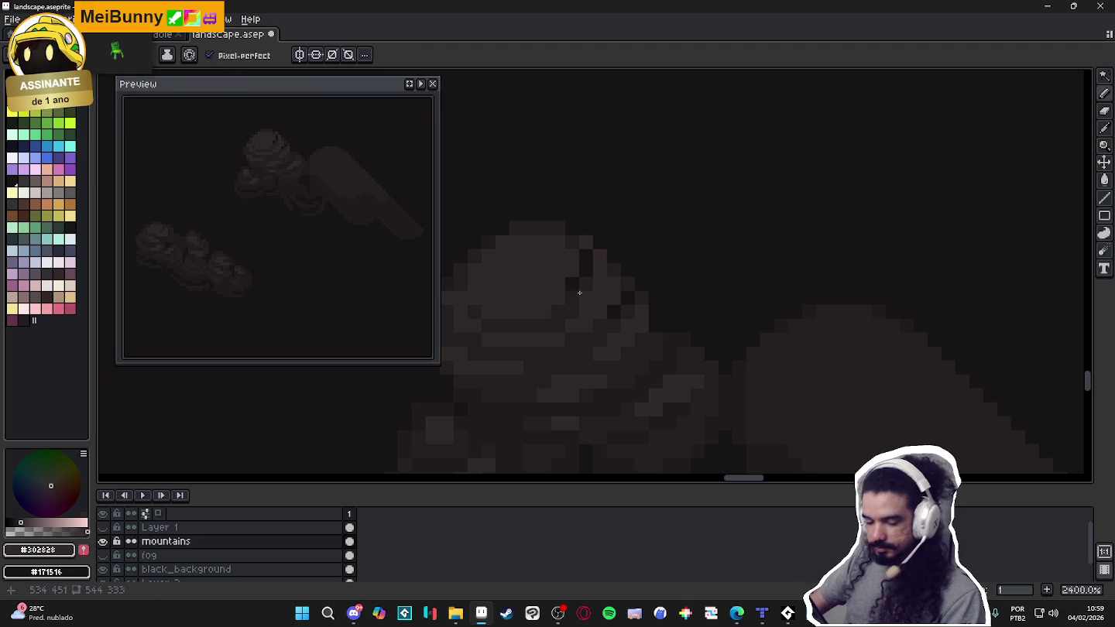
pyautogui.scroll(-1, 579, 292)
pyautogui.scroll(-1, 604, 295)
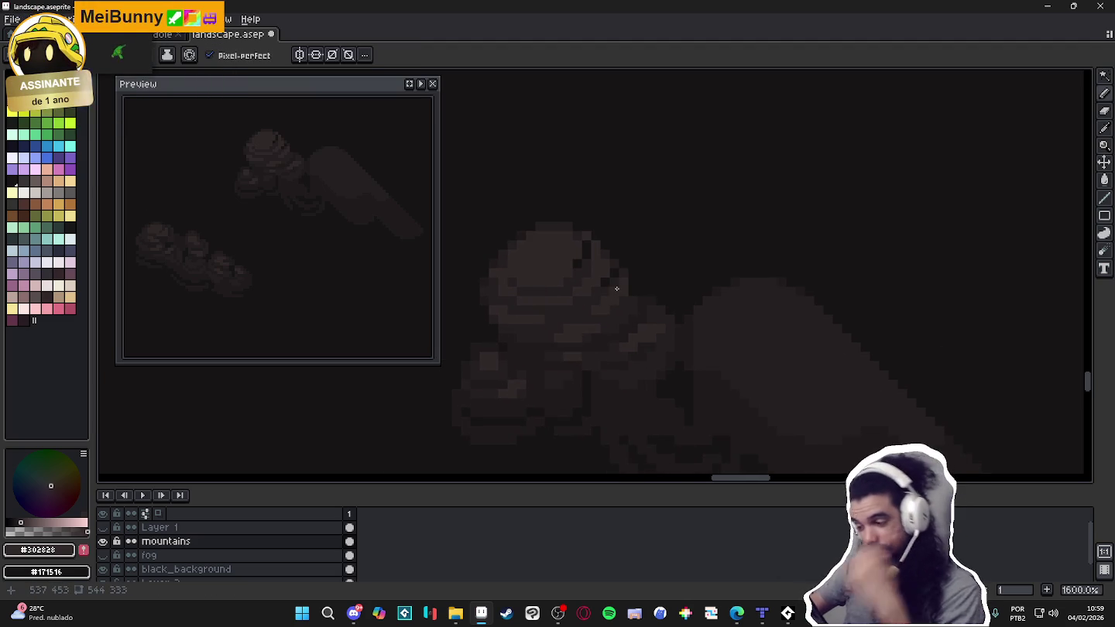
# Switch to the Eraser, sample #251f20 and #1f1b1c, and save landscape.aseprite.
pyautogui.press('e')
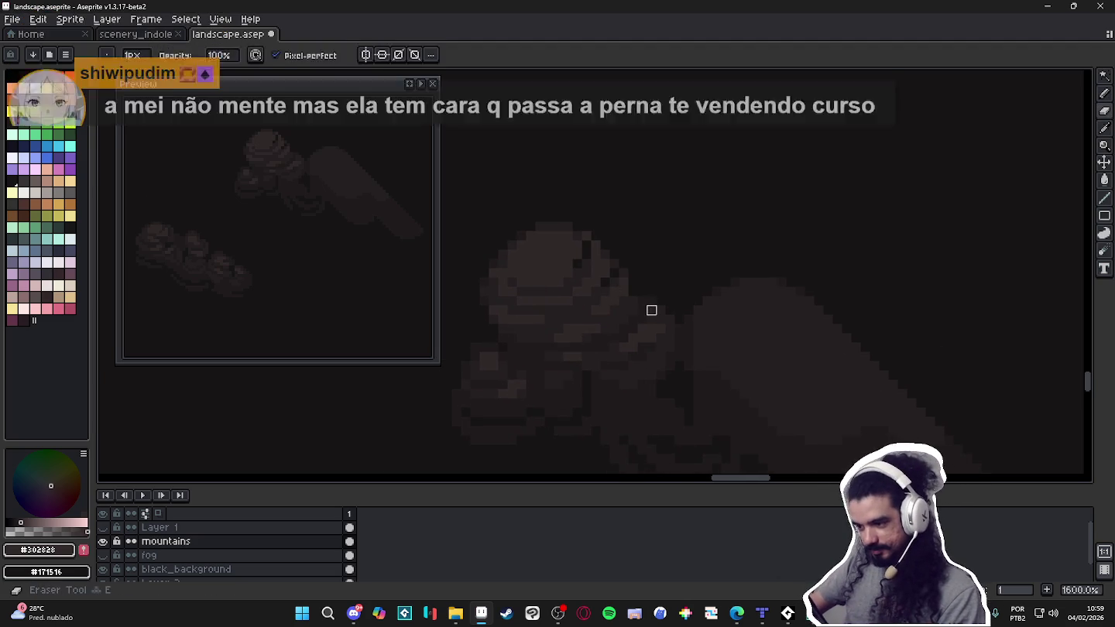
pyautogui.keyDown('alt'); pyautogui.click(651, 301); pyautogui.keyUp('alt')
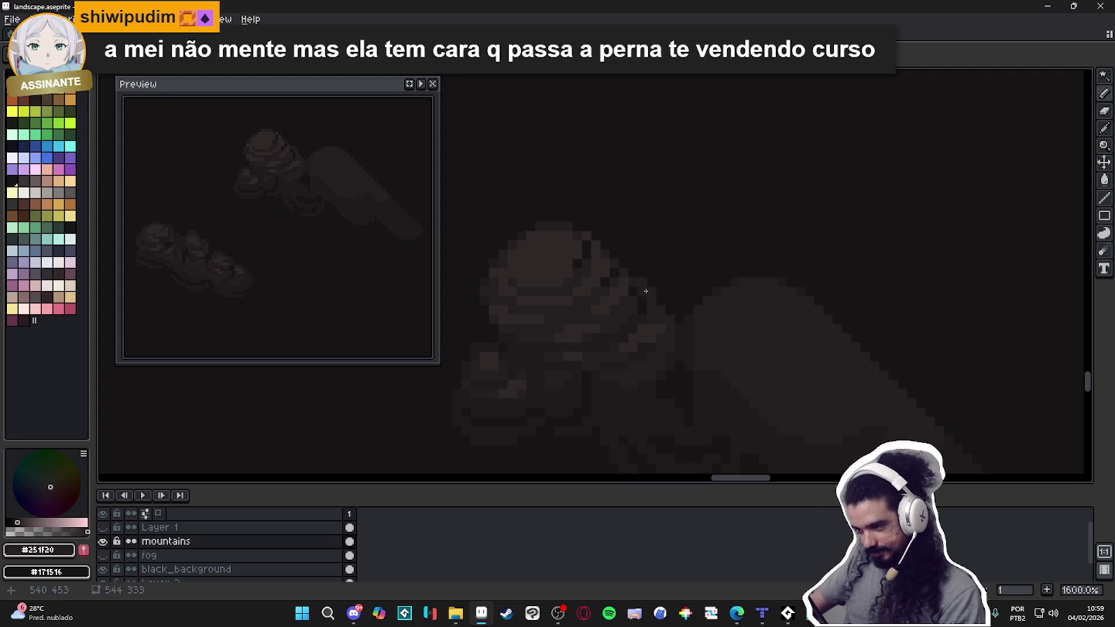
pyautogui.keyDown('alt'); pyautogui.click(643, 323); pyautogui.keyUp('alt')
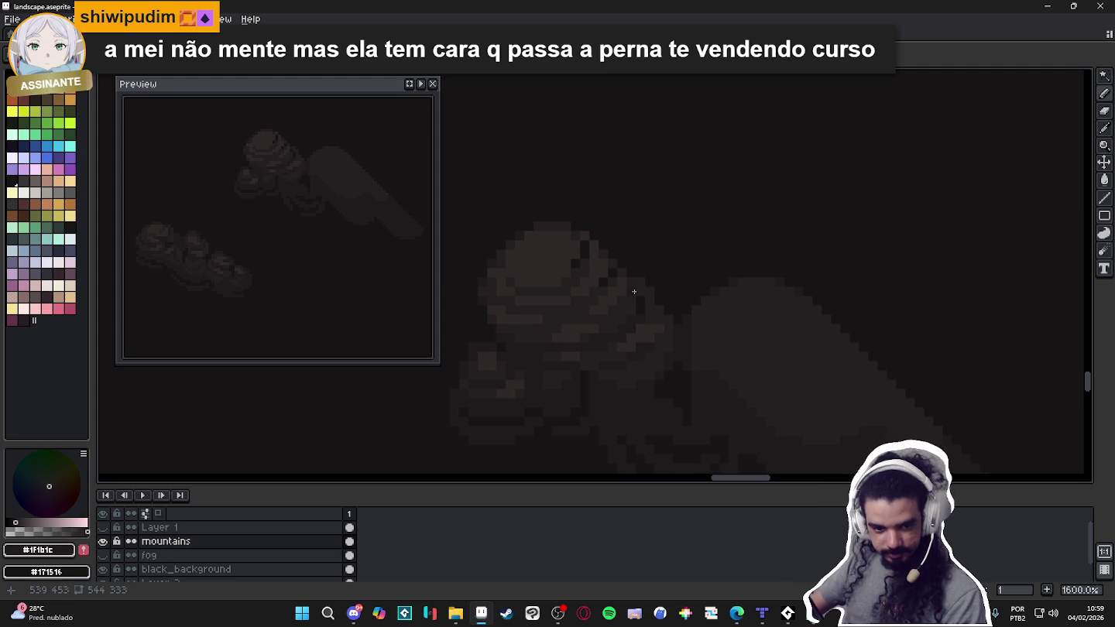
pyautogui.hotkey('ctrl', 's')
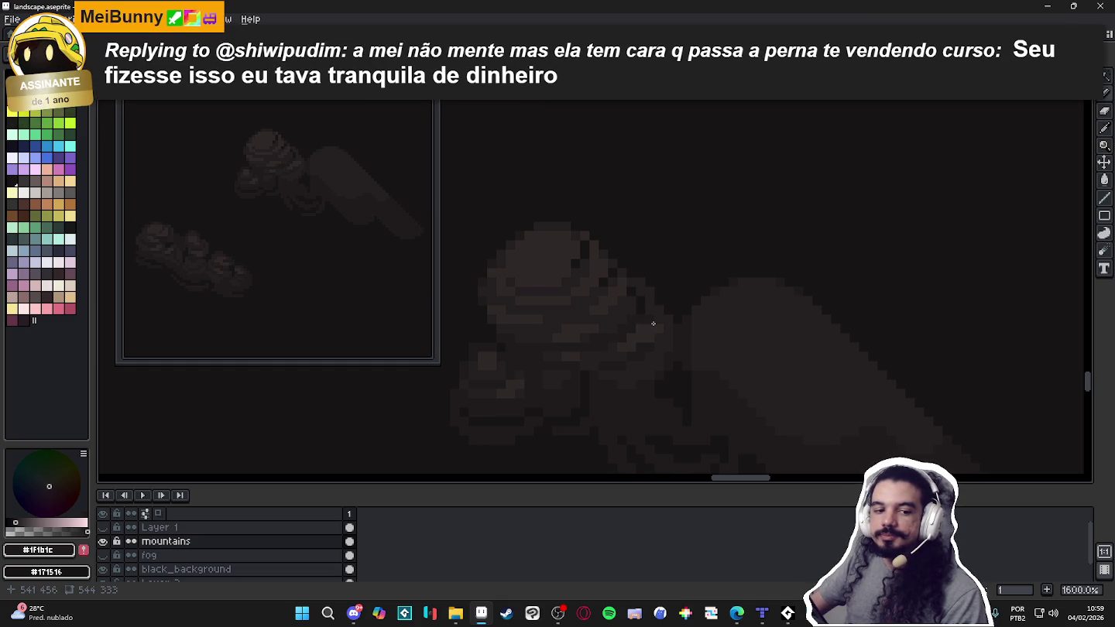
# Zoom and pan over the cloud shapes to inspect them, saving landscape.aseprite twice more.
pyautogui.scroll(2, 642, 294)
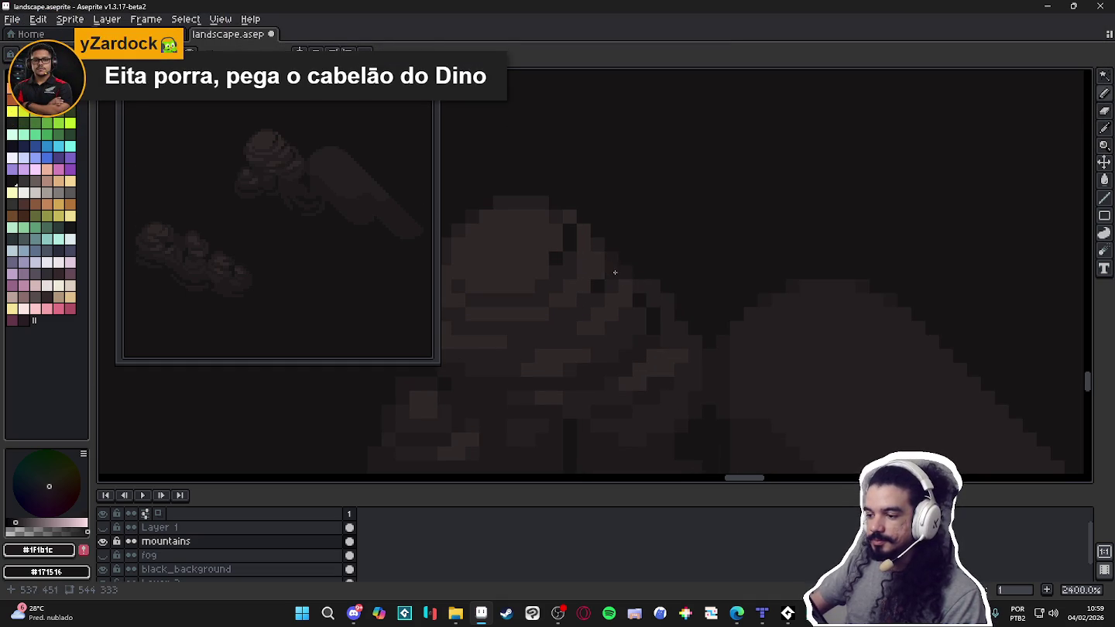
pyautogui.scroll(-3, 589, 296)
pyautogui.scroll(-2, 629, 337)
pyautogui.scroll(5, 631, 315)
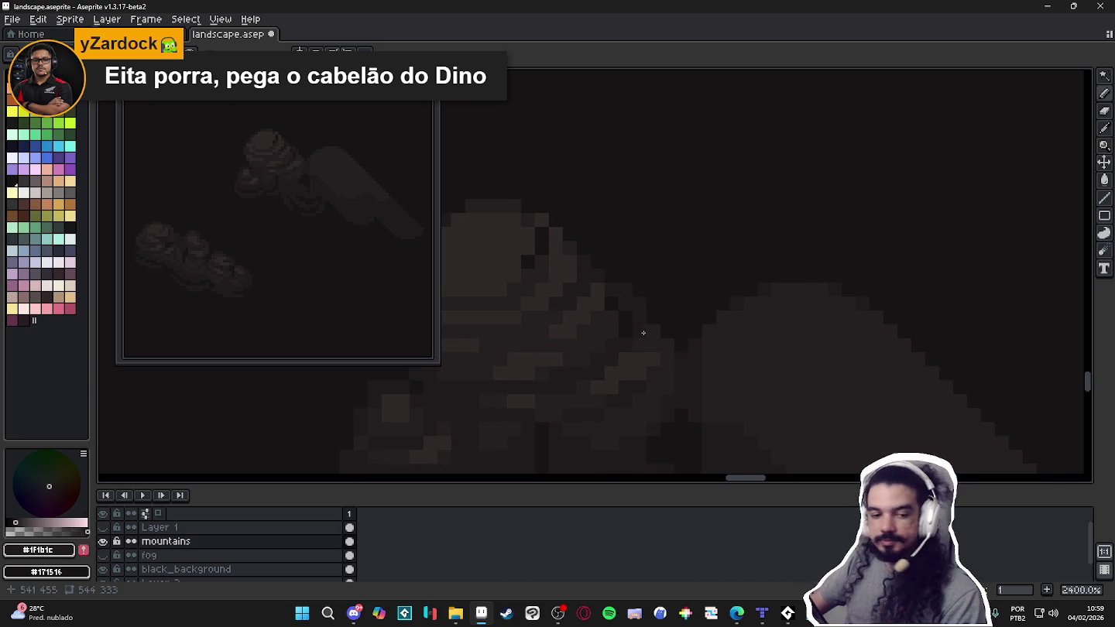
pyautogui.hotkey('ctrl', 's')
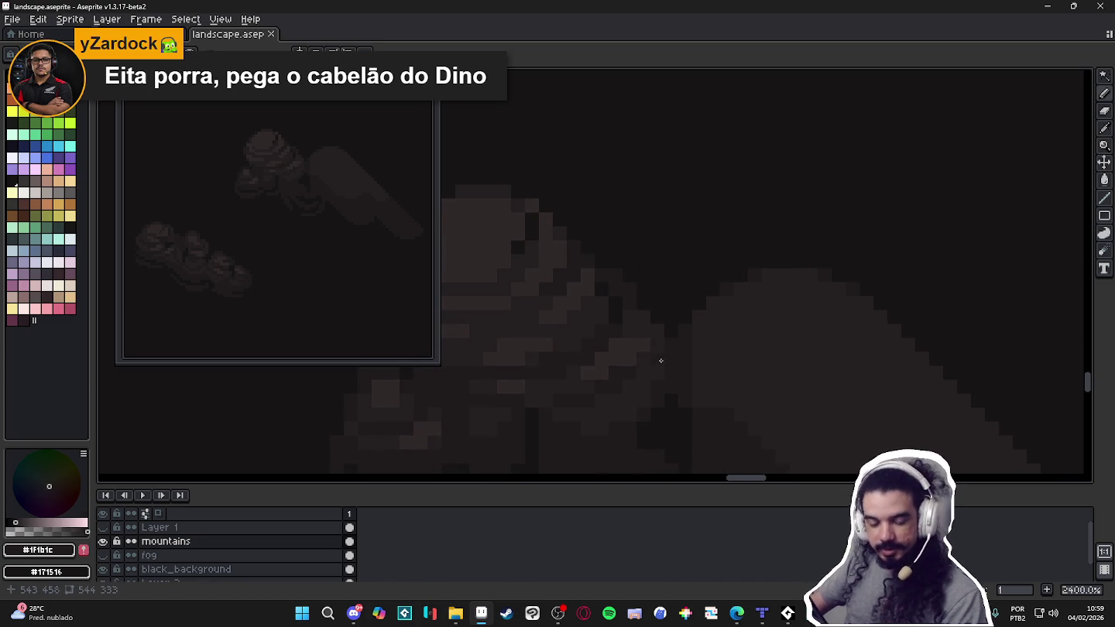
pyautogui.scroll(-3, 633, 346)
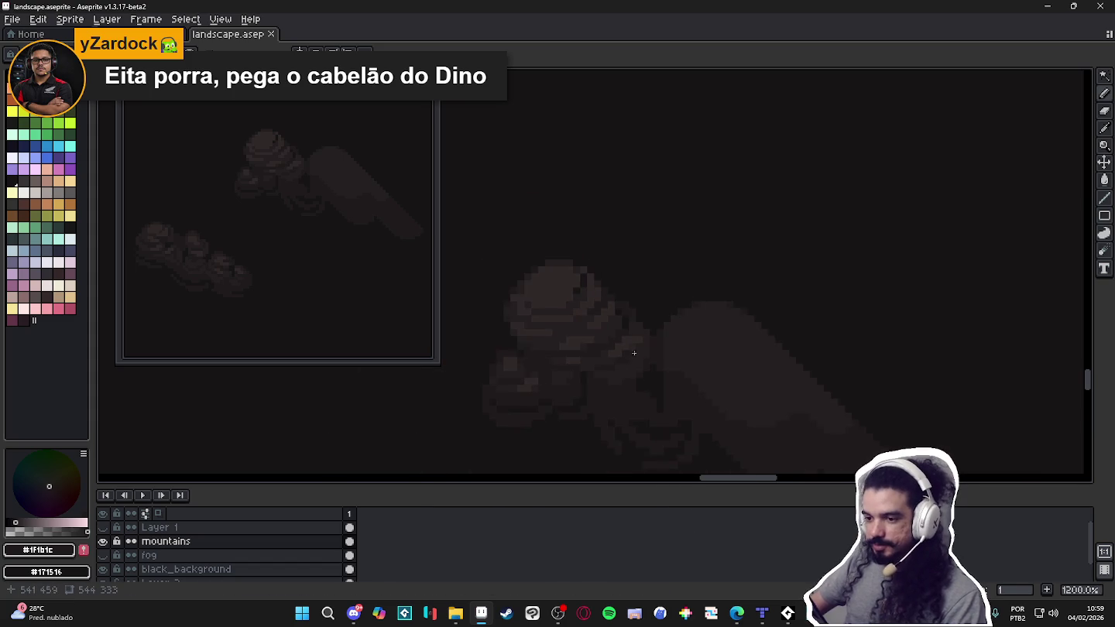
pyautogui.moveTo(635, 349); pyautogui.dragTo(623, 321)
pyautogui.scroll(3, 517, 242)
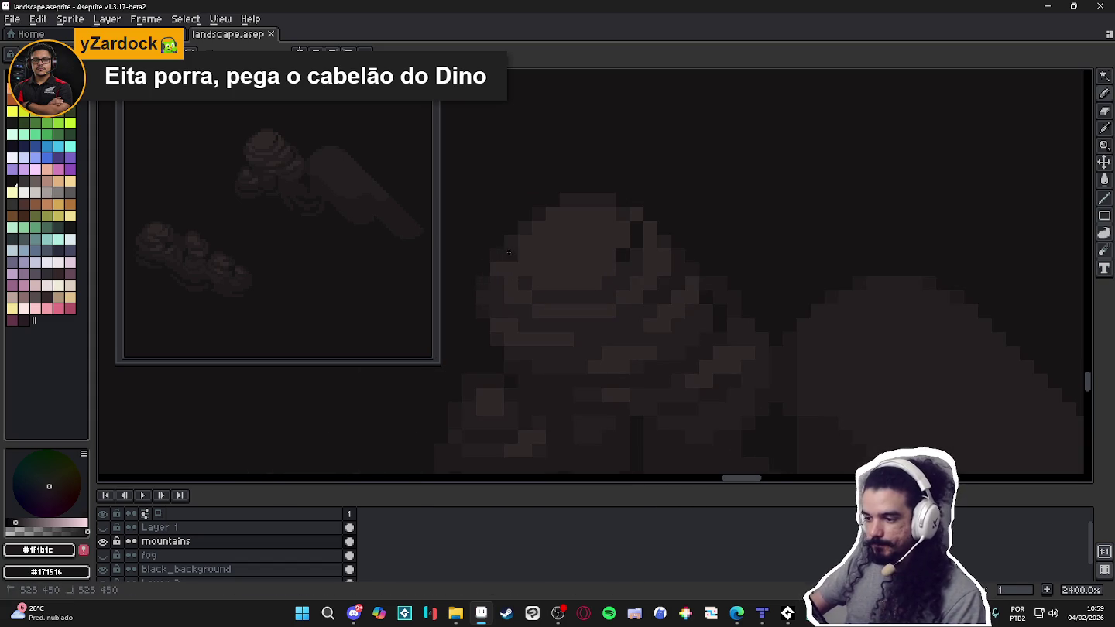
pyautogui.scroll(-5, 525, 233)
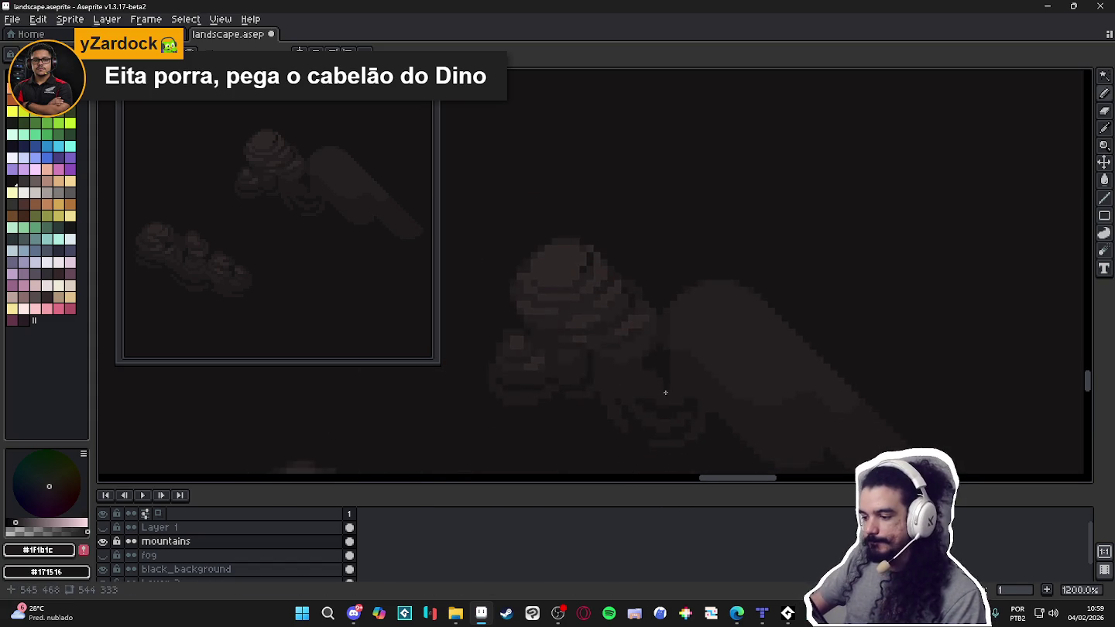
pyautogui.scroll(2, 626, 331)
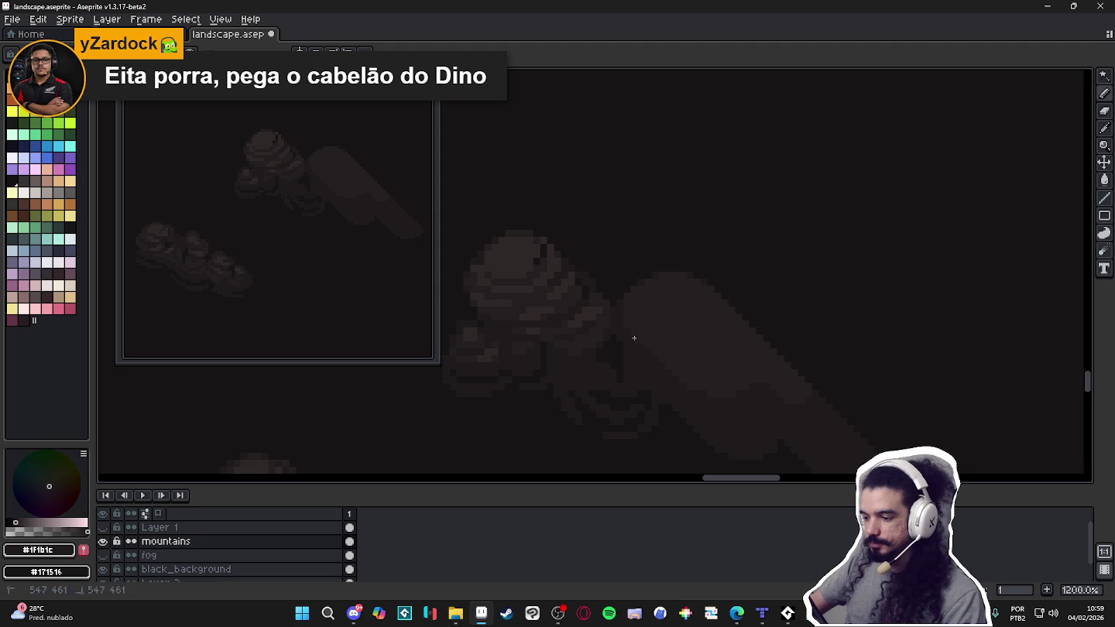
pyautogui.hotkey('ctrl', 's')
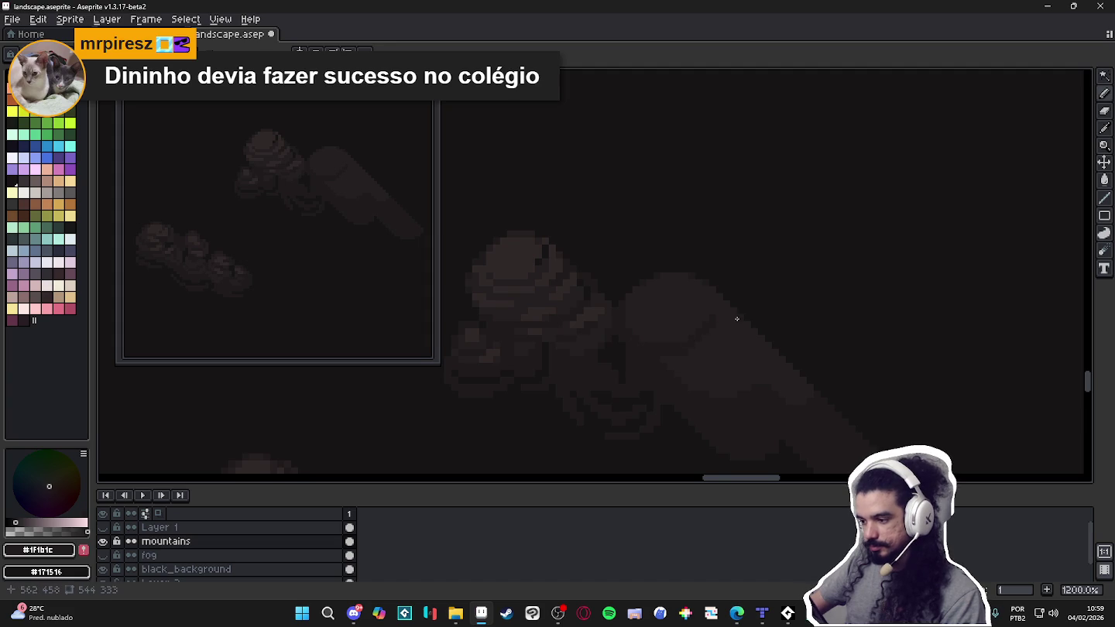
pyautogui.scroll(1, 736, 316)
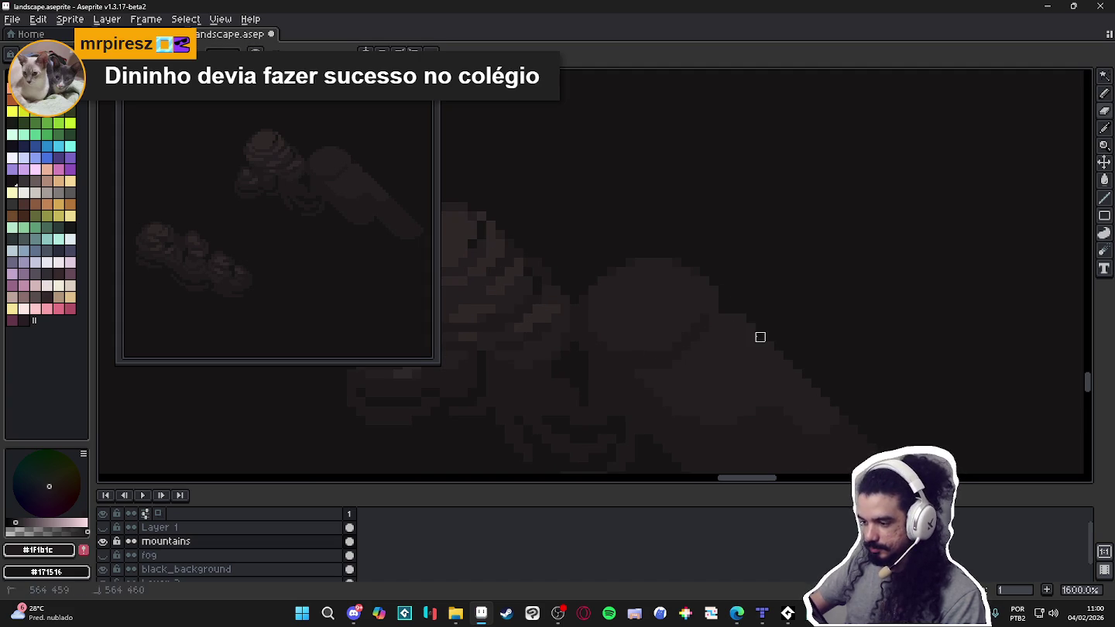
# Switch to the Pencil and compare the #1F1B1C and #251F20 cloud shades by eyedropping.
pyautogui.press('b')
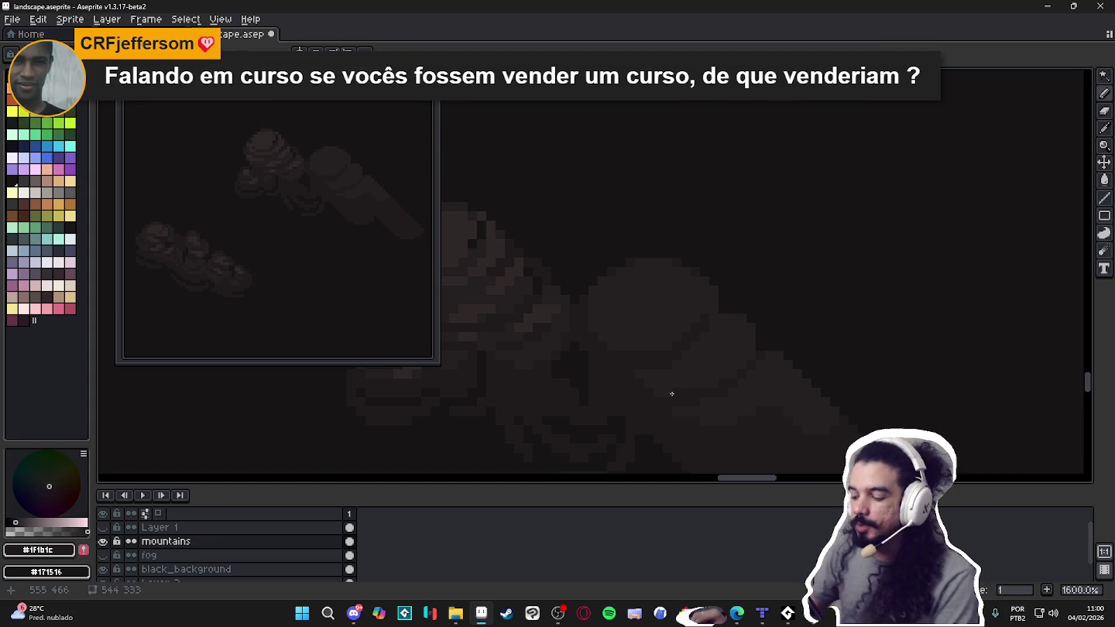
pyautogui.scroll(2, 692, 387)
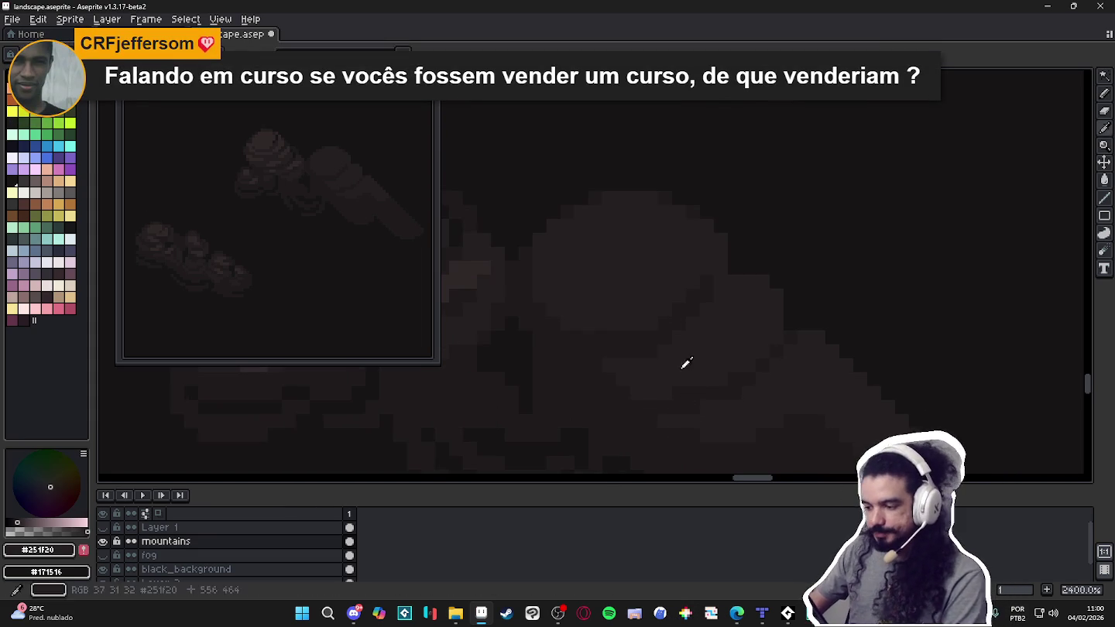
pyautogui.keyDown('alt'); pyautogui.click(658, 331); pyautogui.keyUp('alt')
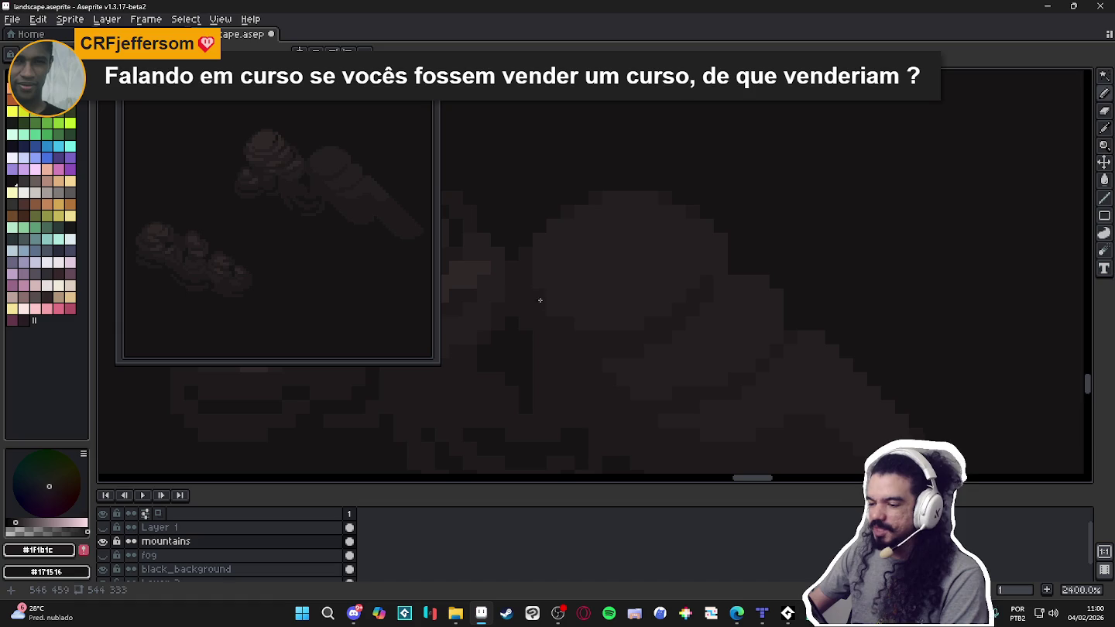
pyautogui.keyDown('alt'); pyautogui.click(607, 375); pyautogui.keyUp('alt')
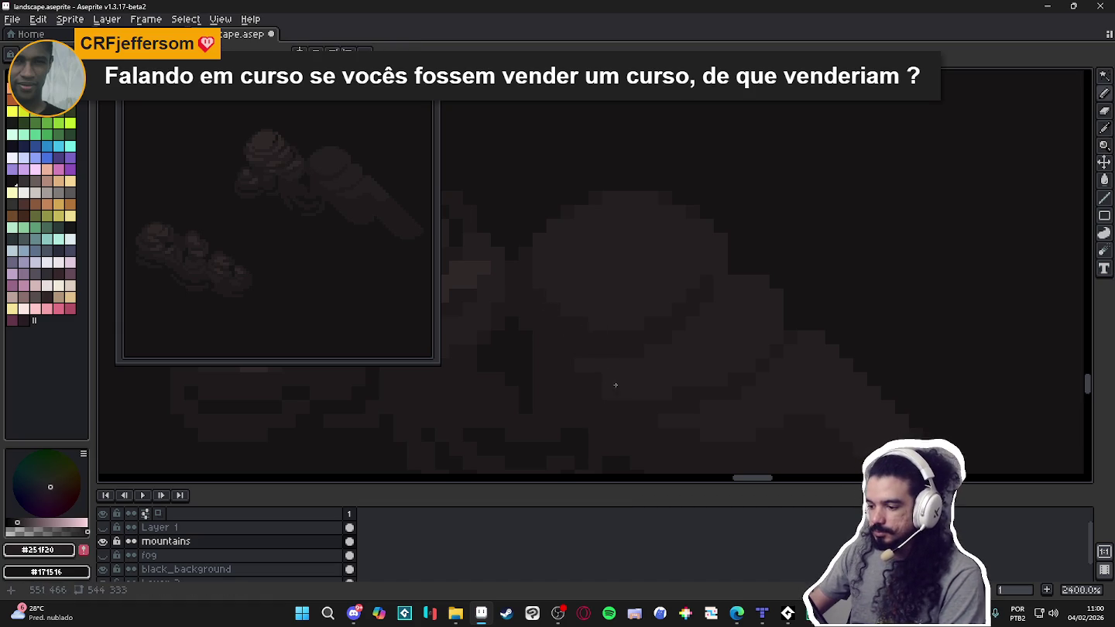
pyautogui.keyDown('alt'); pyautogui.click(721, 376); pyautogui.keyUp('alt')
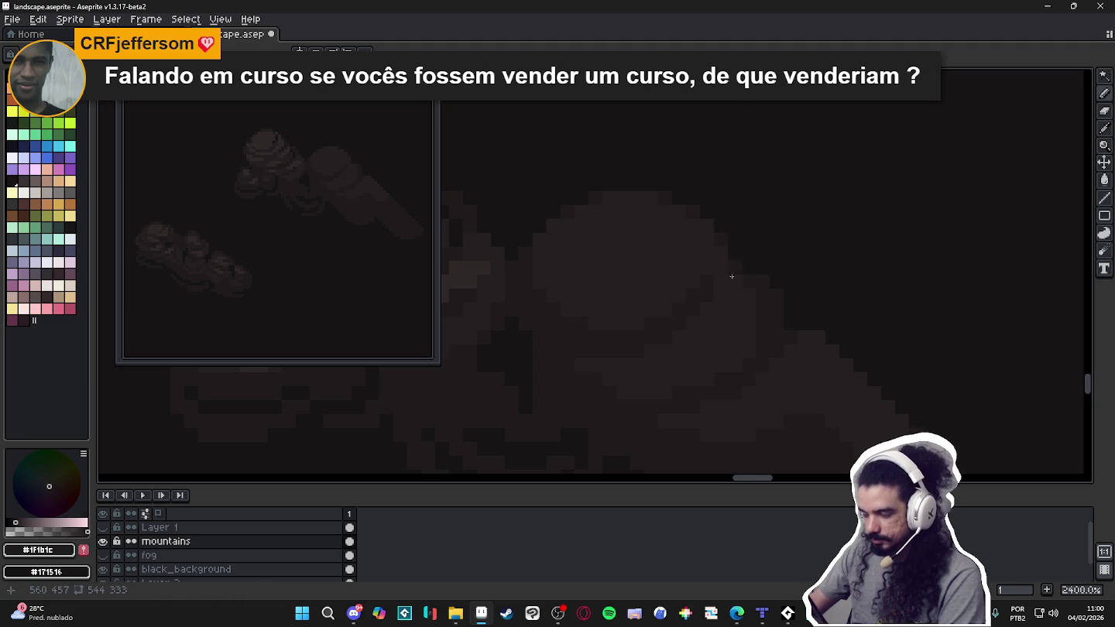
pyautogui.scroll(-2, 732, 265)
pyautogui.scroll(-2, 697, 341)
pyautogui.scroll(4, 756, 284)
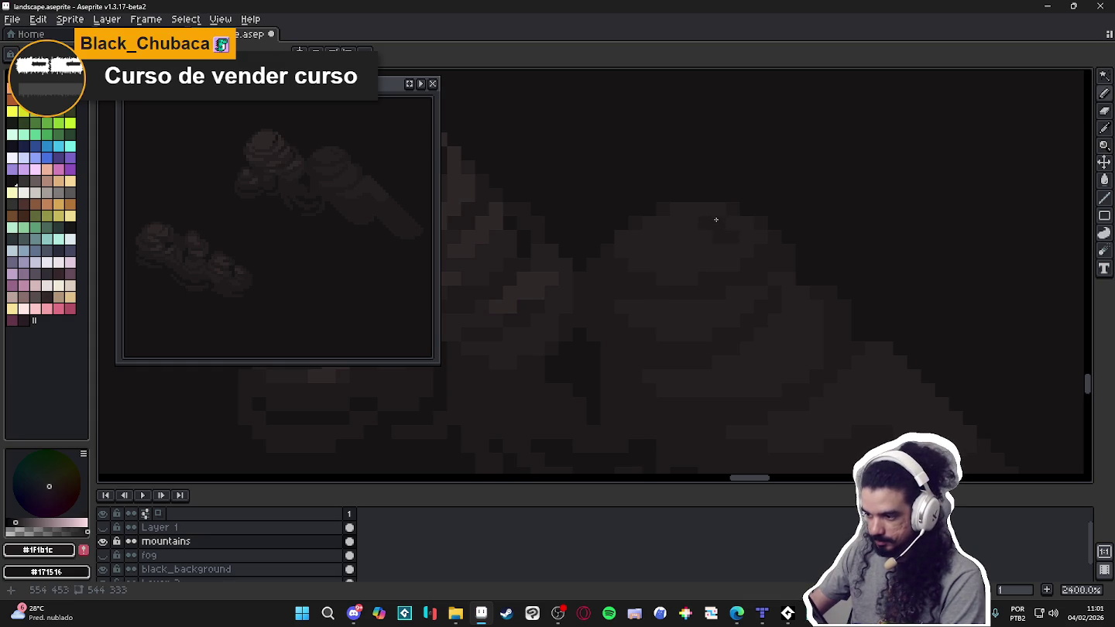
pyautogui.scroll(-2, 716, 220)
pyautogui.scroll(-3, 770, 294)
pyautogui.scroll(5, 754, 306)
pyautogui.keyDown('alt'); pyautogui.click(647, 297); pyautogui.keyUp('alt')
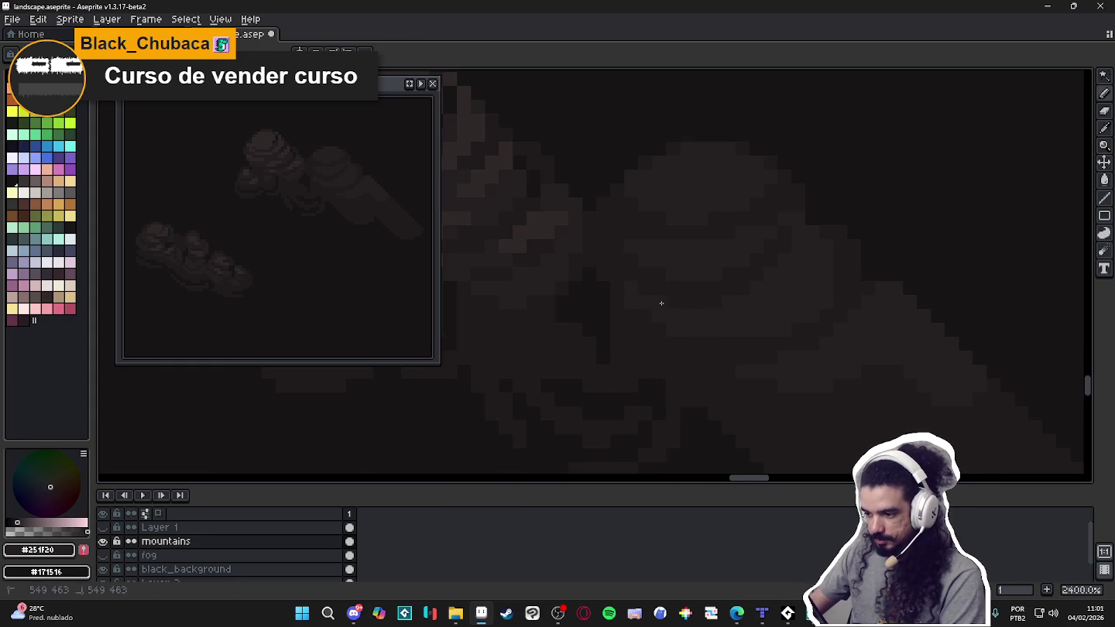
pyautogui.keyDown('alt'); pyautogui.click(657, 333); pyautogui.keyUp('alt')
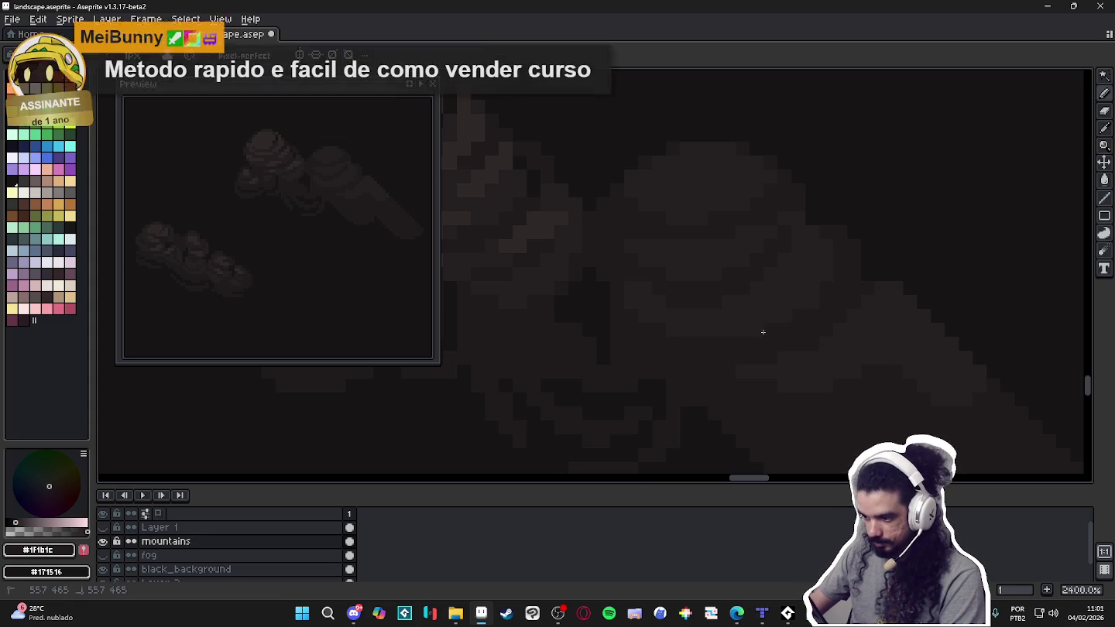
# Sample #251F20 from the cloud again, then settle on the dark background colour #171516.
pyautogui.moveTo(772, 323); pyautogui.dragTo(735, 325)
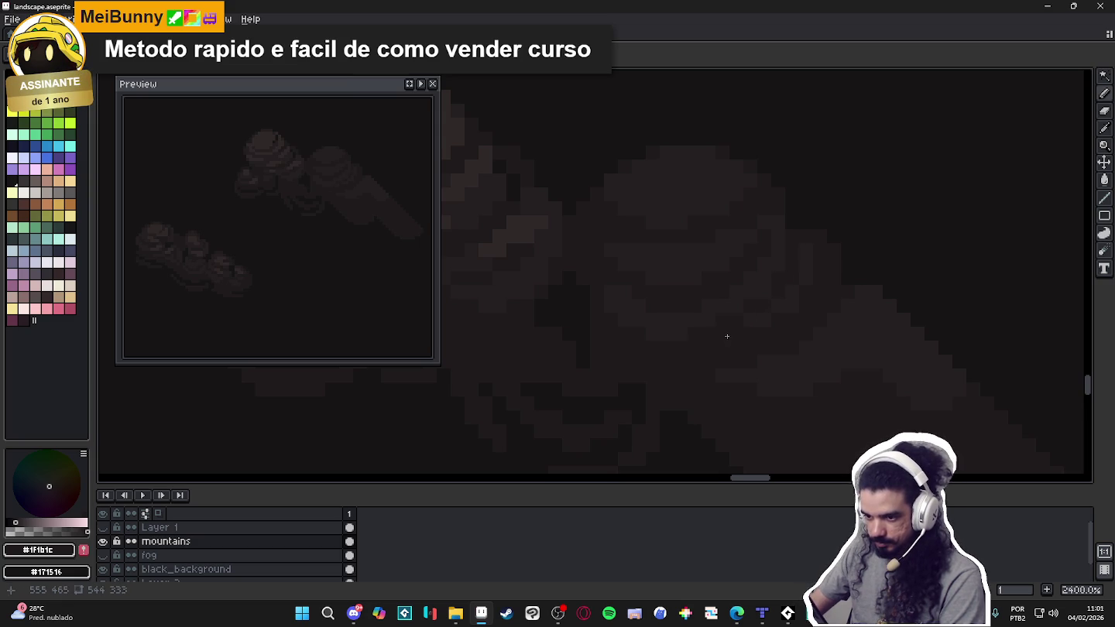
pyautogui.keyDown('alt'); pyautogui.click(760, 333); pyautogui.keyUp('alt')
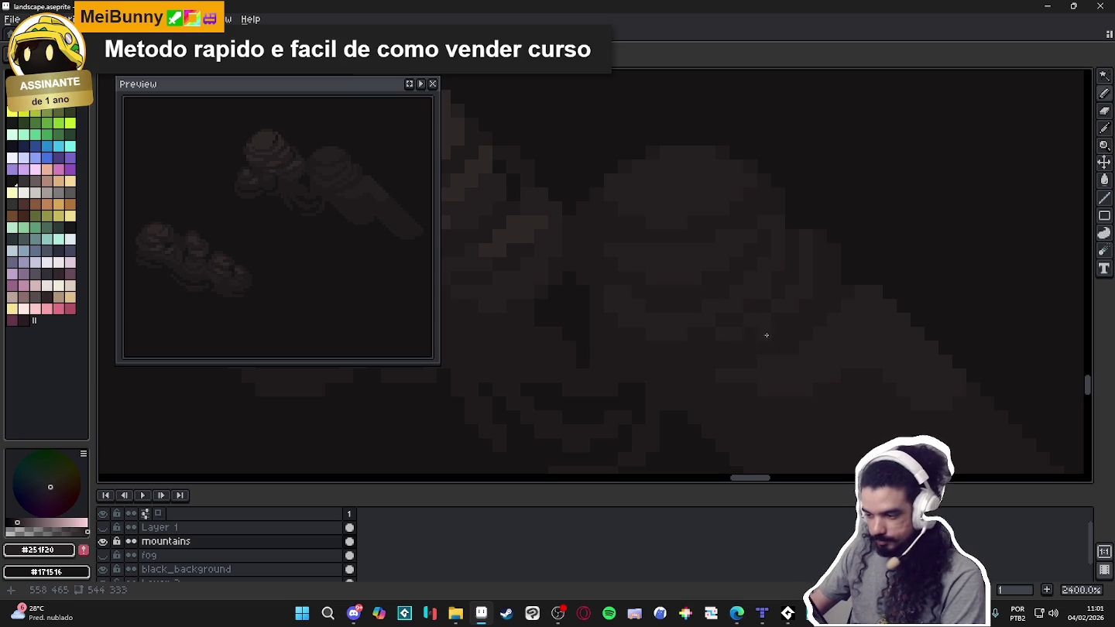
pyautogui.scroll(-3, 758, 331)
pyautogui.scroll(3, 686, 289)
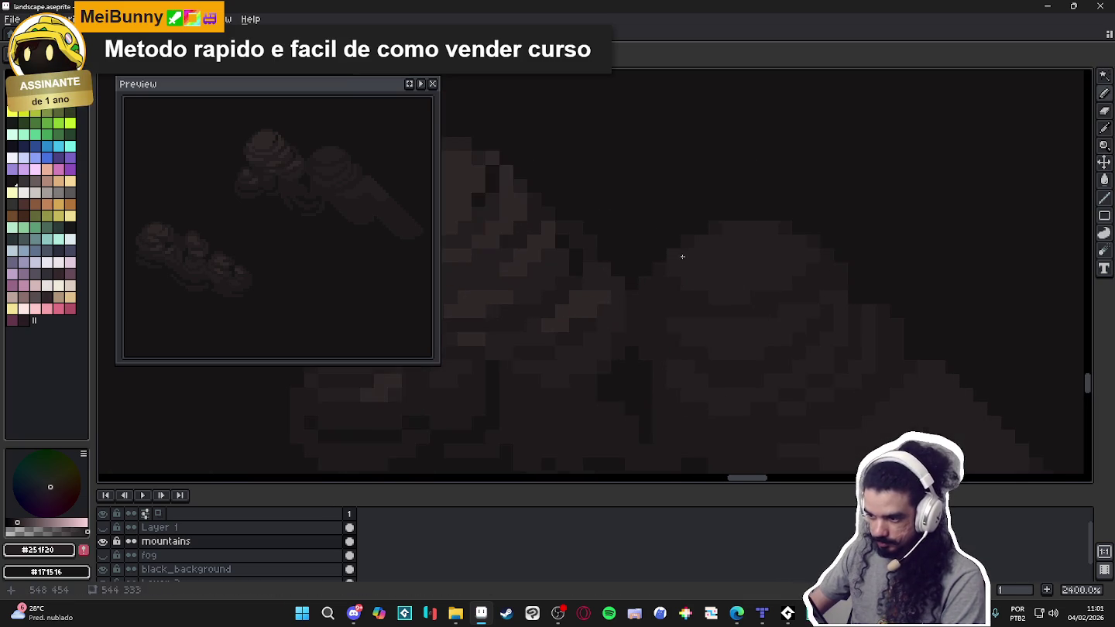
pyautogui.scroll(1, 680, 255)
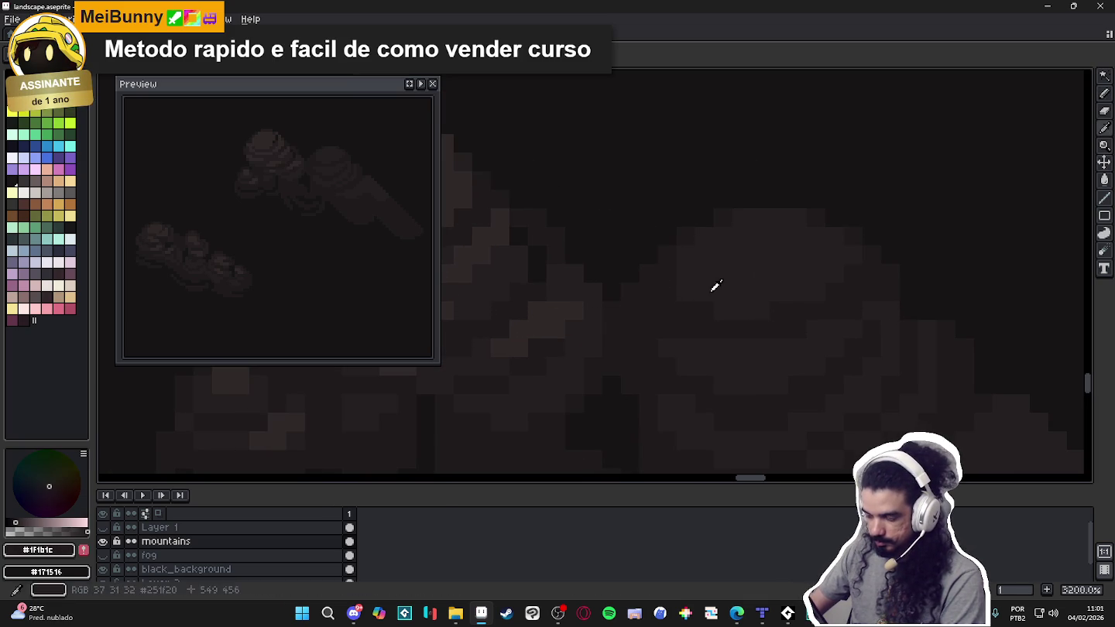
pyautogui.keyDown('alt'); pyautogui.click(767, 309); pyautogui.keyUp('alt')
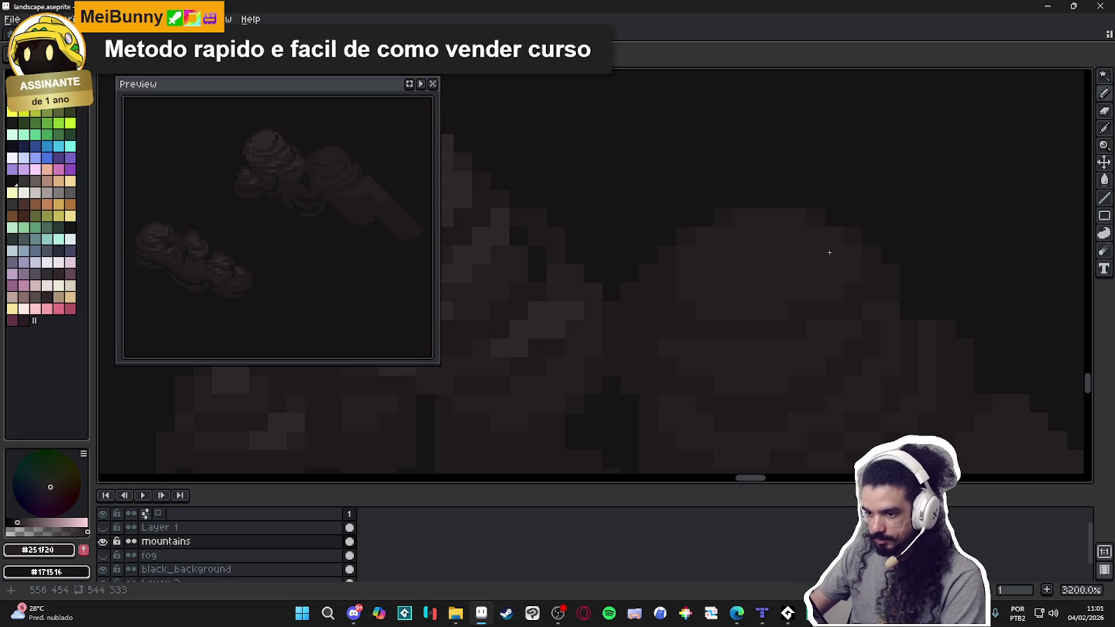
pyautogui.scroll(1, 711, 321)
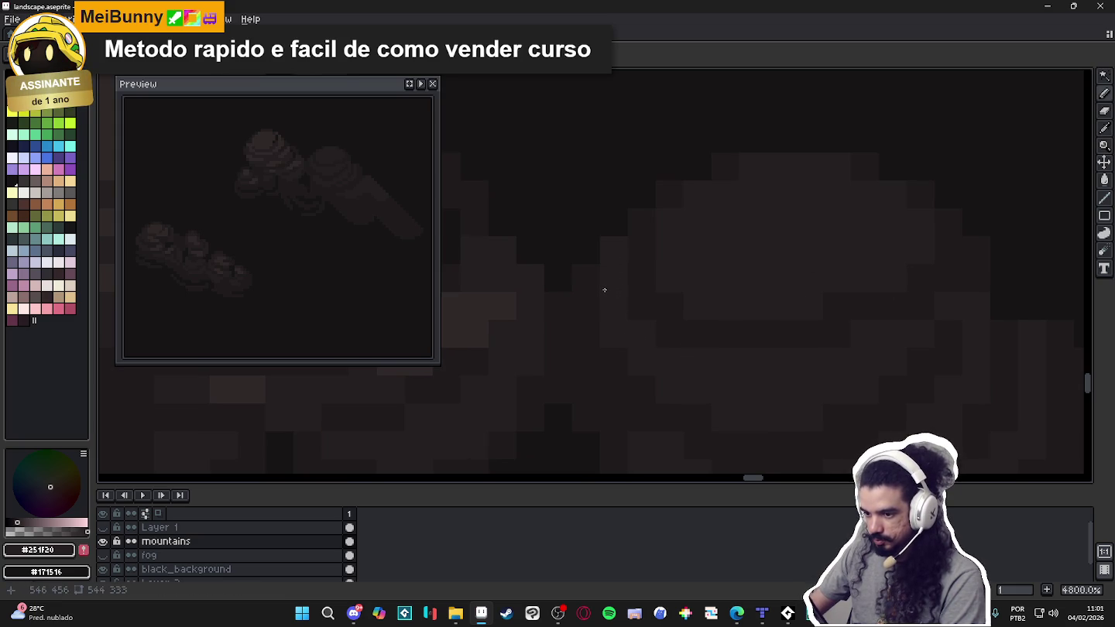
pyautogui.scroll(-1, 590, 301)
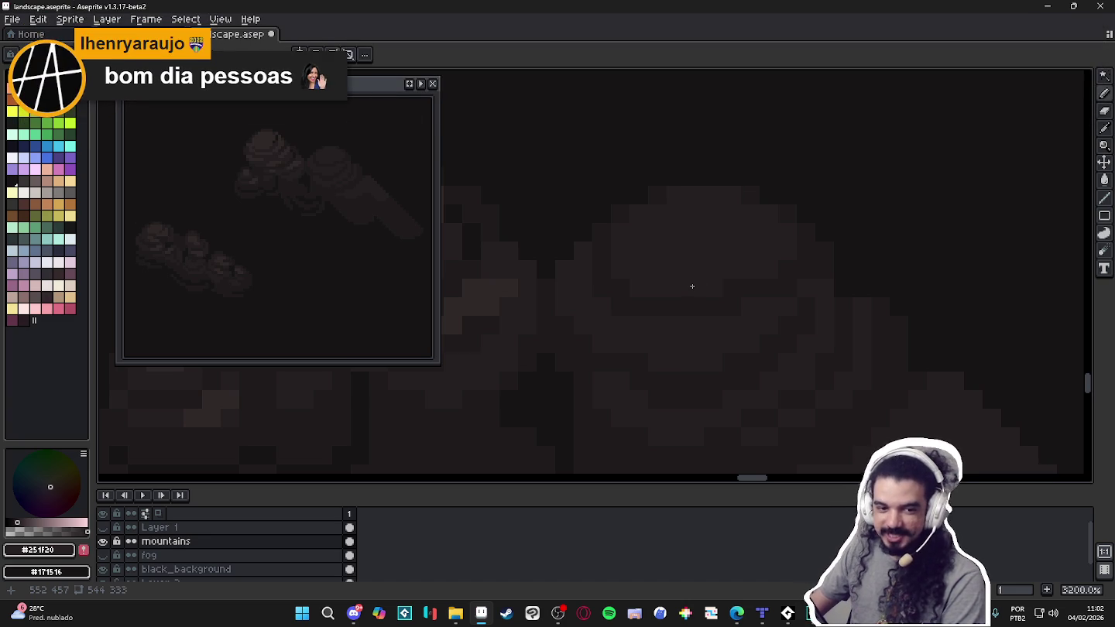
pyautogui.scroll(-2, 692, 290)
pyautogui.scroll(-1, 707, 314)
pyautogui.scroll(1, 713, 310)
pyautogui.scroll(-2, 700, 364)
pyautogui.scroll(2, 692, 372)
pyautogui.scroll(2, 667, 340)
pyautogui.scroll(-4, 704, 363)
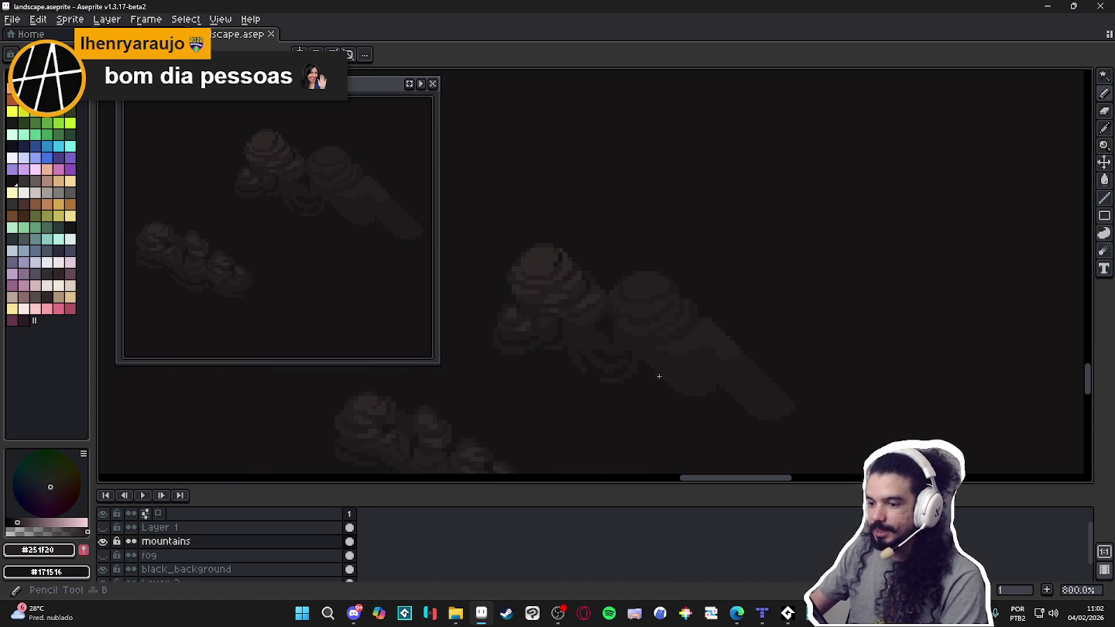
pyautogui.scroll(1, 580, 351)
pyautogui.scroll(1, 620, 341)
pyautogui.keyDown('alt'); pyautogui.click(623, 332); pyautogui.keyUp('alt')
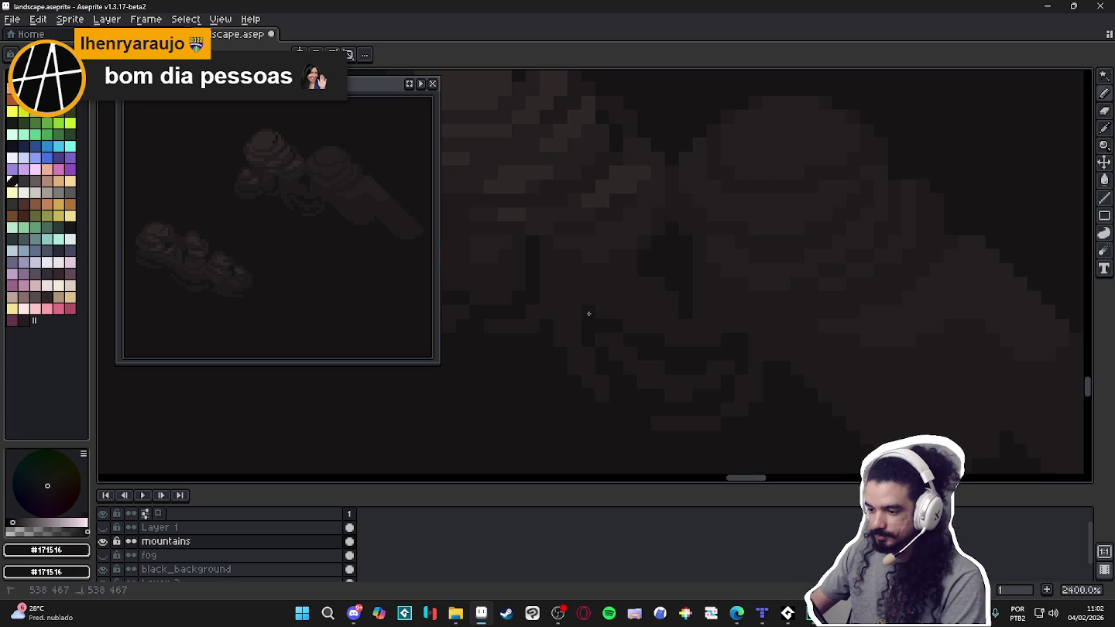
# Save the landscape file, then paint a dark #171516 row along the cloud's bottom edge.
pyautogui.scroll(-1, 581, 321)
pyautogui.scroll(-1, 604, 348)
pyautogui.hotkey('ctrl', 's')
pyautogui.scroll(2, 663, 383)
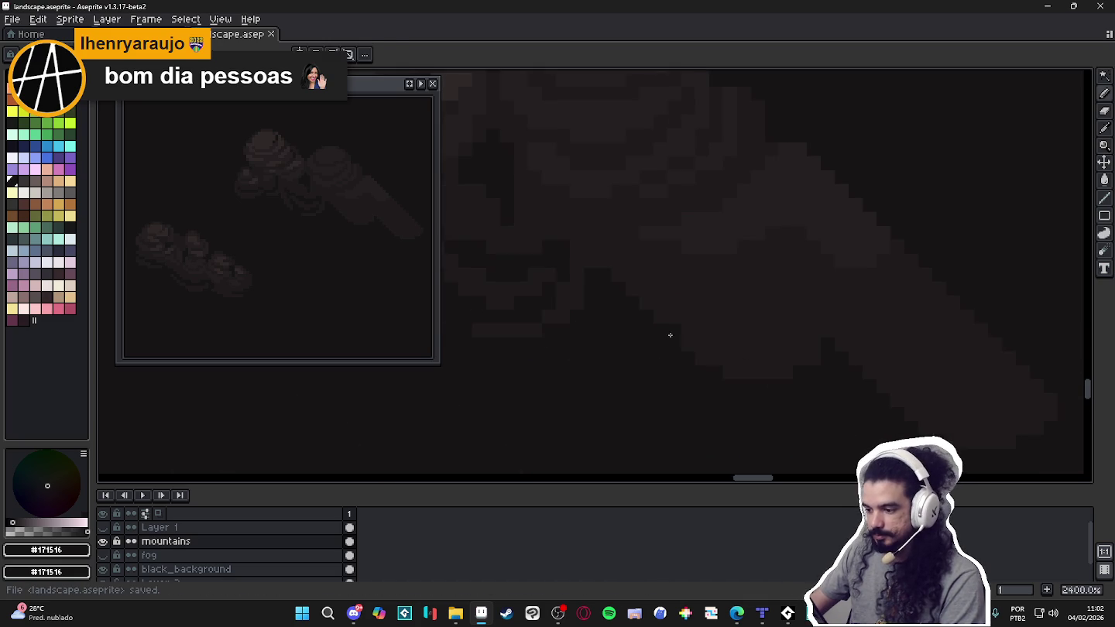
pyautogui.moveTo(696, 334); pyautogui.dragTo(819, 330)
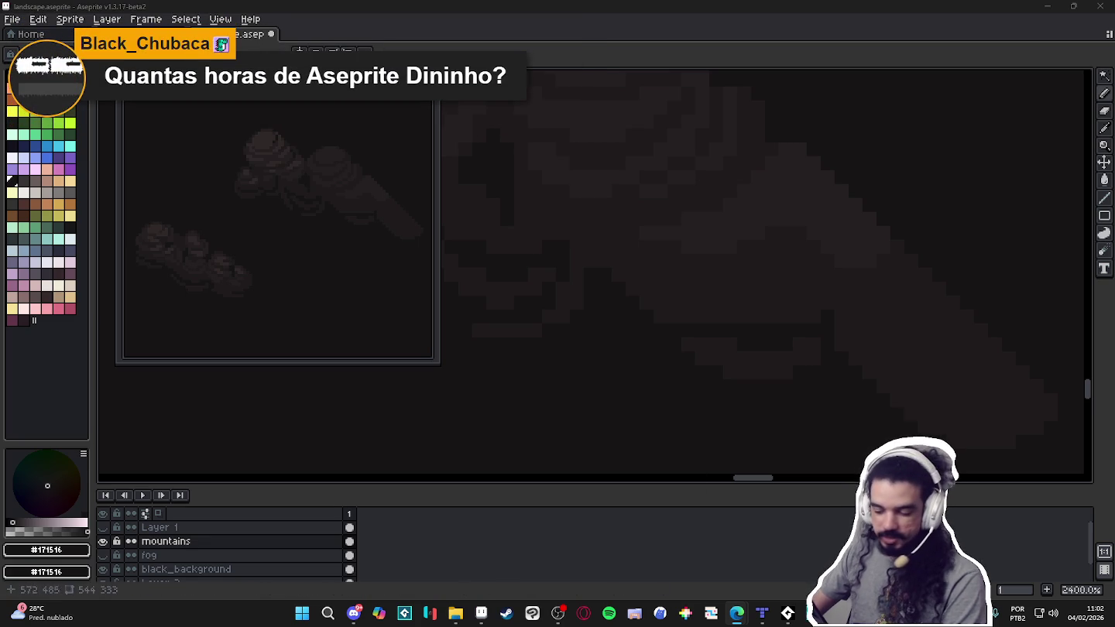
pyautogui.click(511, 615)
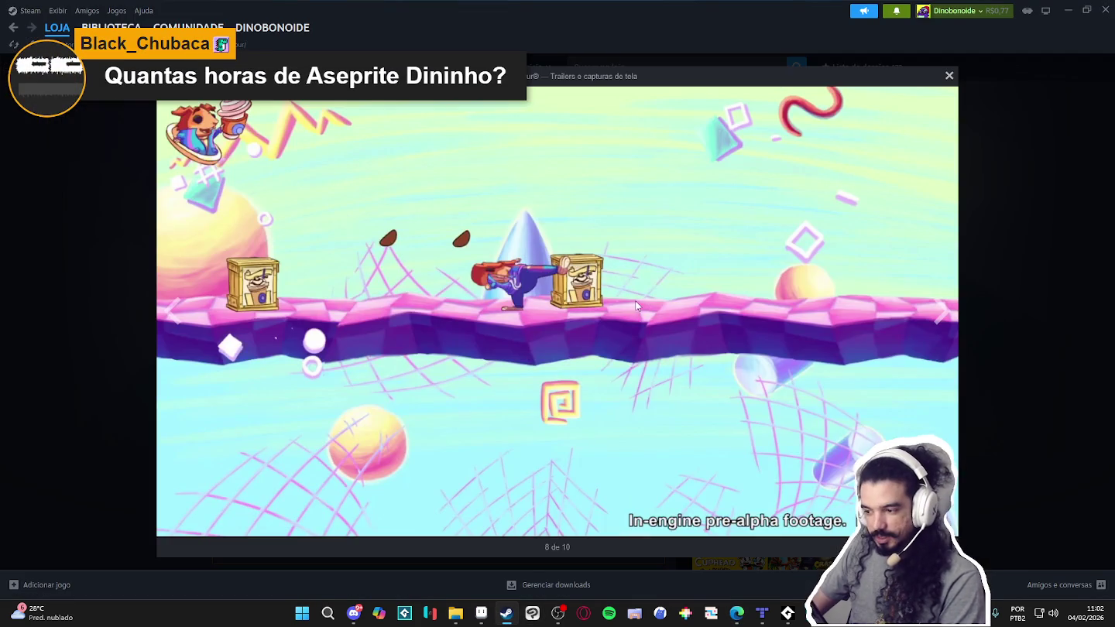
pyautogui.click(1023, 206)
pyautogui.click(112, 28)
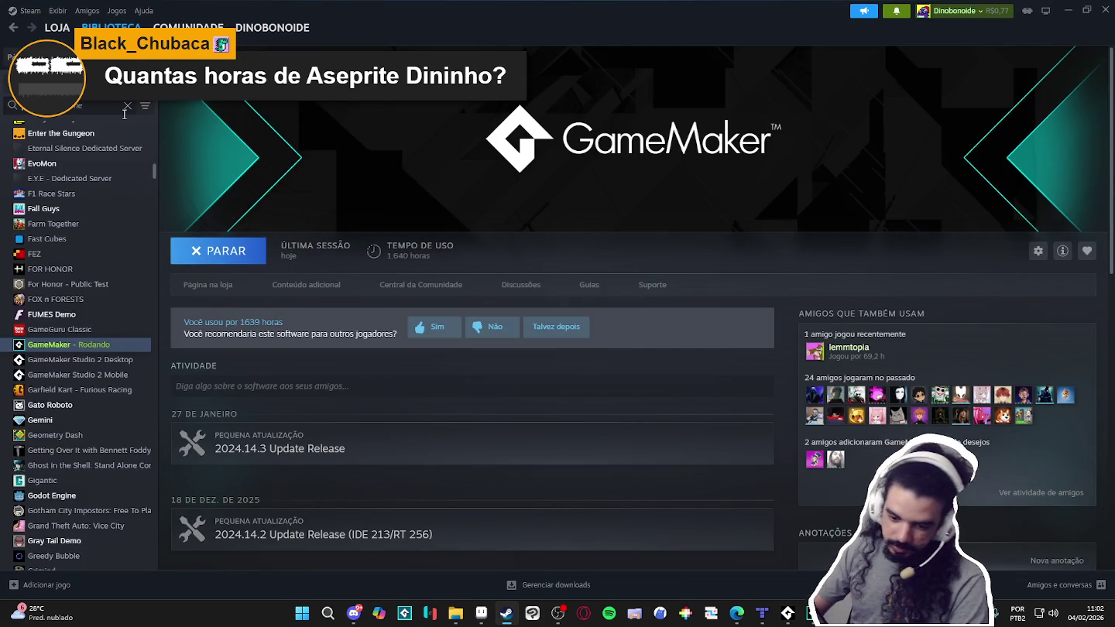
pyautogui.write('aseprite')
pyautogui.click(101, 143)
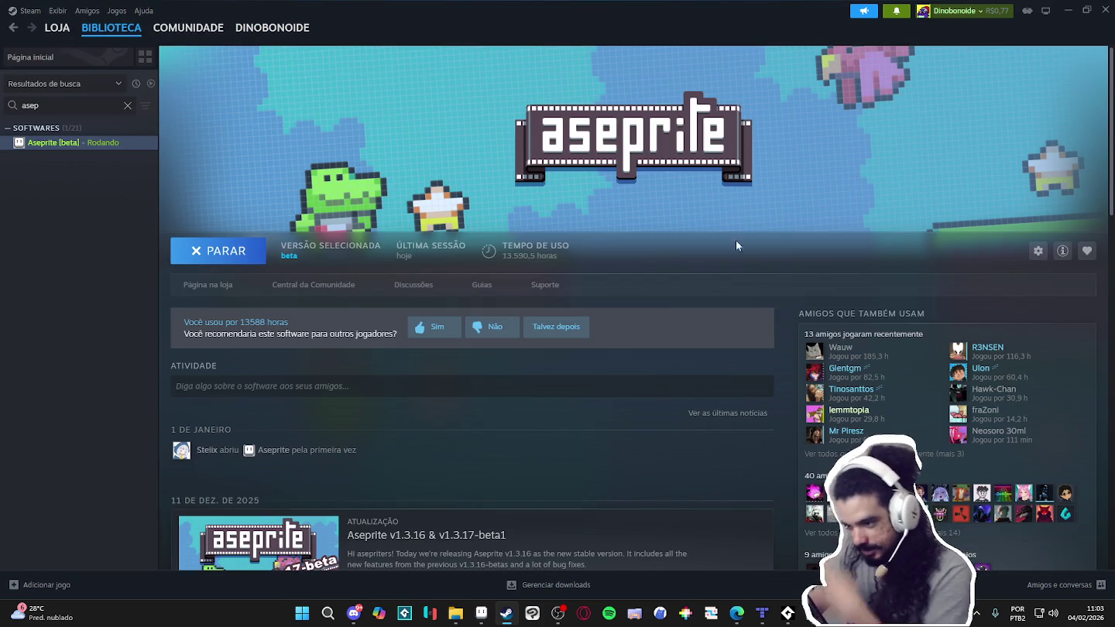
pyautogui.click(1070, 7)
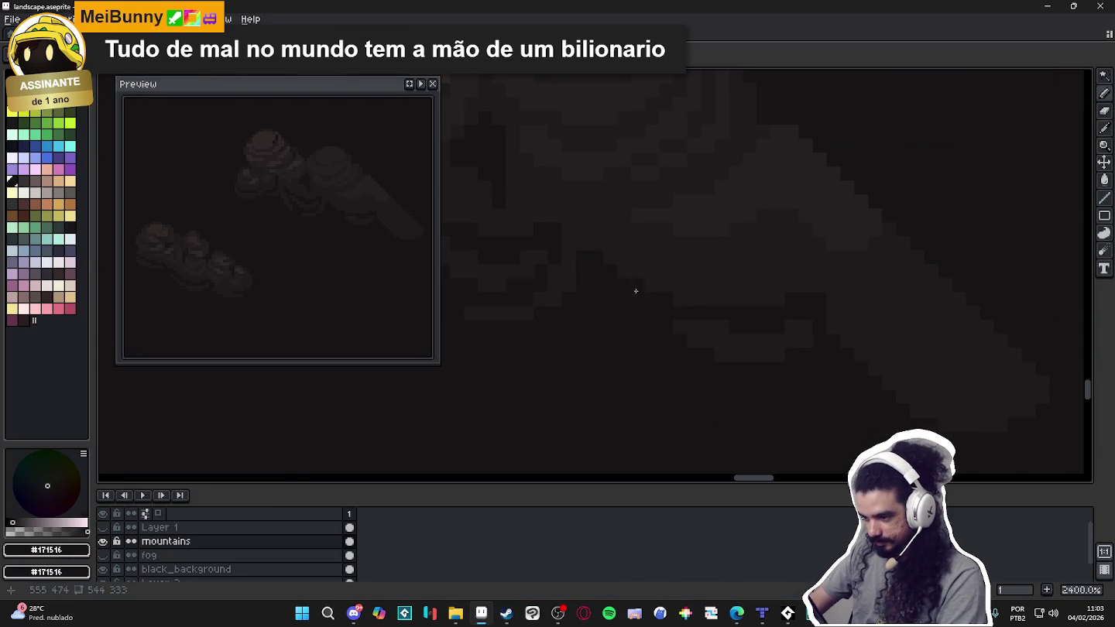
# Sample the #251F20 and darker #1F1B1C browns from the cloud and save the landscape.
pyautogui.keyDown('alt'); pyautogui.click(786, 263); pyautogui.keyUp('alt')
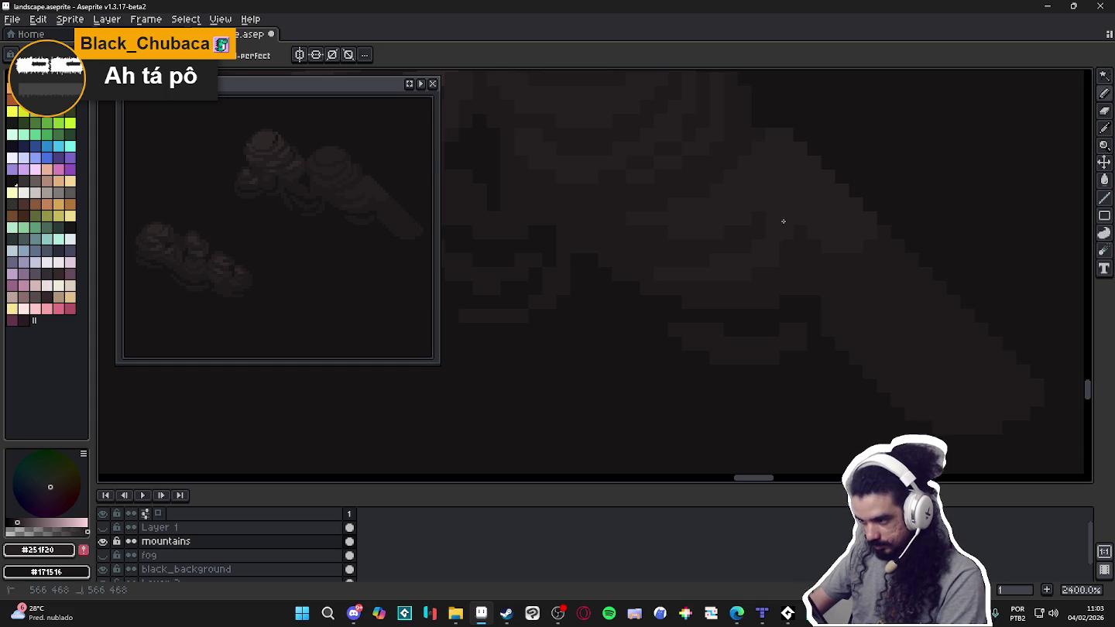
pyautogui.scroll(-4, 775, 294)
pyautogui.scroll(1, 732, 288)
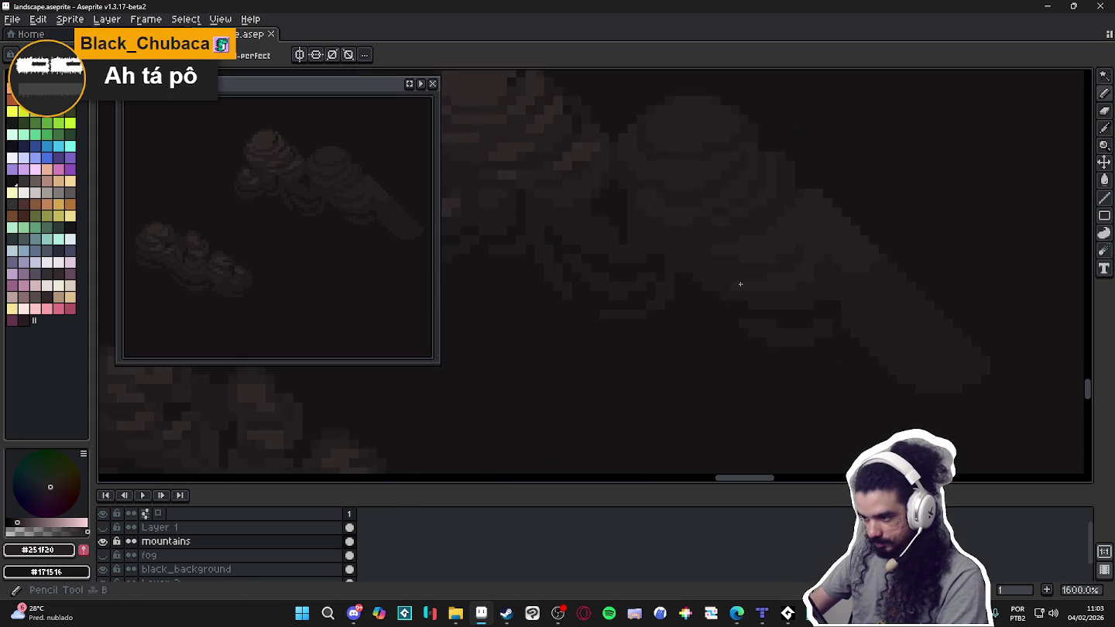
pyautogui.scroll(-1, 743, 289)
pyautogui.scroll(5, 806, 264)
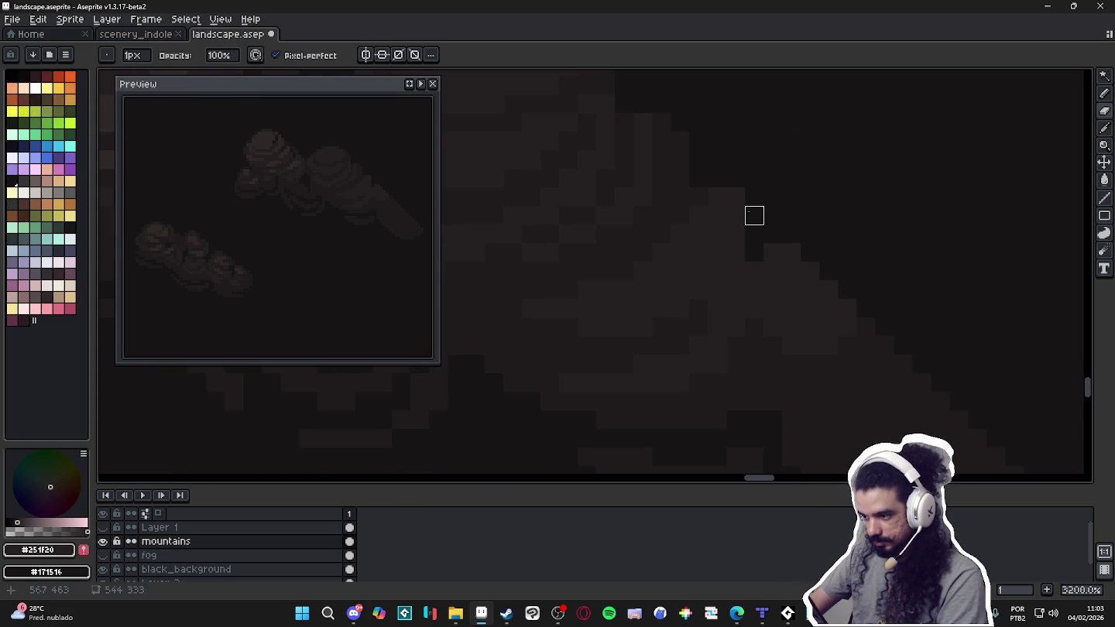
pyautogui.scroll(-3, 739, 203)
pyautogui.scroll(3, 767, 242)
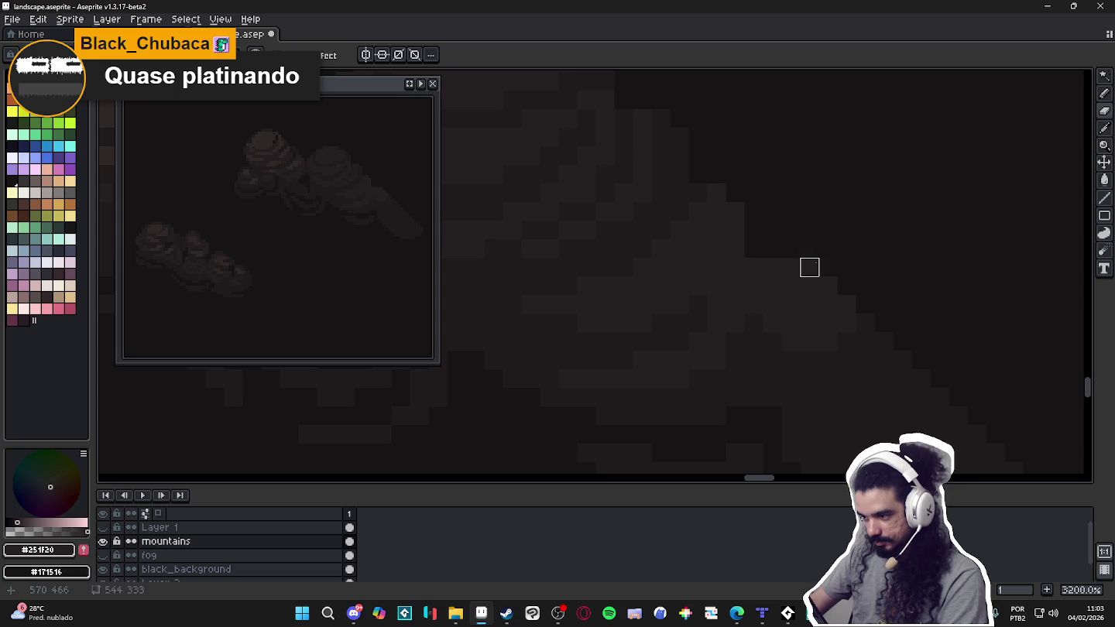
pyautogui.keyDown('alt'); pyautogui.click(848, 358); pyautogui.keyUp('alt')
pyautogui.hotkey('ctrl', 's')
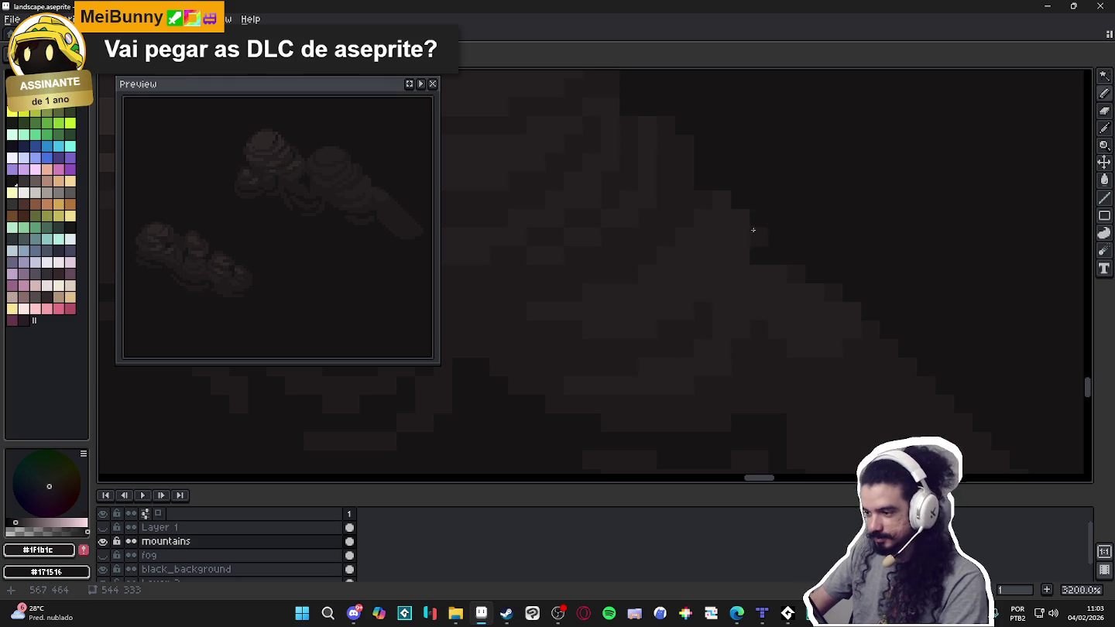
# Paint a lighter block and a light pixel stroke across the top of the right cloud mass.
pyautogui.scroll(-4, 729, 245)
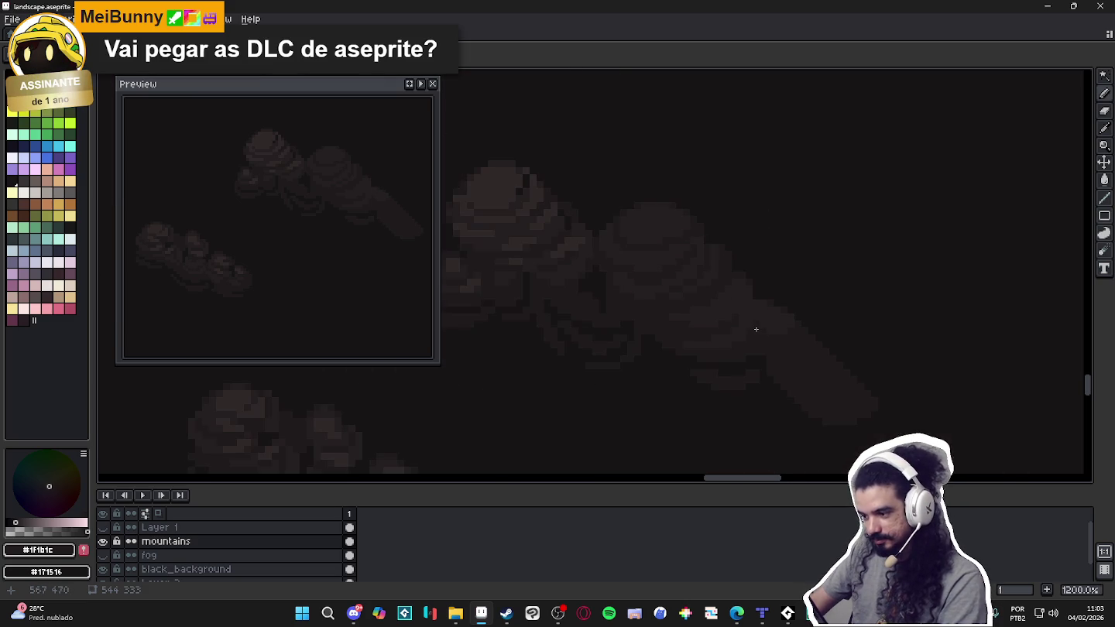
pyautogui.scroll(1, 701, 314)
pyautogui.scroll(1, 615, 236)
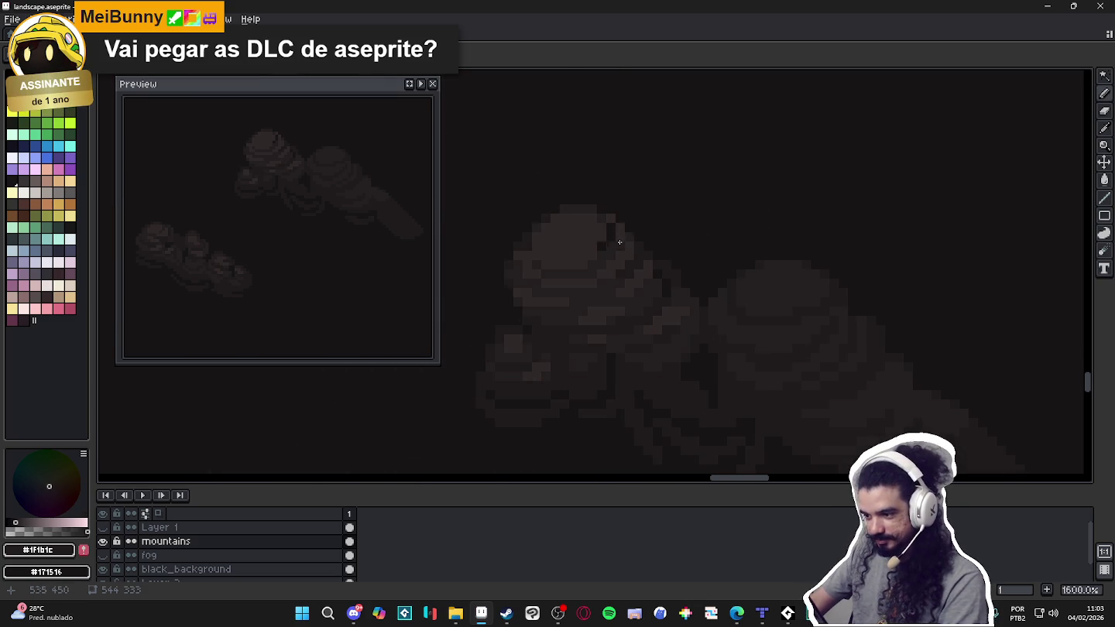
pyautogui.scroll(1, 590, 236)
pyautogui.scroll(2, 804, 284)
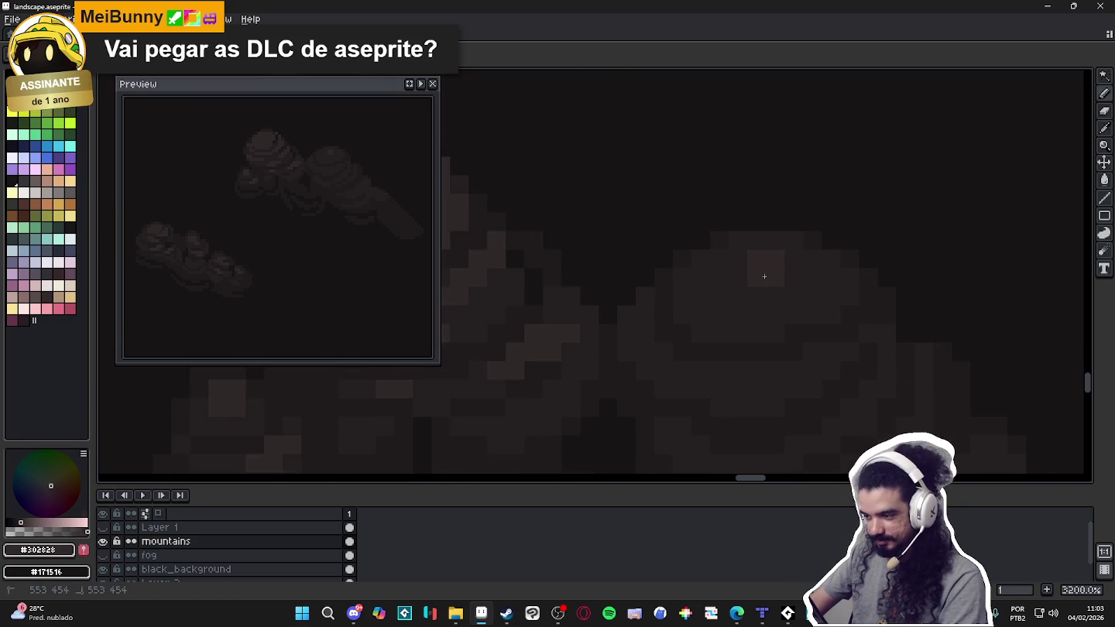
pyautogui.moveTo(746, 274); pyautogui.dragTo(814, 272)
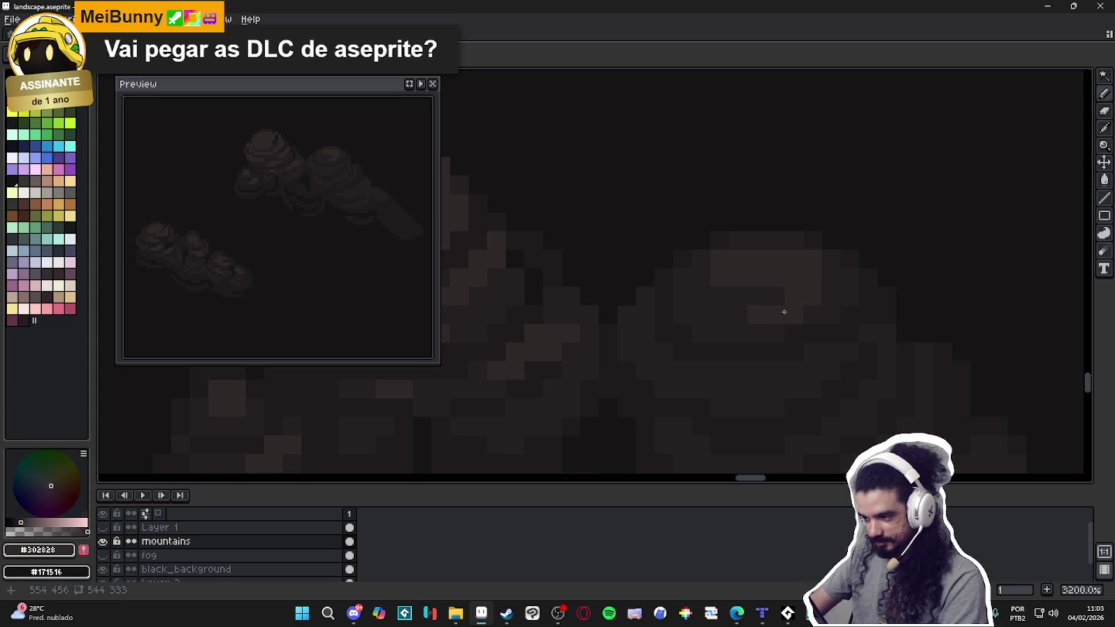
pyautogui.scroll(1, 739, 316)
pyautogui.scroll(1, 755, 329)
pyautogui.moveTo(731, 359)
pyautogui.mouseDown()
pyautogui.moveTo(769, 351)
pyautogui.moveTo(798, 326)
pyautogui.moveTo(649, 347)
pyautogui.moveTo(641, 359)
pyautogui.mouseUp()
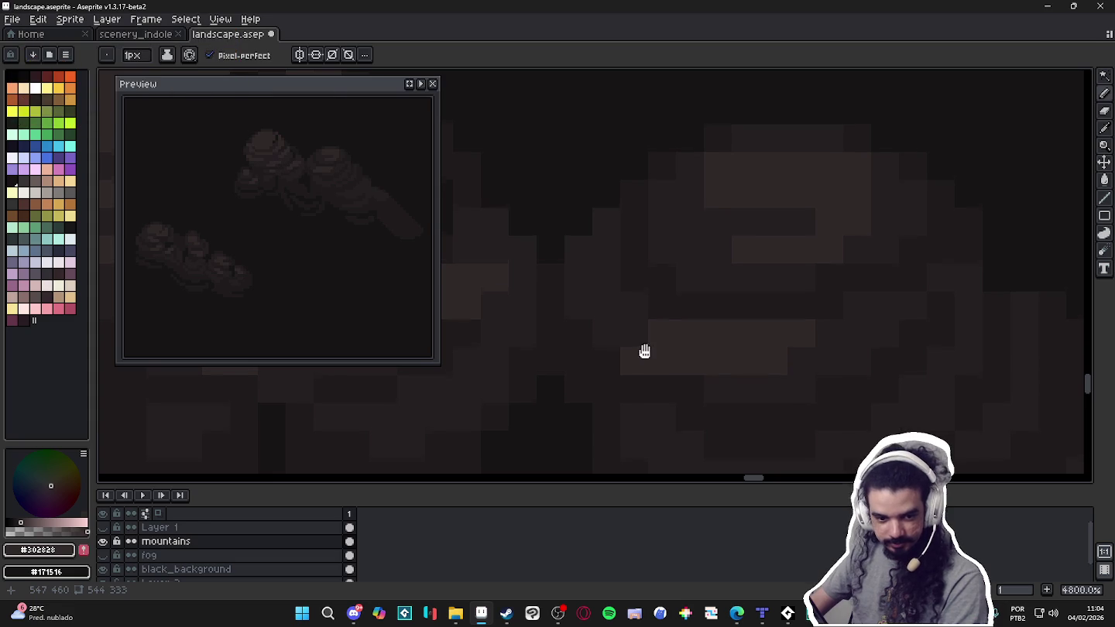
# Save, then switch the painting colour from #251F20 to near-black #171516.
pyautogui.hotkey('ctrl', 's')
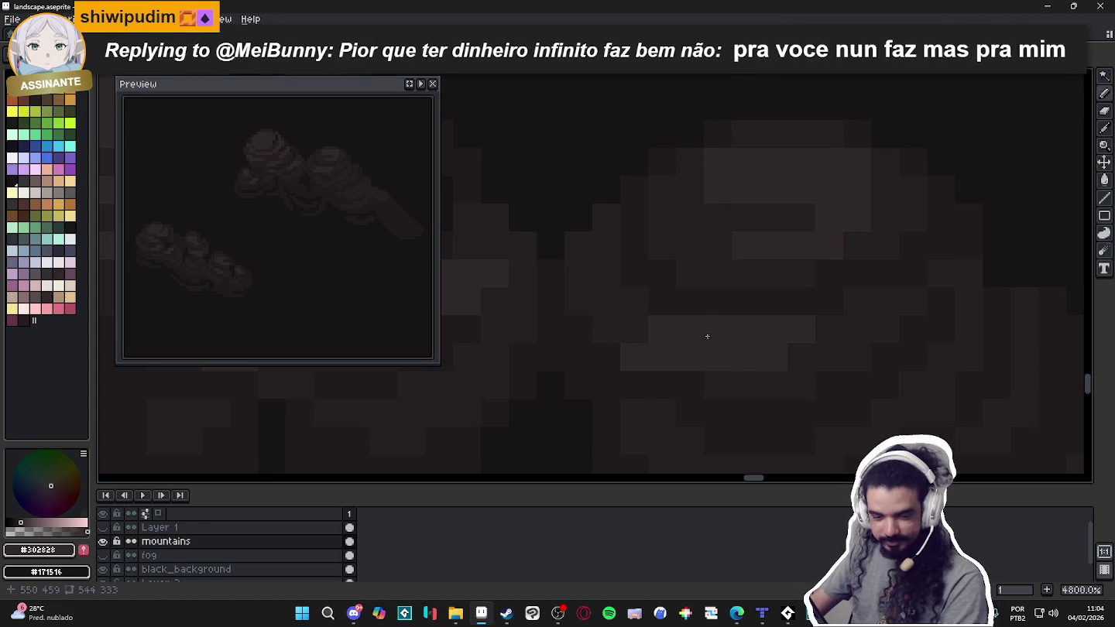
pyautogui.scroll(-3, 700, 359)
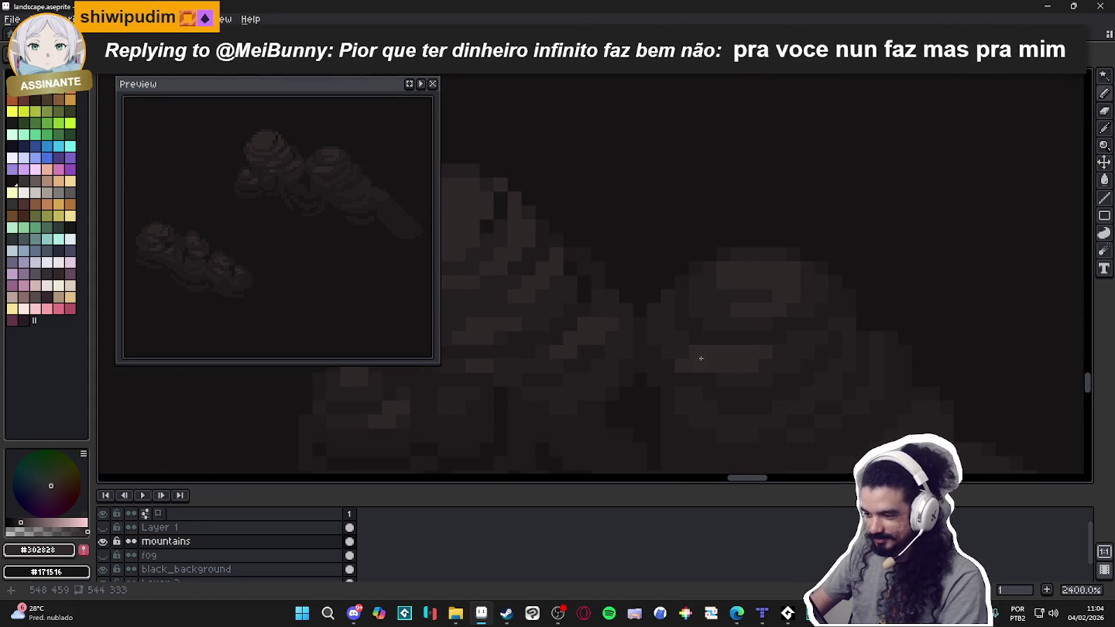
pyautogui.scroll(-1, 700, 358)
pyautogui.scroll(1, 728, 364)
pyautogui.scroll(1, 707, 352)
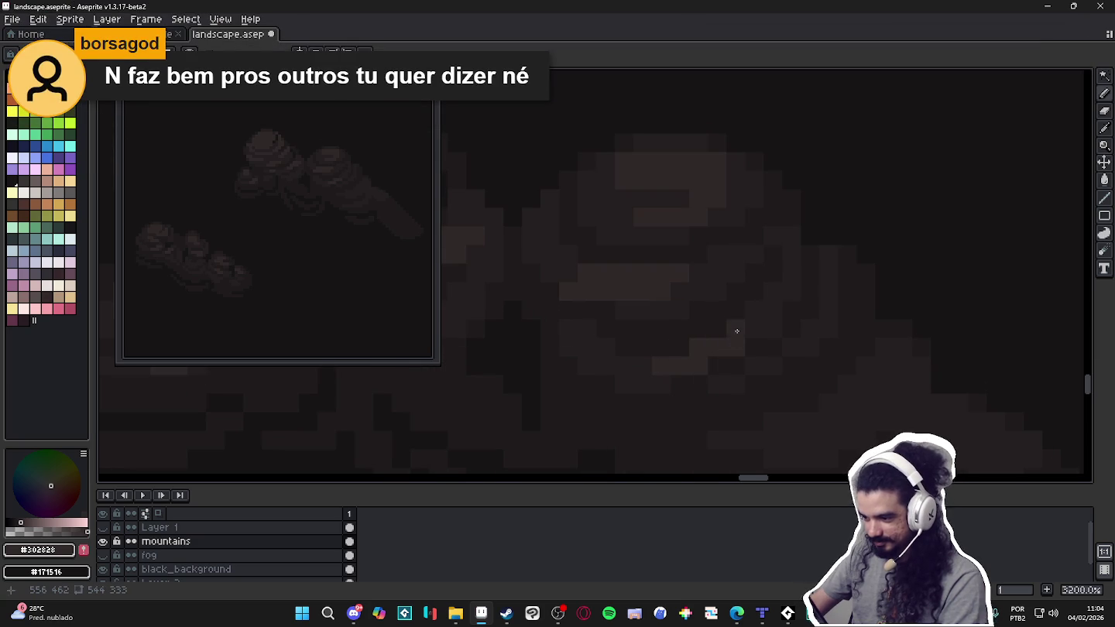
pyautogui.scroll(-5, 754, 331)
pyautogui.moveTo(733, 389)
pyautogui.mouseDown()
pyautogui.moveTo(713, 378)
pyautogui.moveTo(719, 351)
pyautogui.mouseUp()
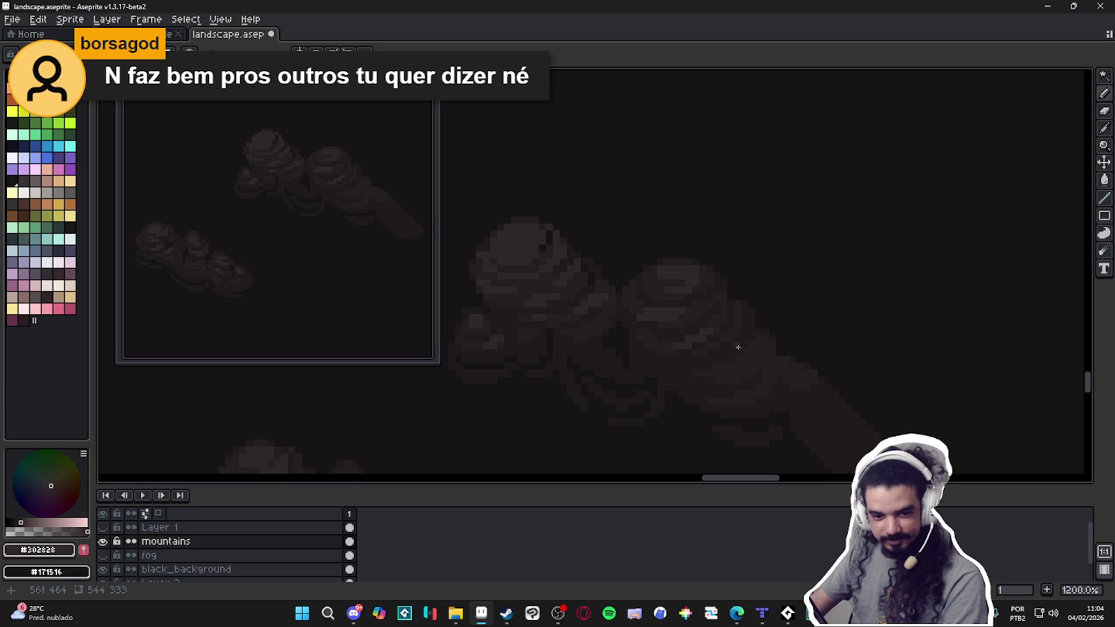
pyautogui.scroll(3, 648, 303)
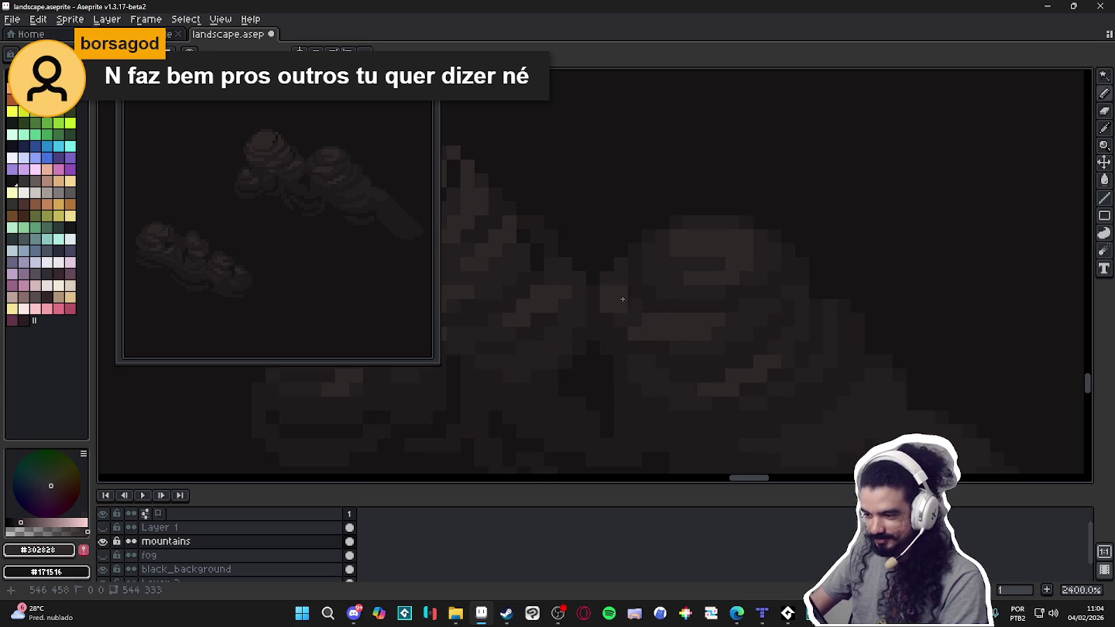
pyautogui.scroll(-2, 621, 281)
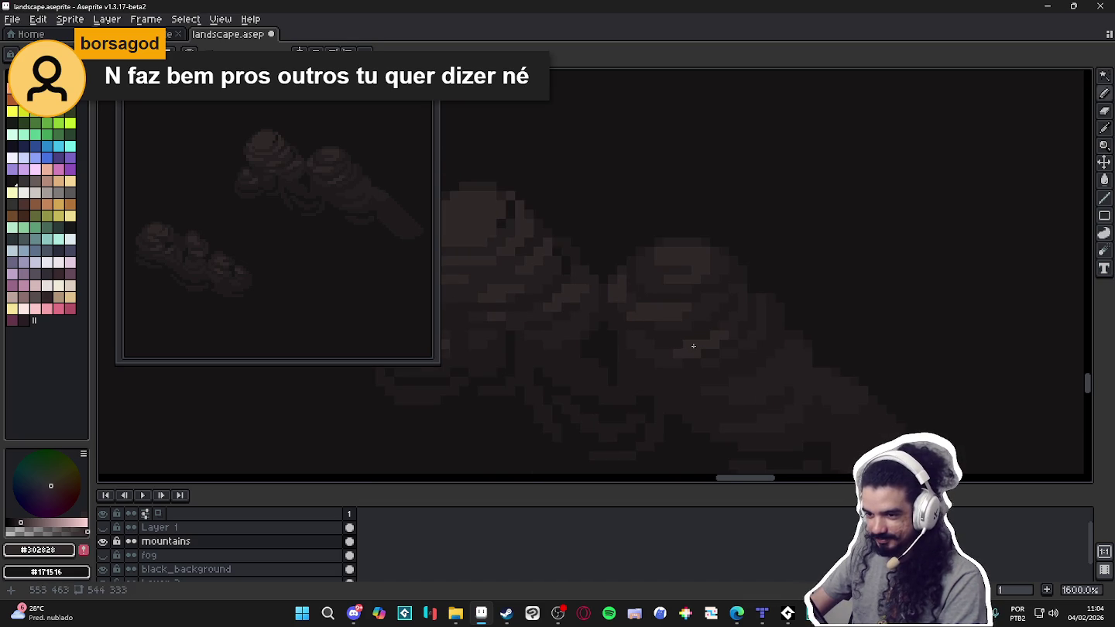
pyautogui.moveTo(770, 365); pyautogui.dragTo(750, 368)
pyautogui.scroll(2, 631, 336)
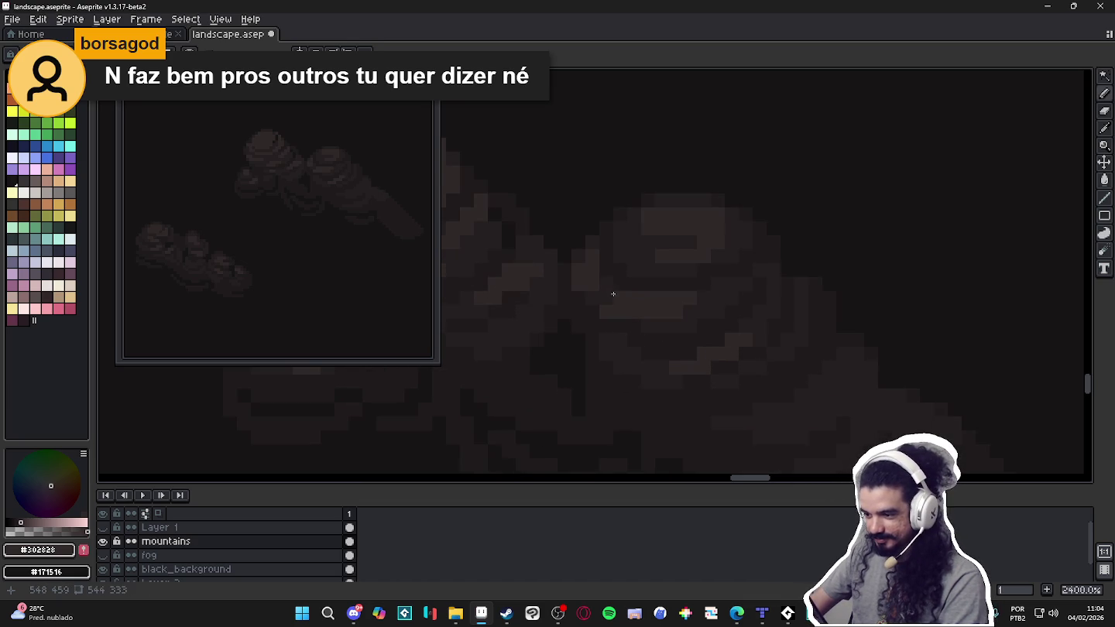
pyautogui.keyDown('alt'); pyautogui.click(607, 305); pyautogui.keyUp('alt')
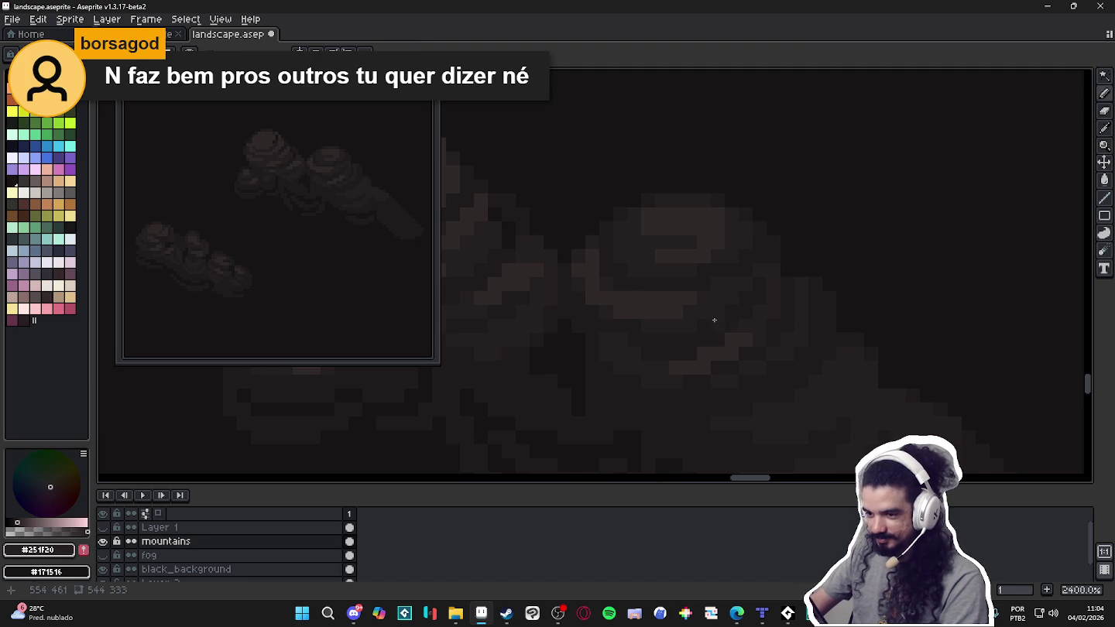
pyautogui.scroll(-3, 675, 305)
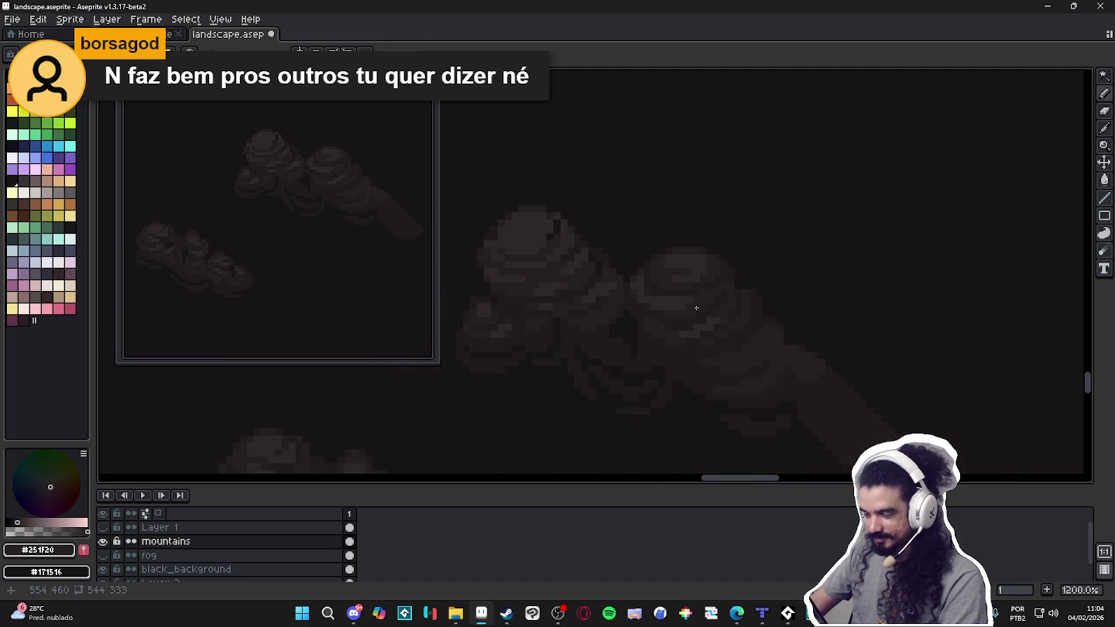
pyautogui.scroll(1, 697, 317)
pyautogui.scroll(-1, 643, 371)
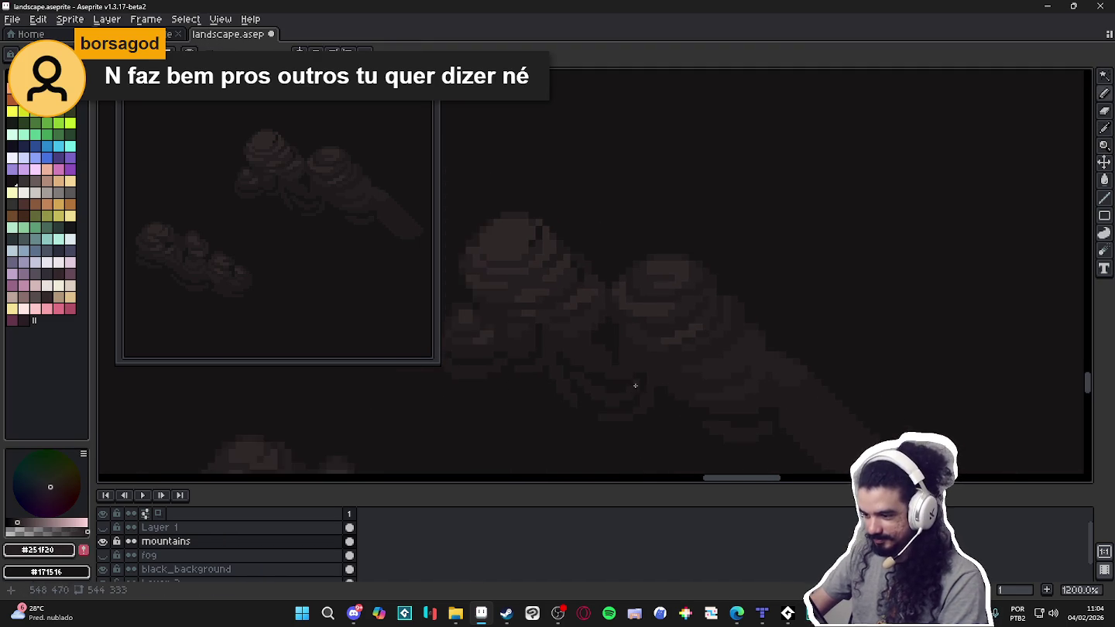
pyautogui.scroll(1, 658, 376)
pyautogui.keyDown('alt'); pyautogui.click(614, 343); pyautogui.keyUp('alt')
# Paint dark #171516 shading pixels into the cloud and save landscape.aseprite.
pyautogui.scroll(2, 744, 333)
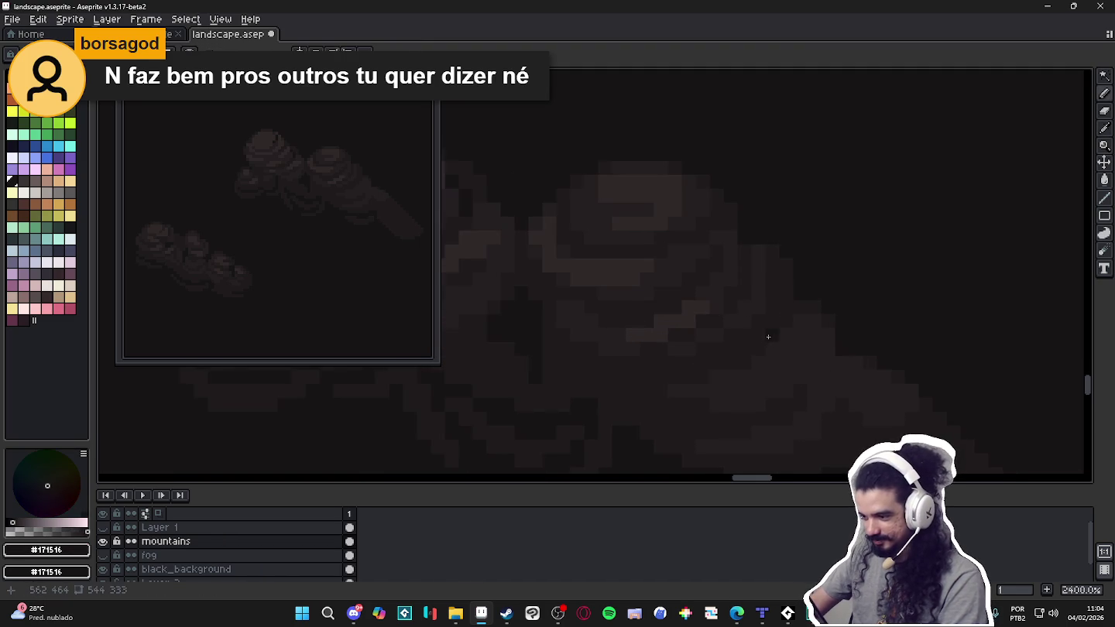
pyautogui.click(740, 295)
pyautogui.scroll(-5, 743, 340)
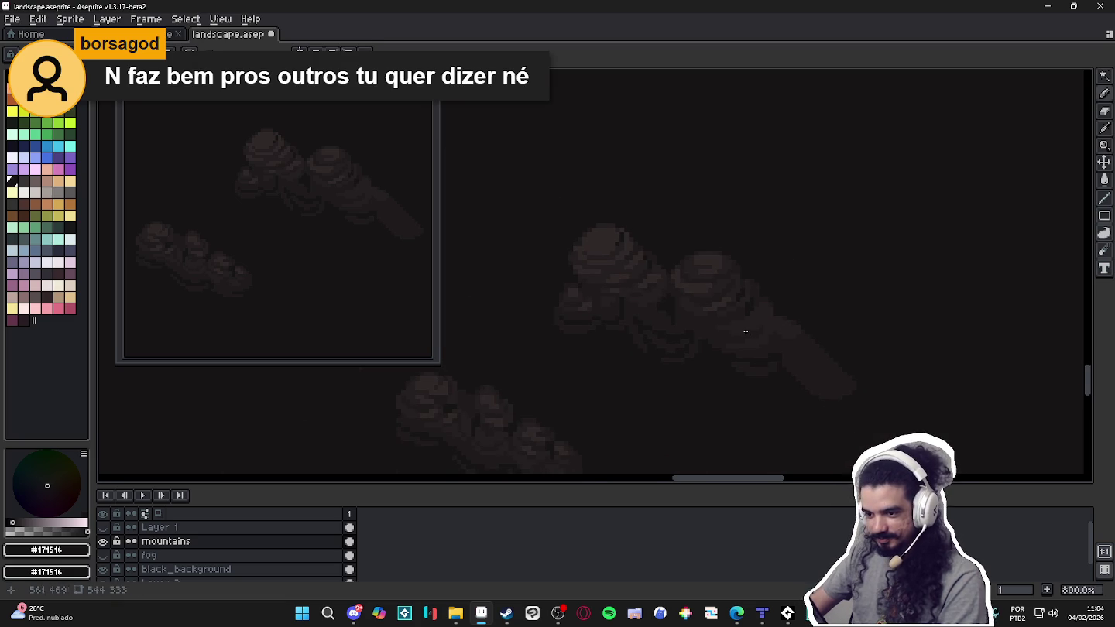
pyautogui.scroll(5, 762, 333)
pyautogui.scroll(1, 758, 335)
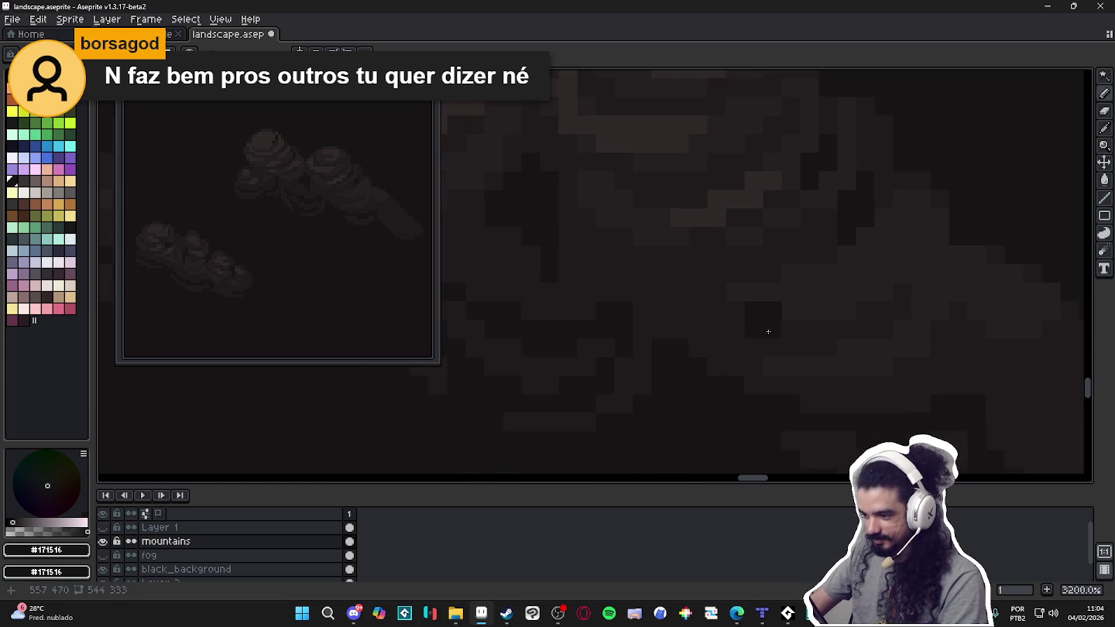
pyautogui.moveTo(750, 328); pyautogui.dragTo(750, 346)
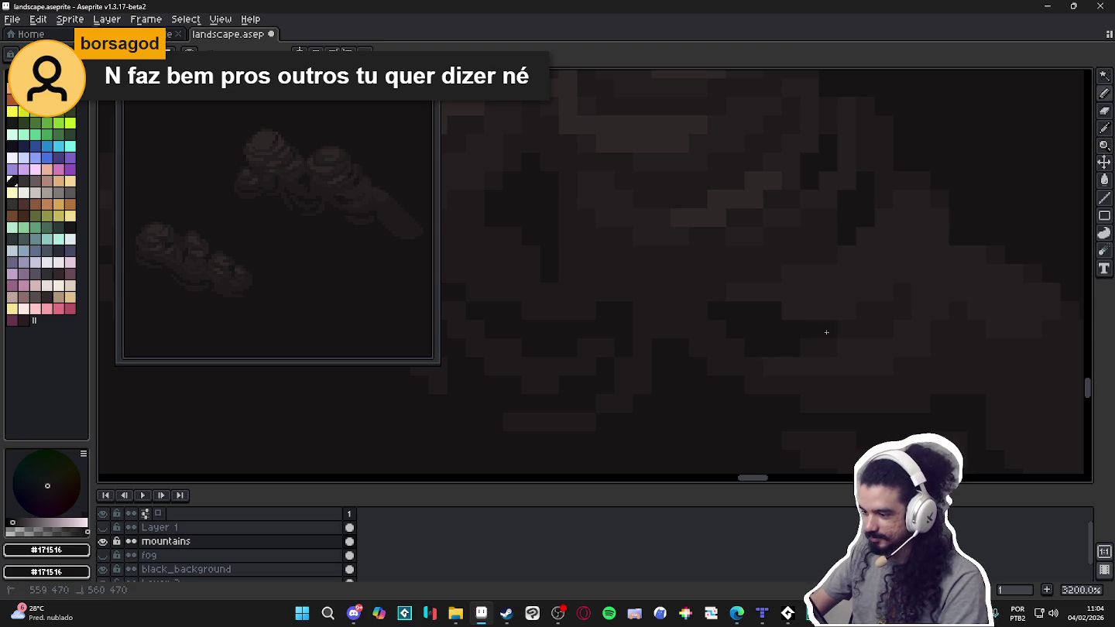
pyautogui.scroll(-3, 795, 345)
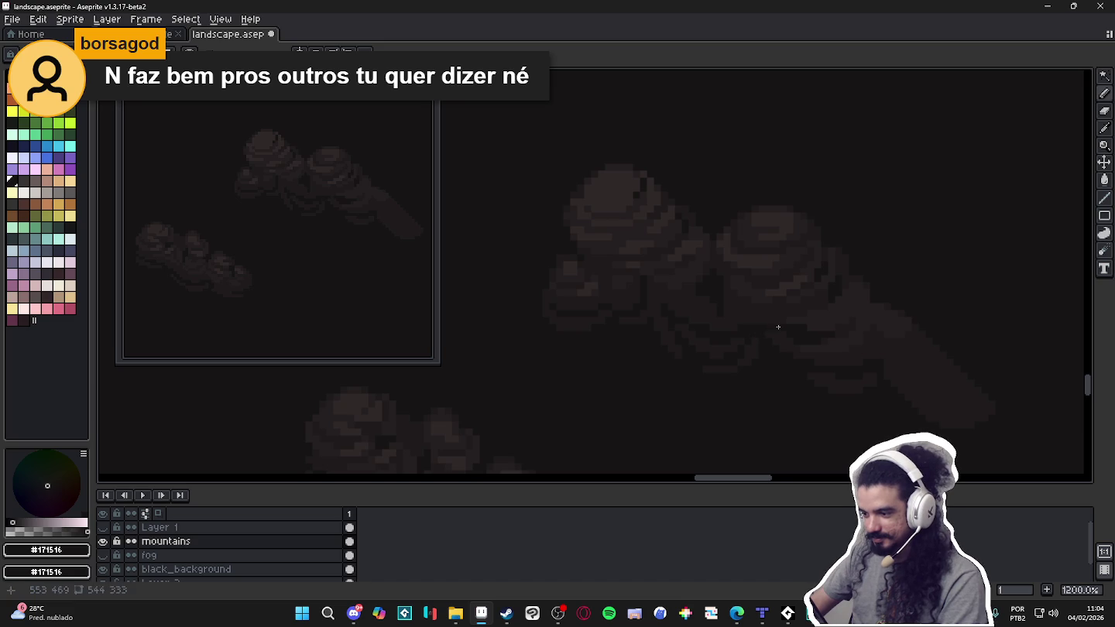
pyautogui.scroll(-3, 780, 334)
pyautogui.hotkey('ctrl', 's')
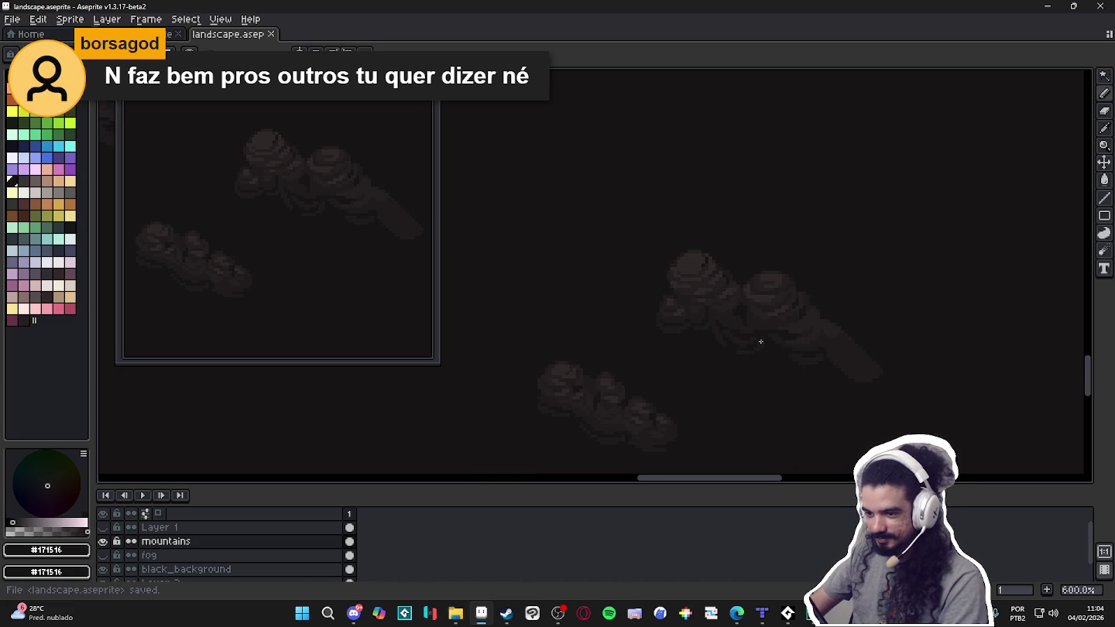
# Sample #1F1B1C, return to the #251F20 brown, and save the landscape.
pyautogui.scroll(3, 727, 322)
pyautogui.scroll(2, 728, 323)
pyautogui.scroll(2, 821, 333)
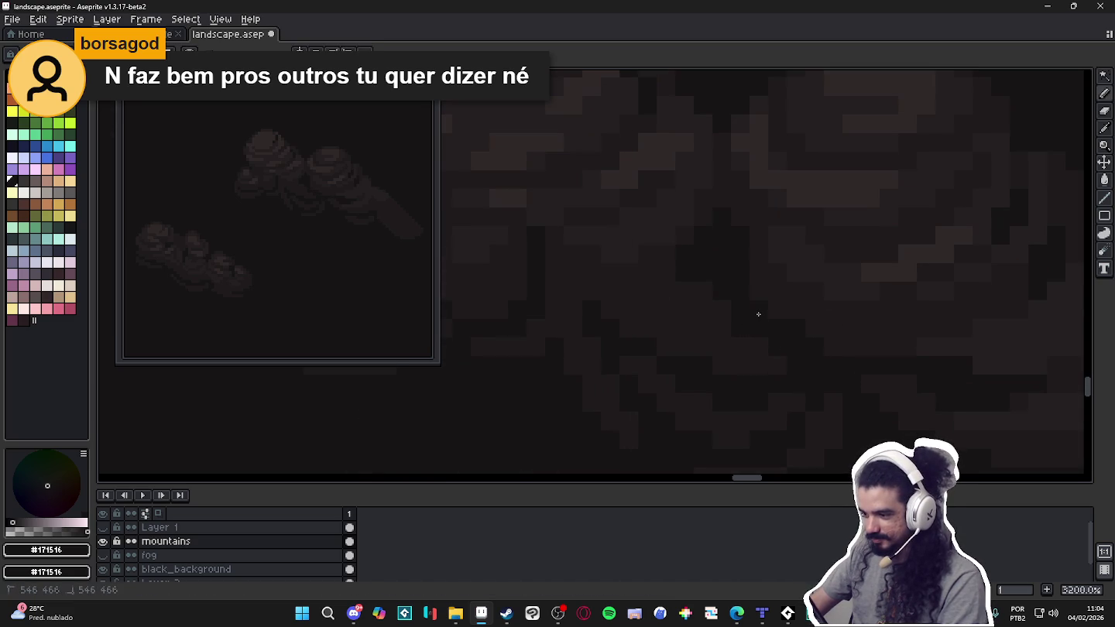
pyautogui.scroll(-2, 834, 344)
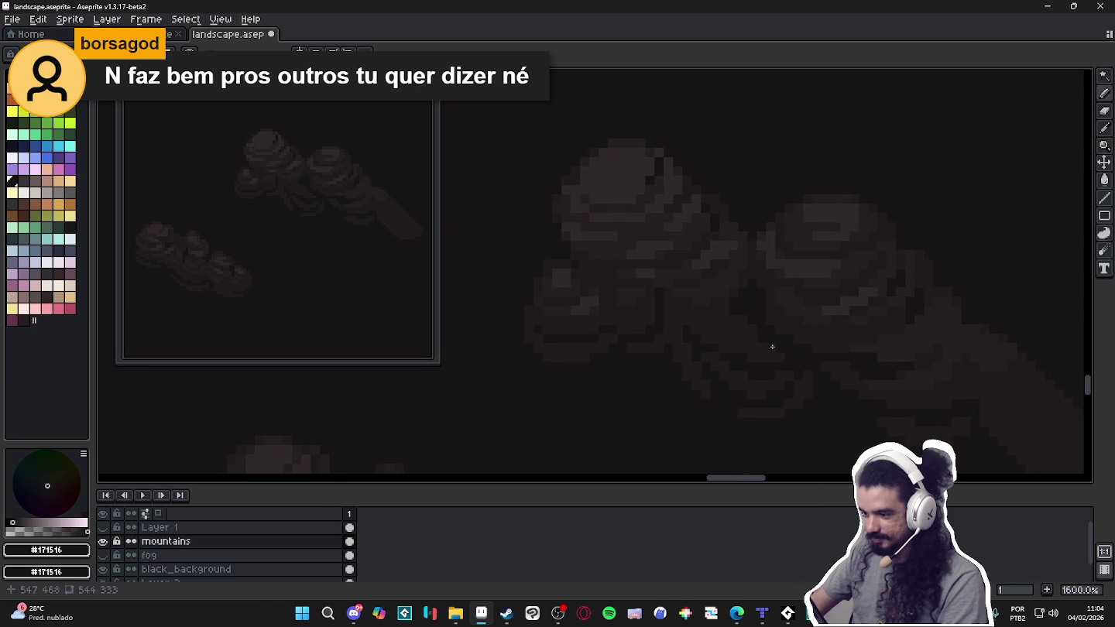
pyautogui.scroll(-2, 821, 352)
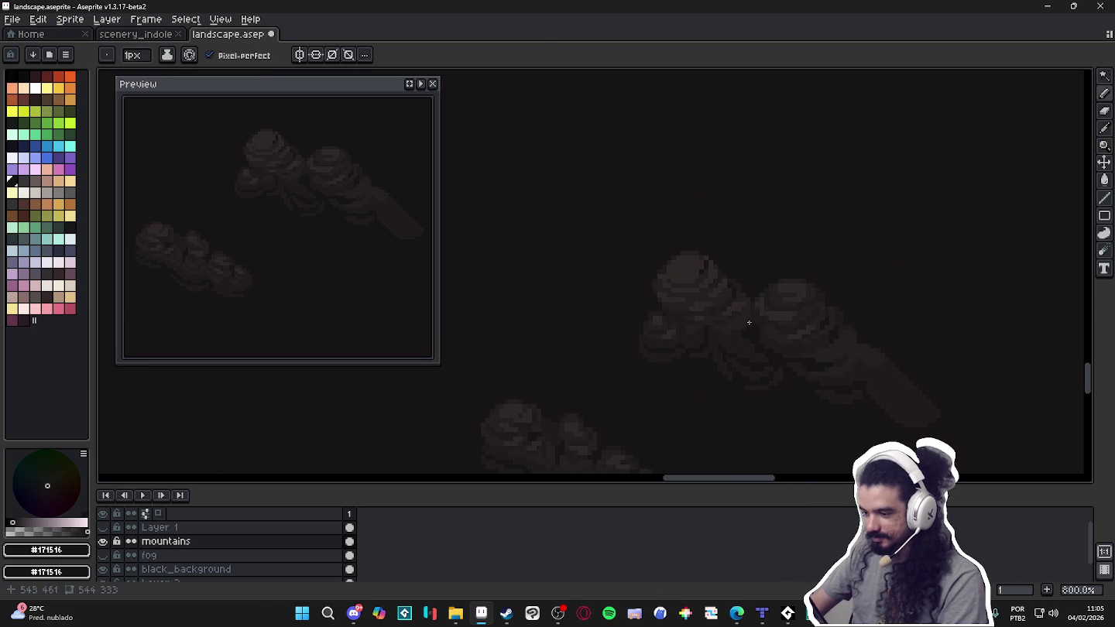
pyautogui.scroll(2, 753, 296)
pyautogui.scroll(-1, 751, 340)
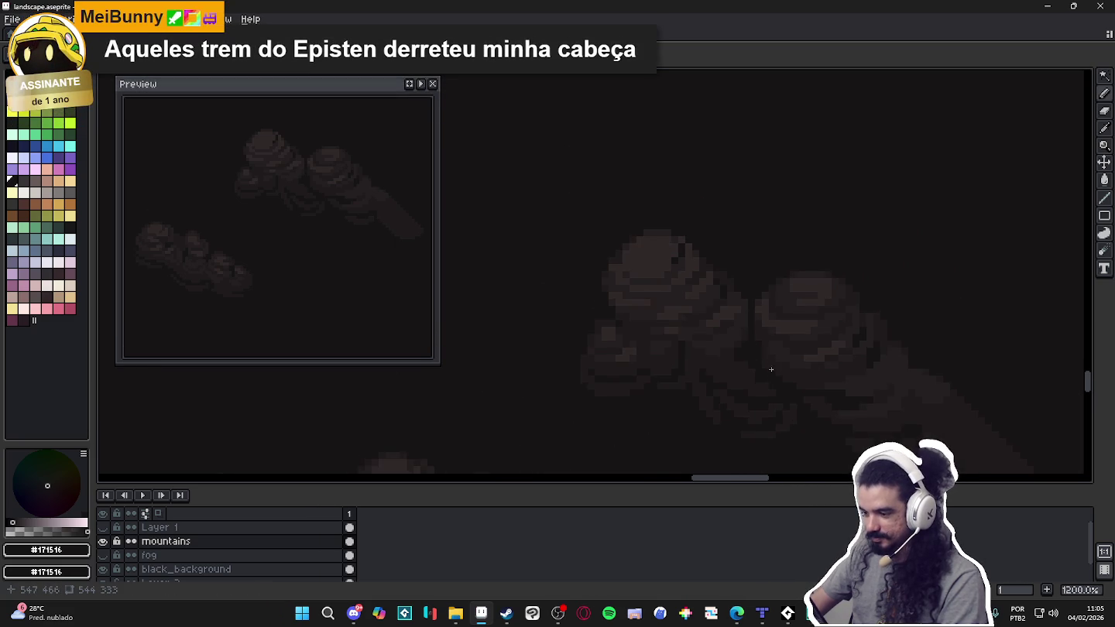
pyautogui.scroll(-2, 767, 368)
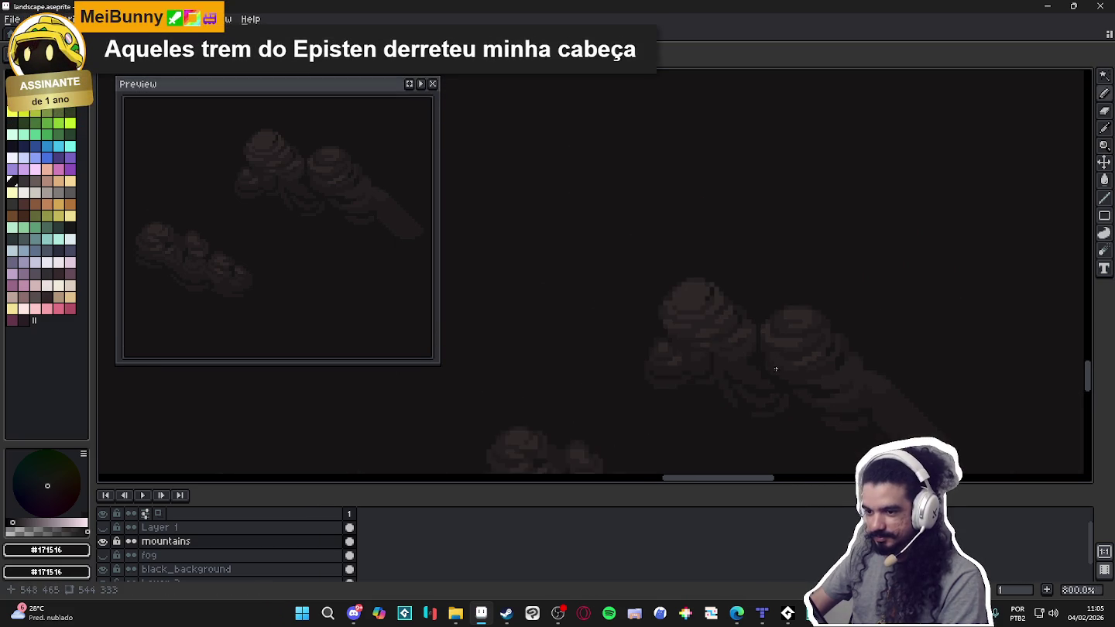
pyautogui.scroll(2, 779, 366)
pyautogui.scroll(3, 729, 361)
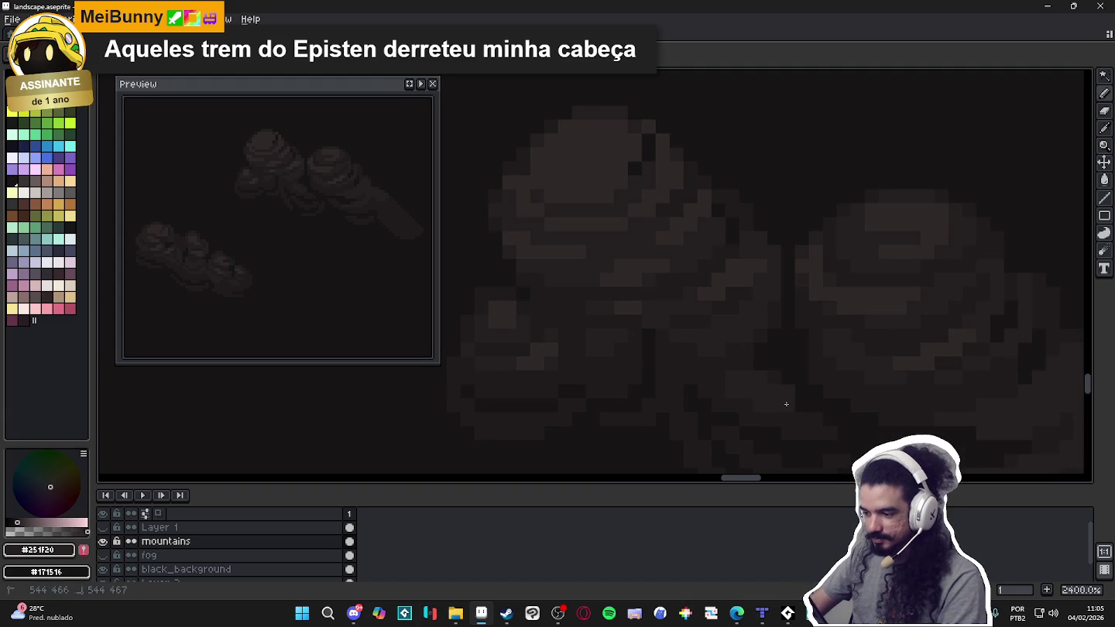
pyautogui.keyDown('alt'); pyautogui.click(802, 416); pyautogui.keyUp('alt')
pyautogui.keyDown('alt'); pyautogui.click(770, 399); pyautogui.keyUp('alt')
pyautogui.hotkey('ctrl', 's')
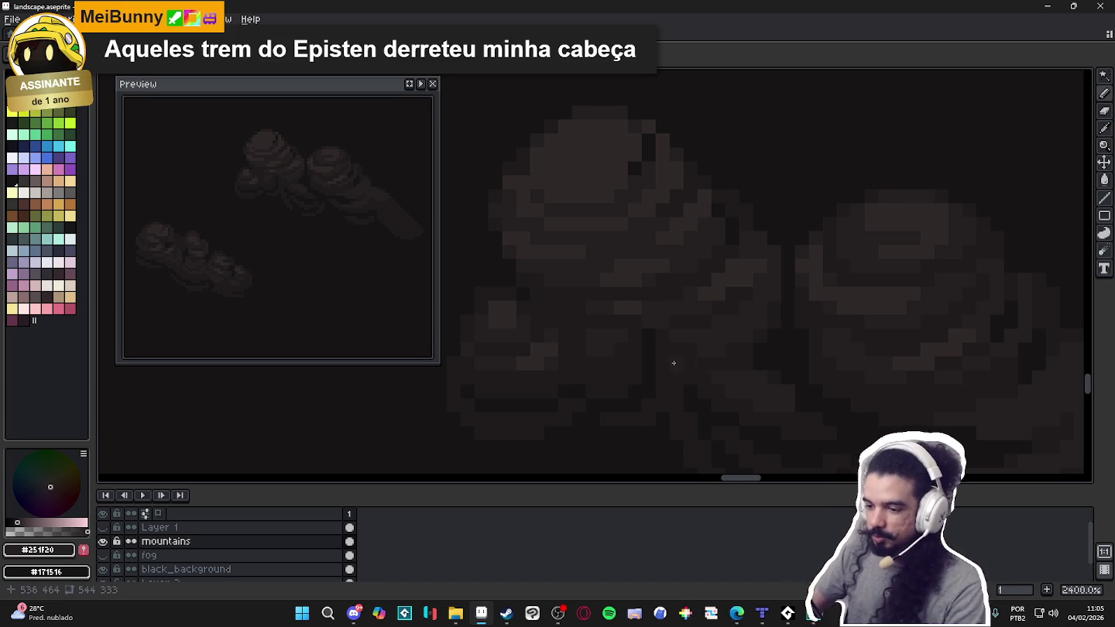
# Pick near-black #171516 and paint a short dark stroke leftward on the cloud.
pyautogui.scroll(-4, 598, 373)
pyautogui.scroll(1, 657, 372)
pyautogui.scroll(1, 689, 345)
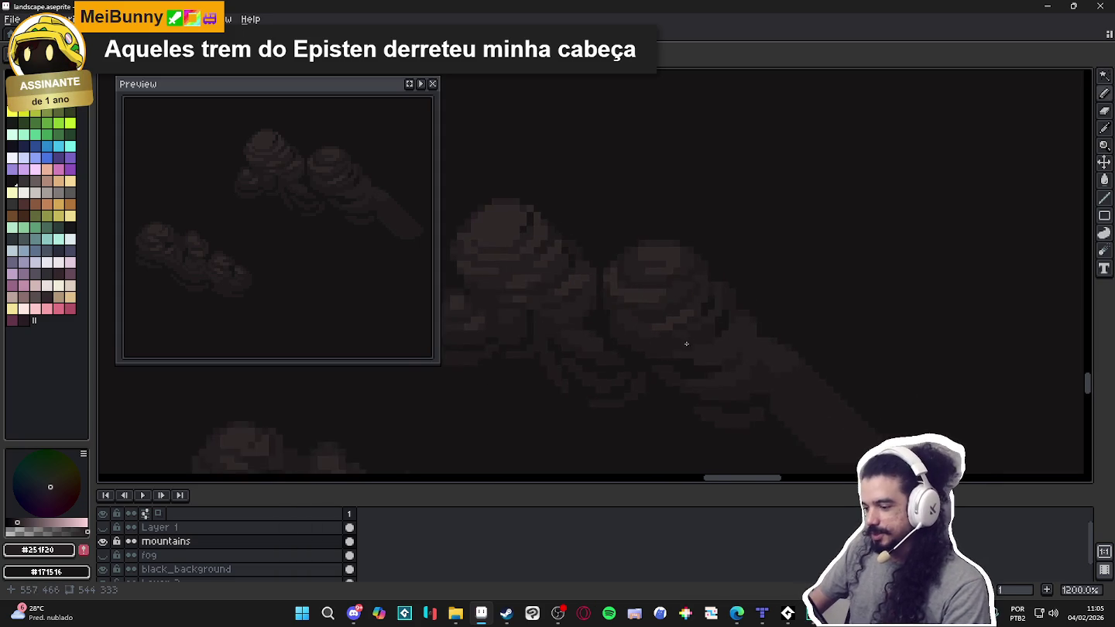
pyautogui.scroll(1, 687, 360)
pyautogui.keyDown('alt'); pyautogui.click(687, 362); pyautogui.keyUp('alt')
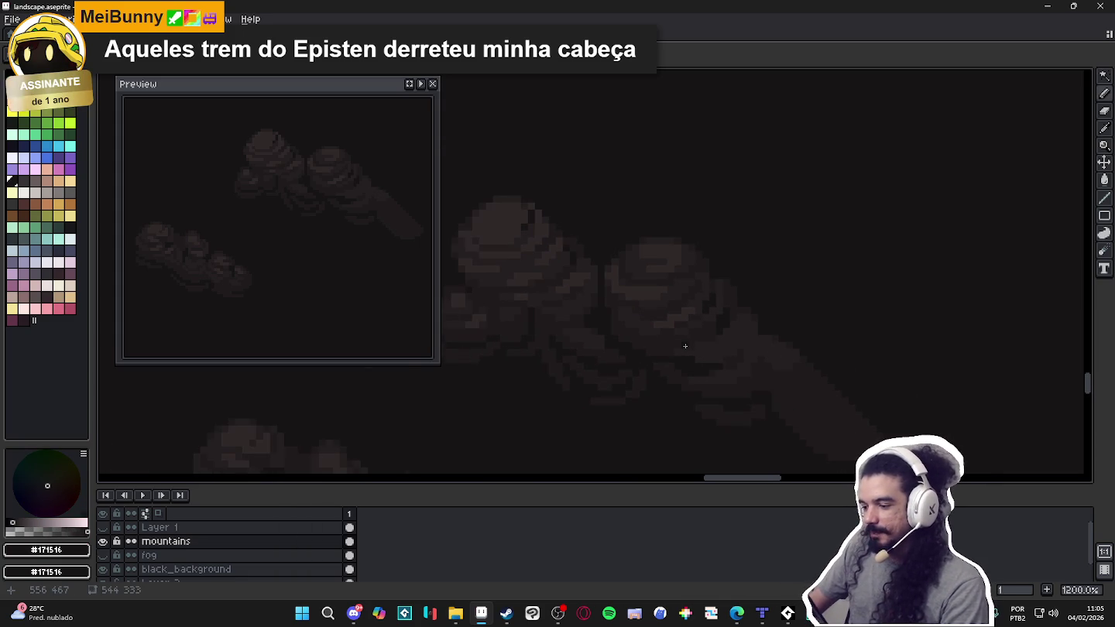
pyautogui.moveTo(686, 346)
pyautogui.mouseDown()
pyautogui.moveTo(625, 345)
pyautogui.moveTo(666, 340)
pyautogui.mouseUp()
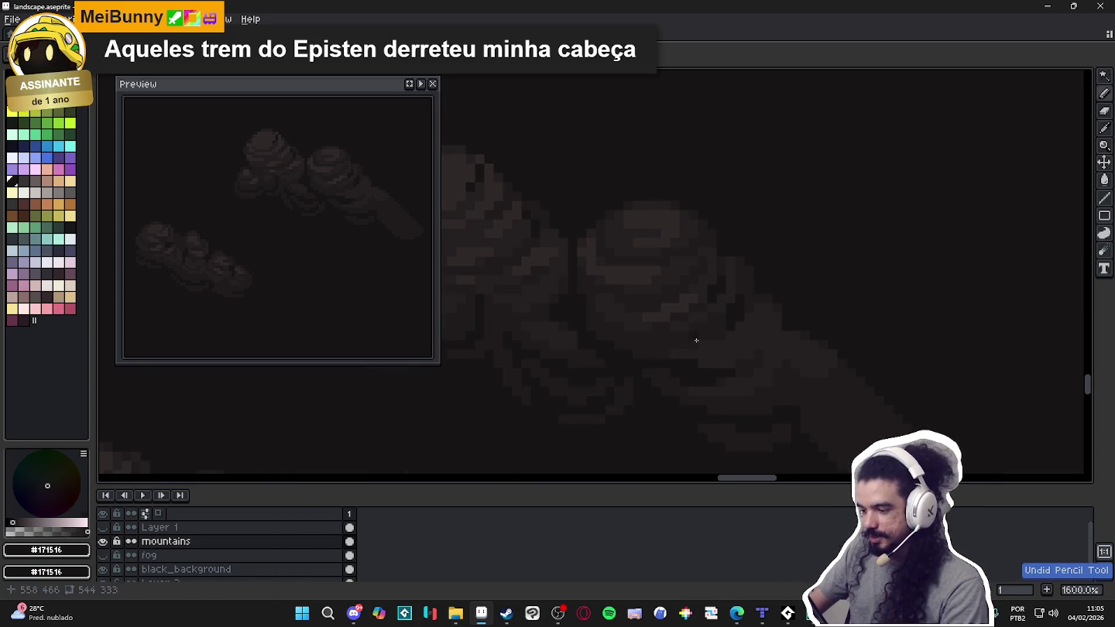
# Pick the darker brown #1F1B1C from the cloud shading as the drawing colour.
pyautogui.scroll(-2, 744, 371)
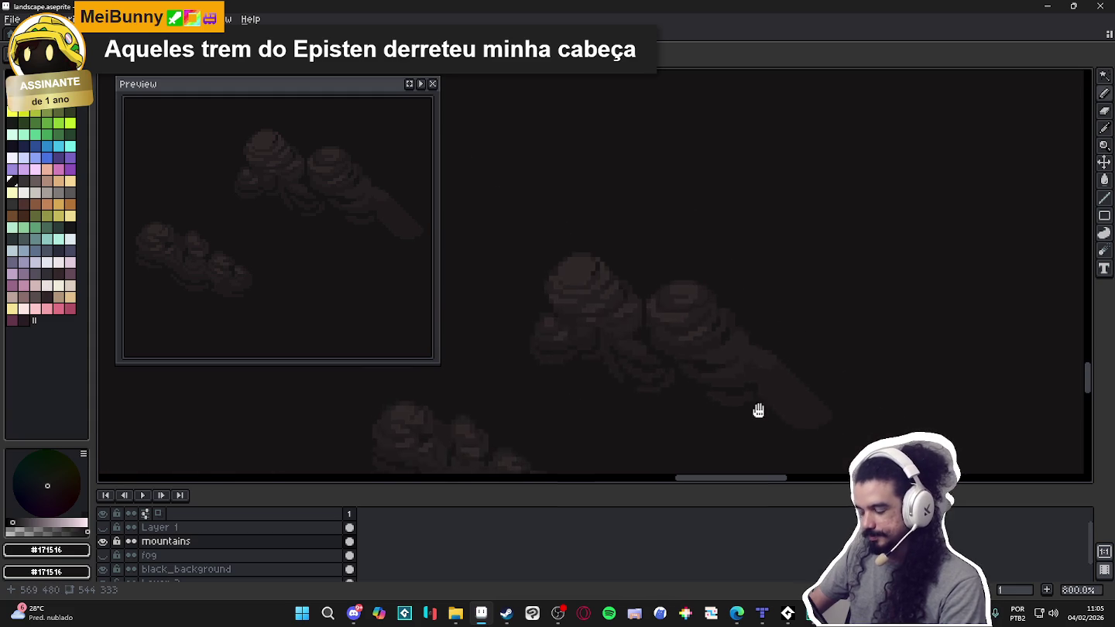
pyautogui.scroll(1, 764, 414)
pyautogui.scroll(3, 746, 375)
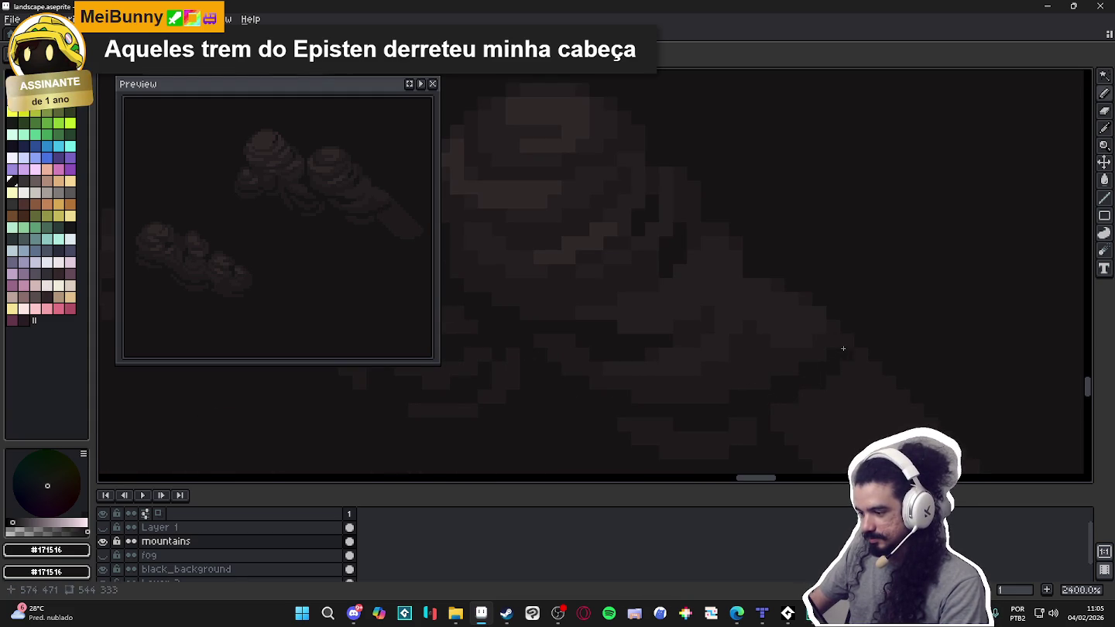
pyautogui.scroll(-3, 835, 358)
pyautogui.scroll(3, 805, 393)
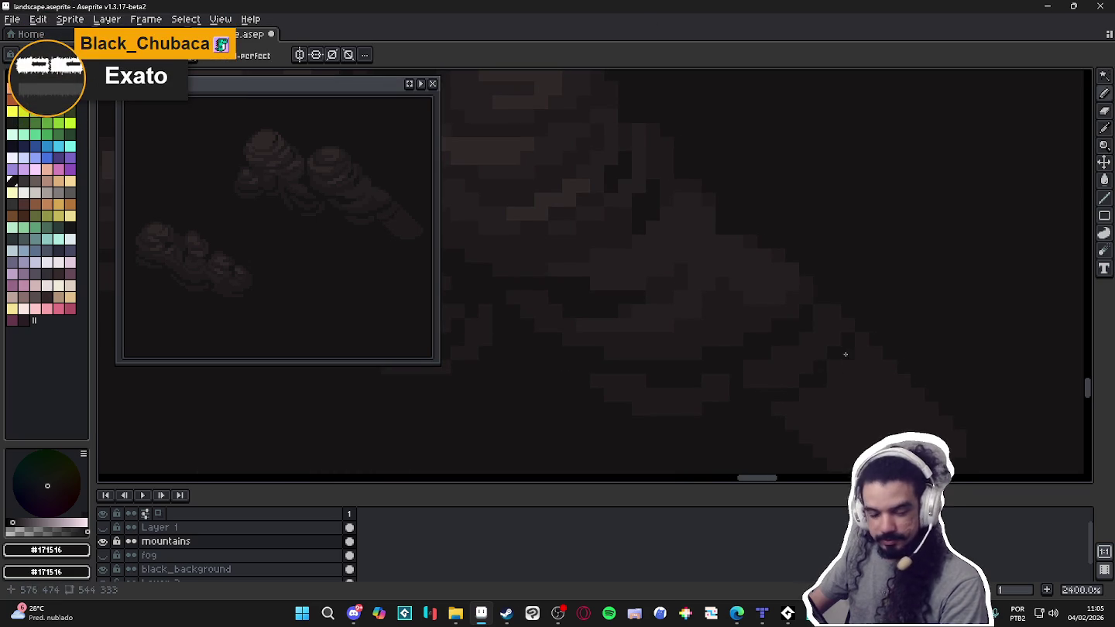
pyautogui.keyDown('alt'); pyautogui.click(826, 322); pyautogui.keyUp('alt')
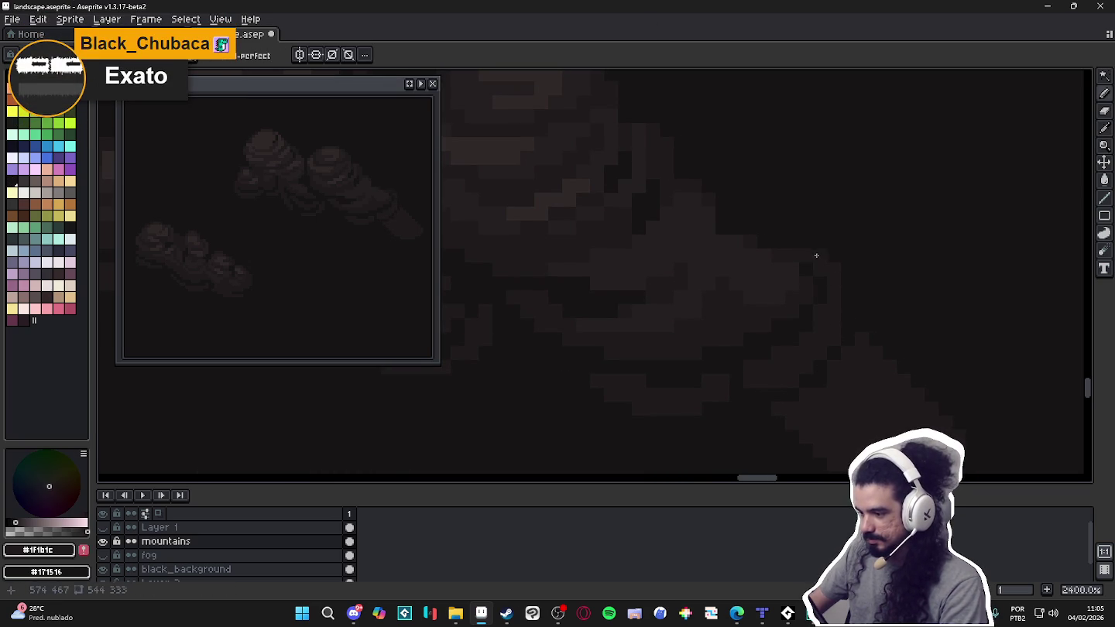
pyautogui.scroll(-3, 772, 241)
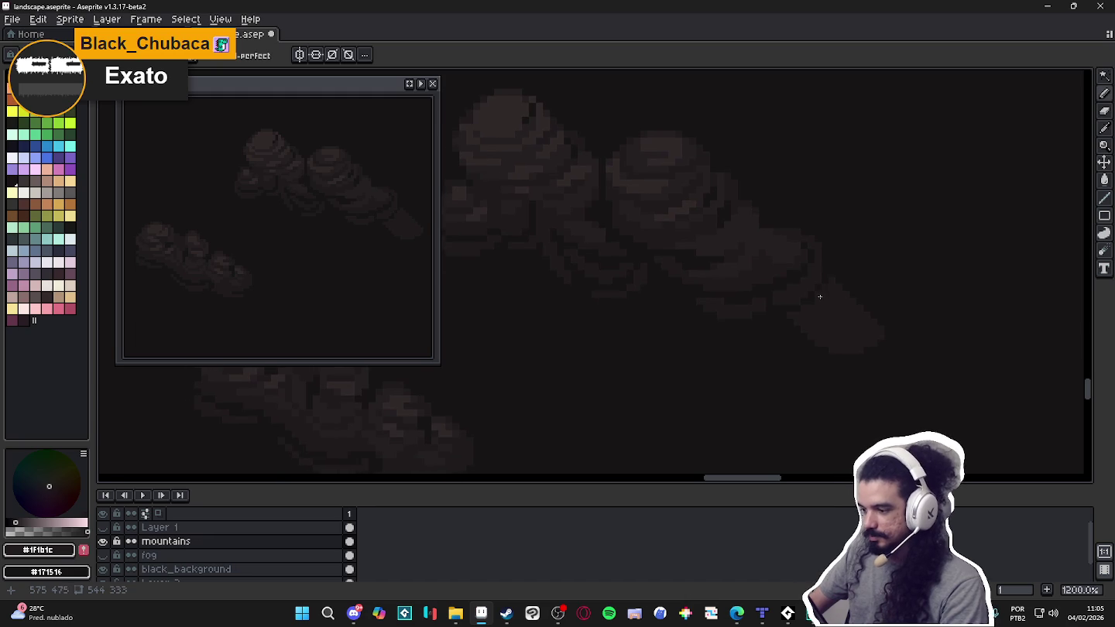
pyautogui.scroll(1, 837, 309)
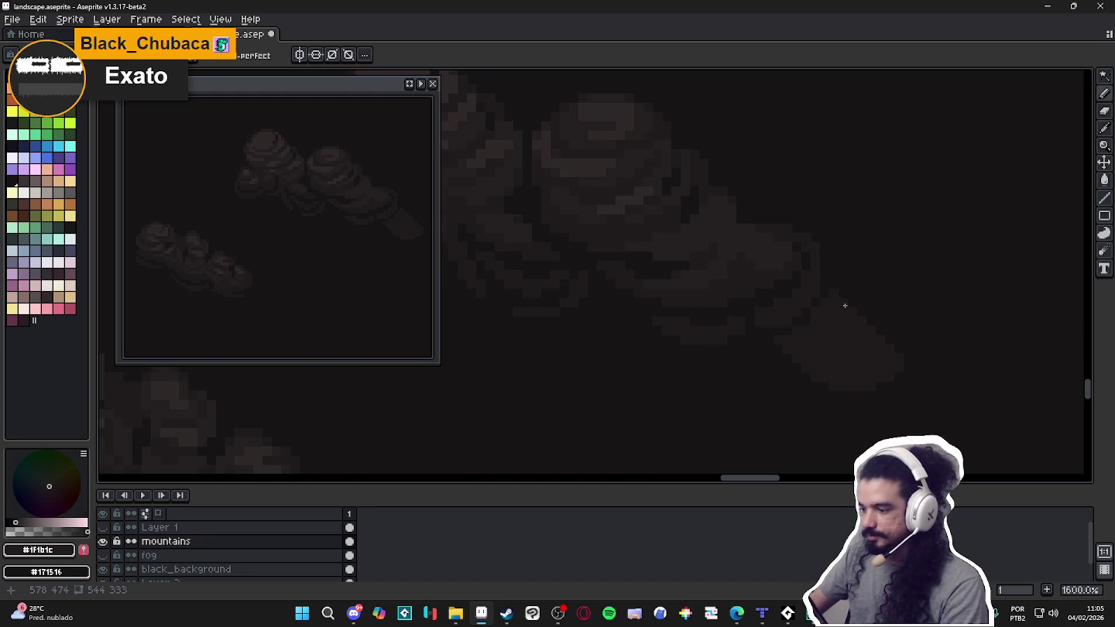
# Switch between Pencil and Eraser, ending with the Pencil active.
pyautogui.press('b')
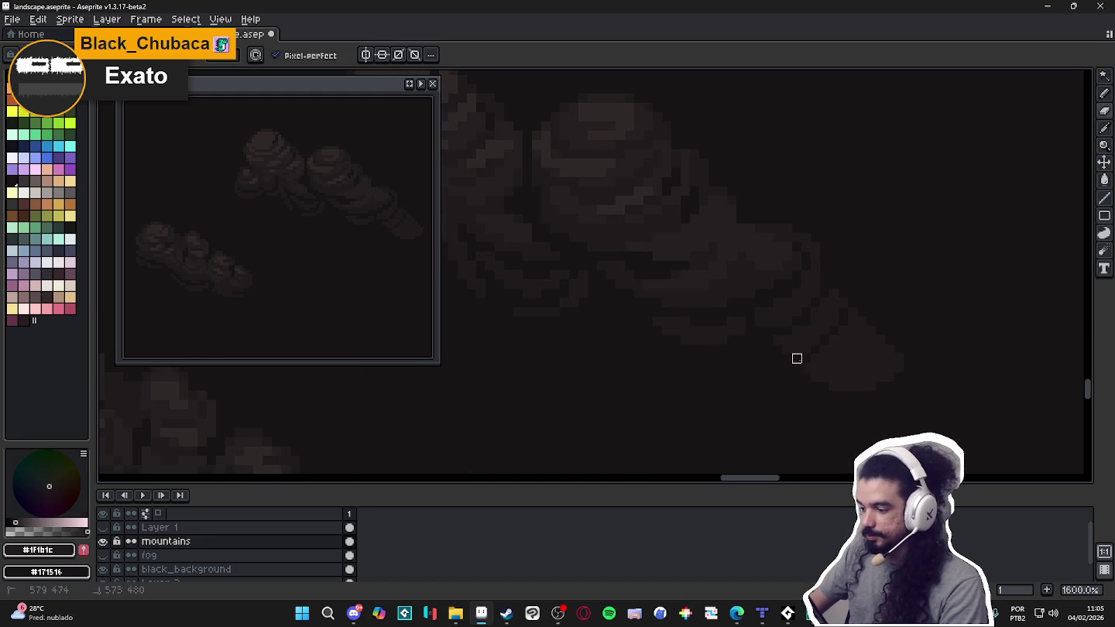
pyautogui.press('b')
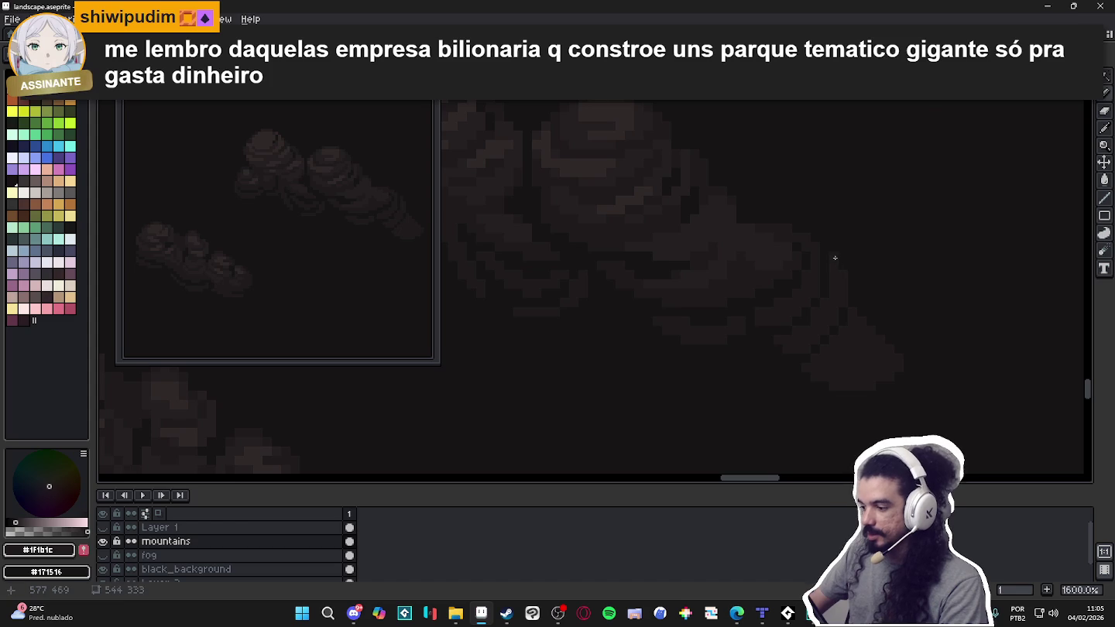
pyautogui.press('e')
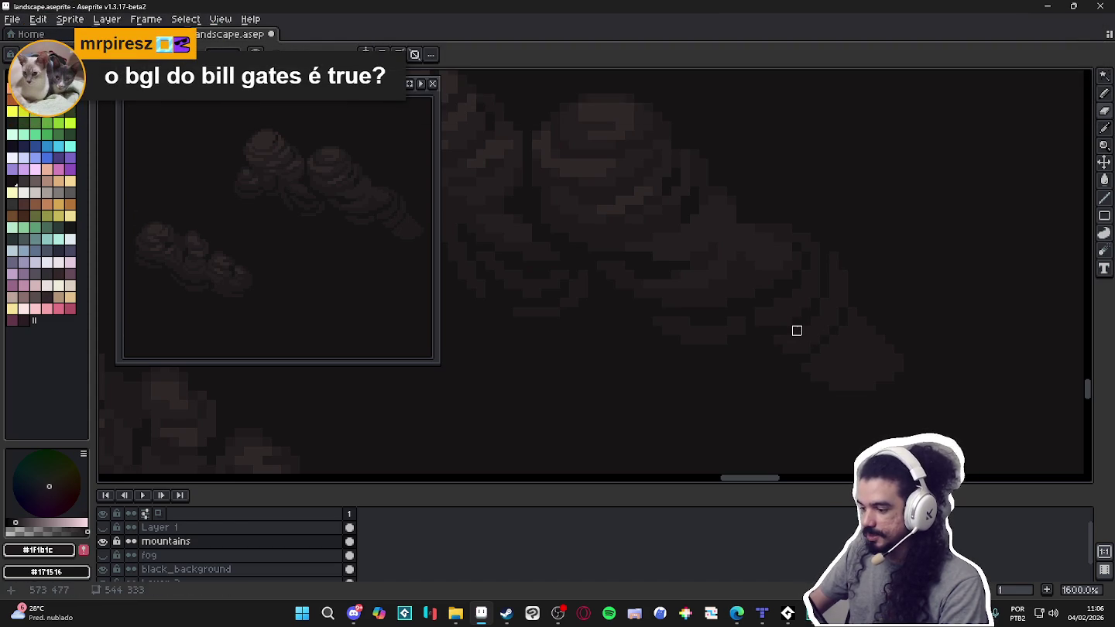
pyautogui.press('b')
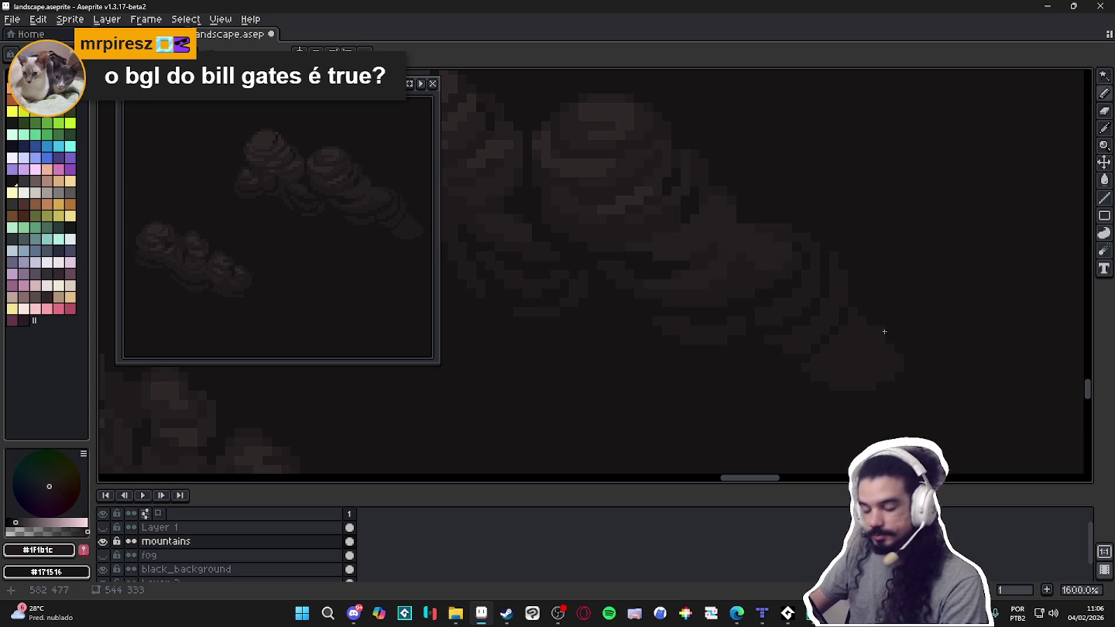
pyautogui.press('b')
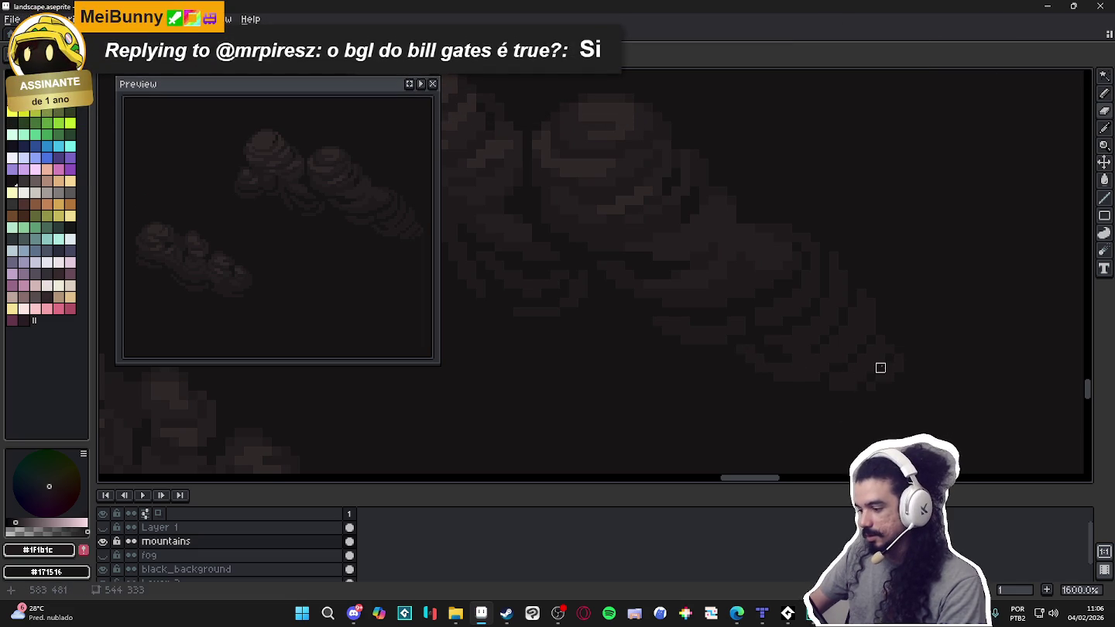
pyautogui.press('b')
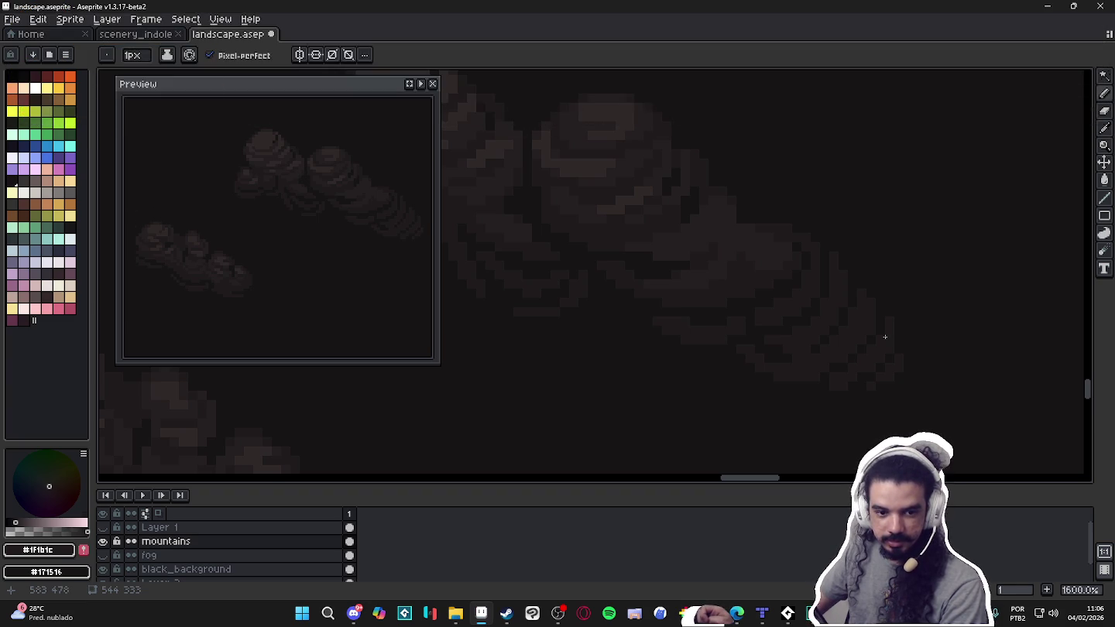
pyautogui.scroll(-3, 885, 333)
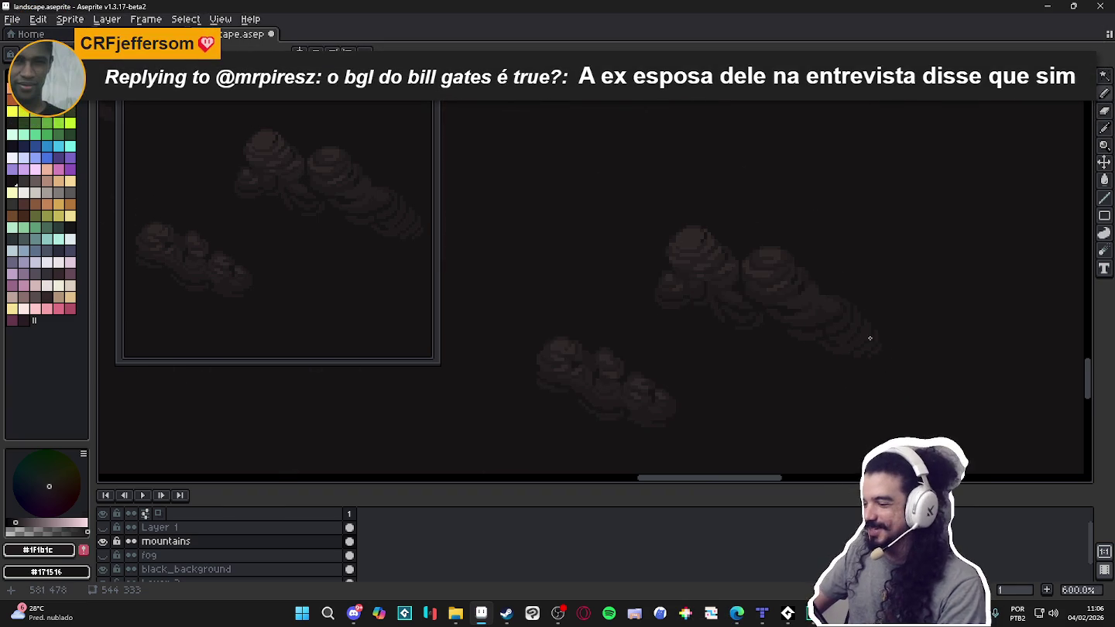
# Sample #251F20 and #1F1B1C from the clouds in turn, ending on the lighter #302828.
pyautogui.scroll(2, 829, 304)
pyautogui.scroll(3, 834, 306)
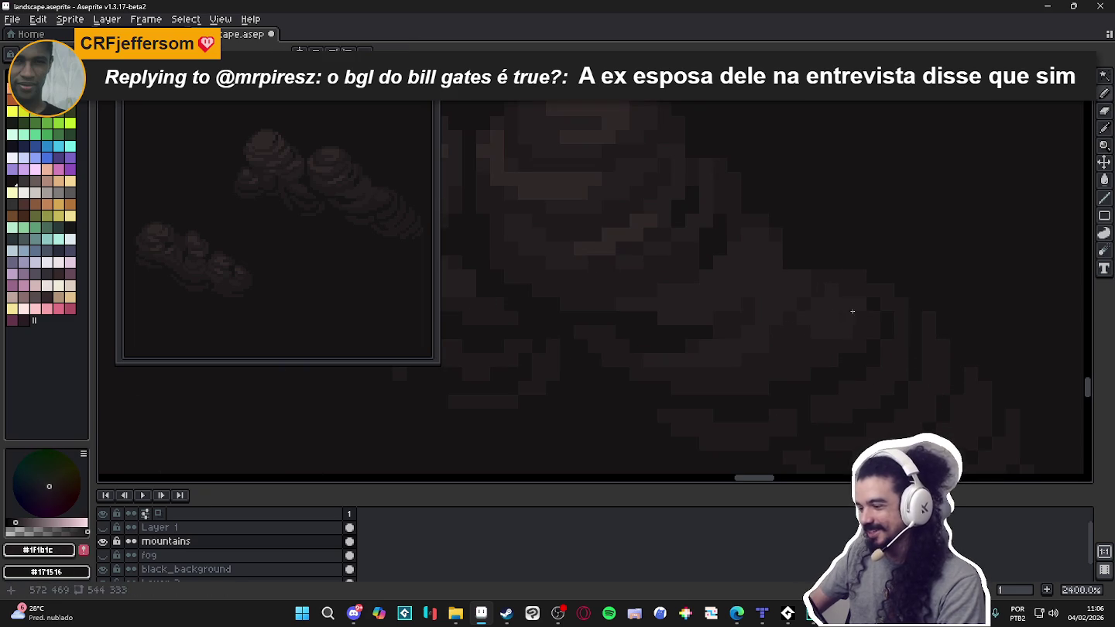
pyautogui.keyDown('alt'); pyautogui.click(808, 329); pyautogui.keyUp('alt')
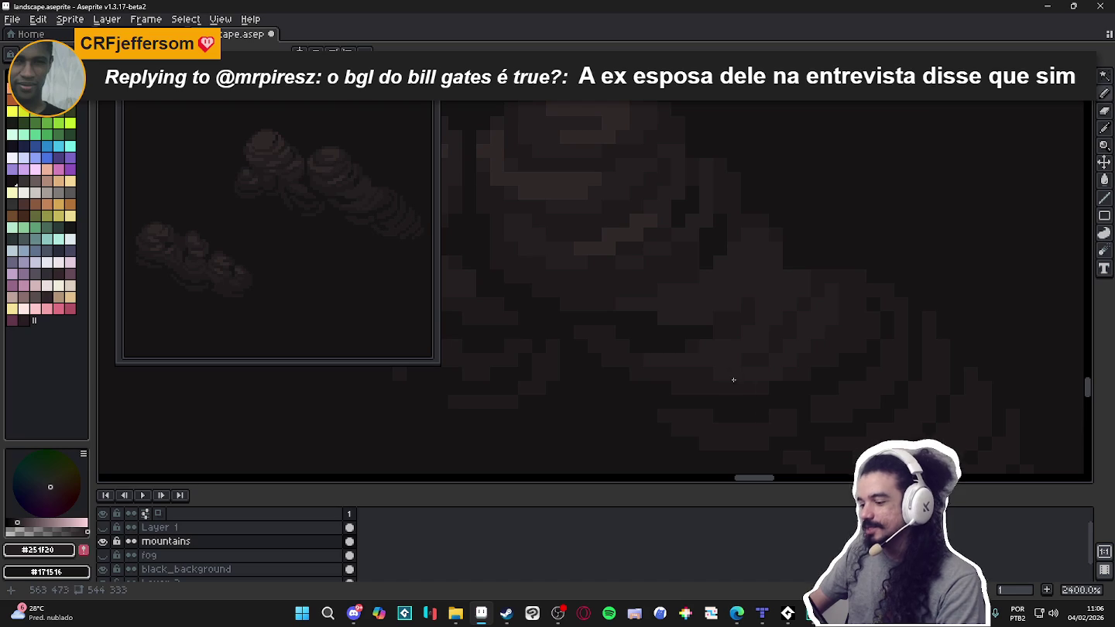
pyautogui.scroll(-2, 751, 384)
pyautogui.scroll(2, 745, 378)
pyautogui.keyDown('alt'); pyautogui.click(742, 374); pyautogui.keyUp('alt')
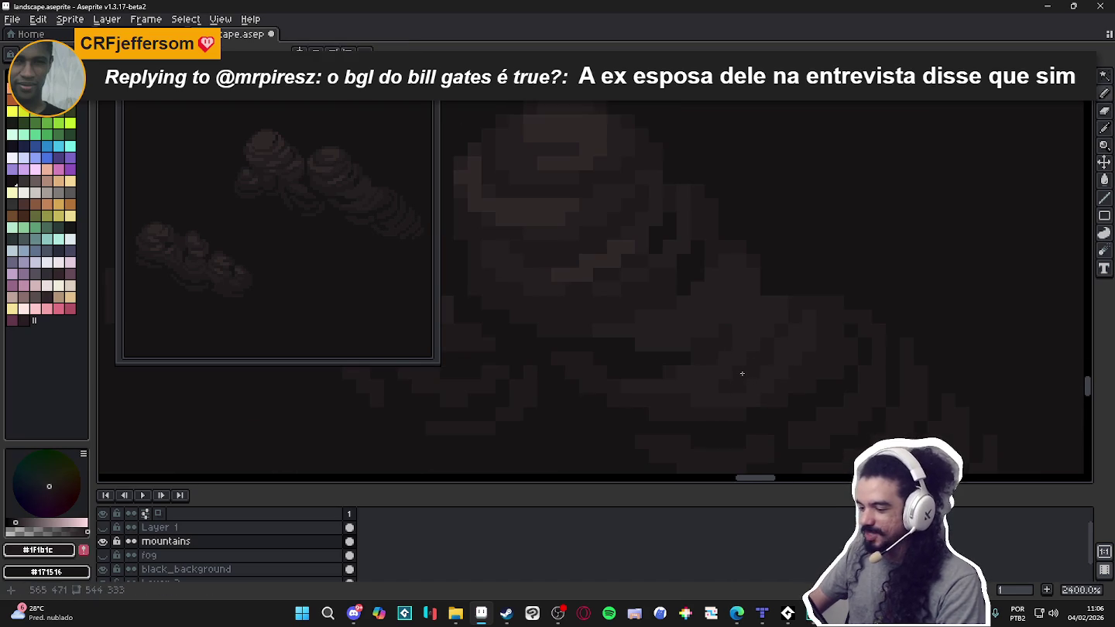
pyautogui.keyDown('alt'); pyautogui.click(742, 386); pyautogui.keyUp('alt')
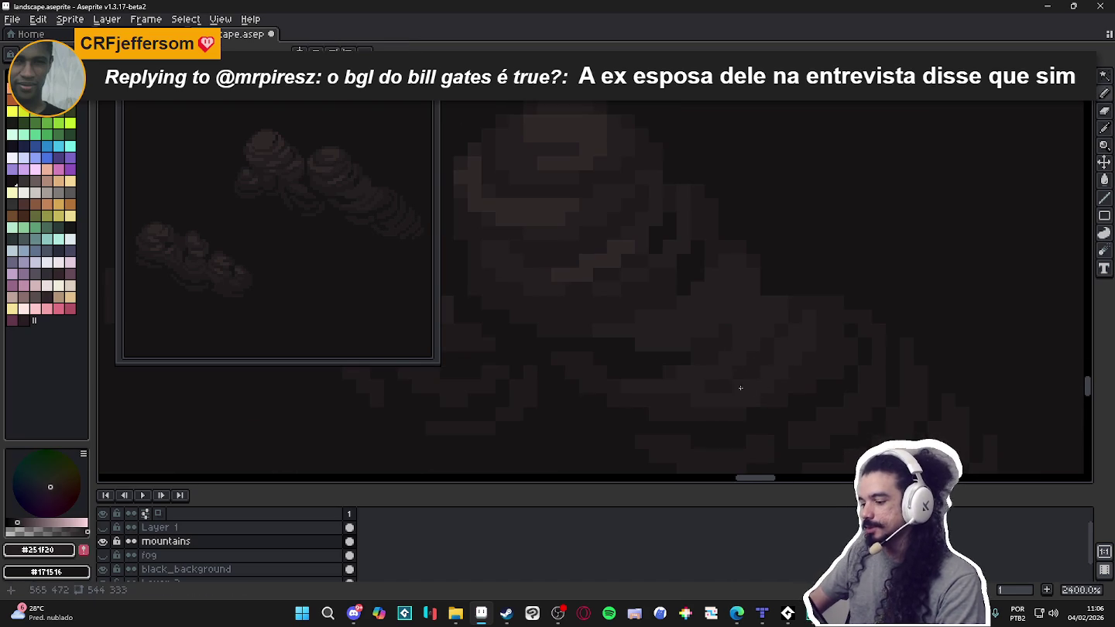
pyautogui.scroll(-2, 740, 386)
pyautogui.scroll(-2, 754, 386)
pyautogui.scroll(2, 753, 399)
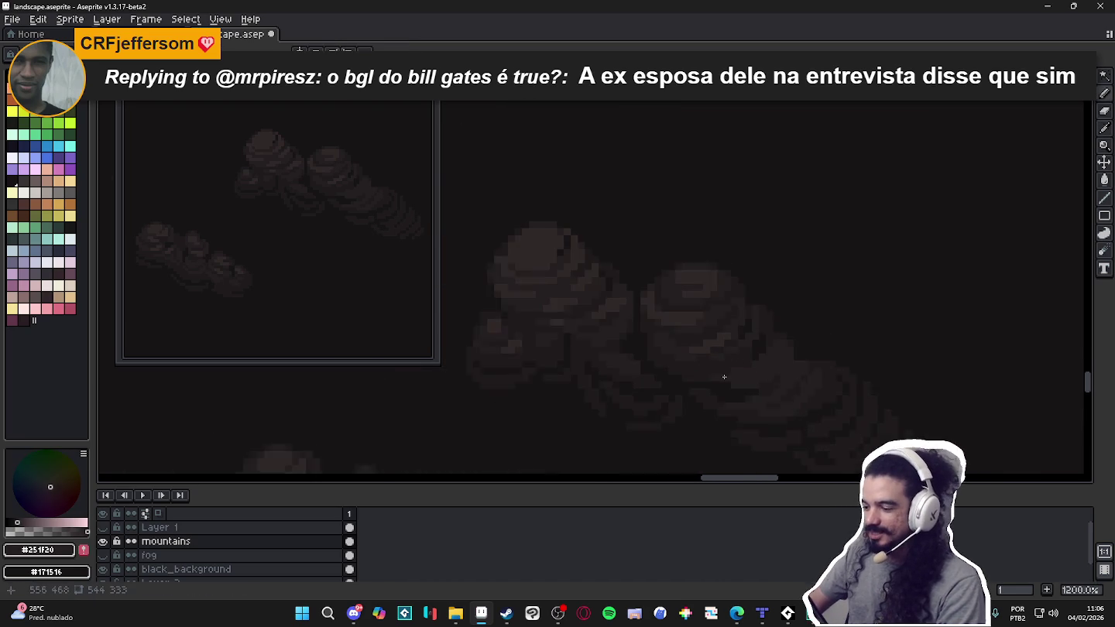
pyautogui.scroll(2, 755, 388)
pyautogui.keyDown('alt'); pyautogui.click(737, 382); pyautogui.keyUp('alt')
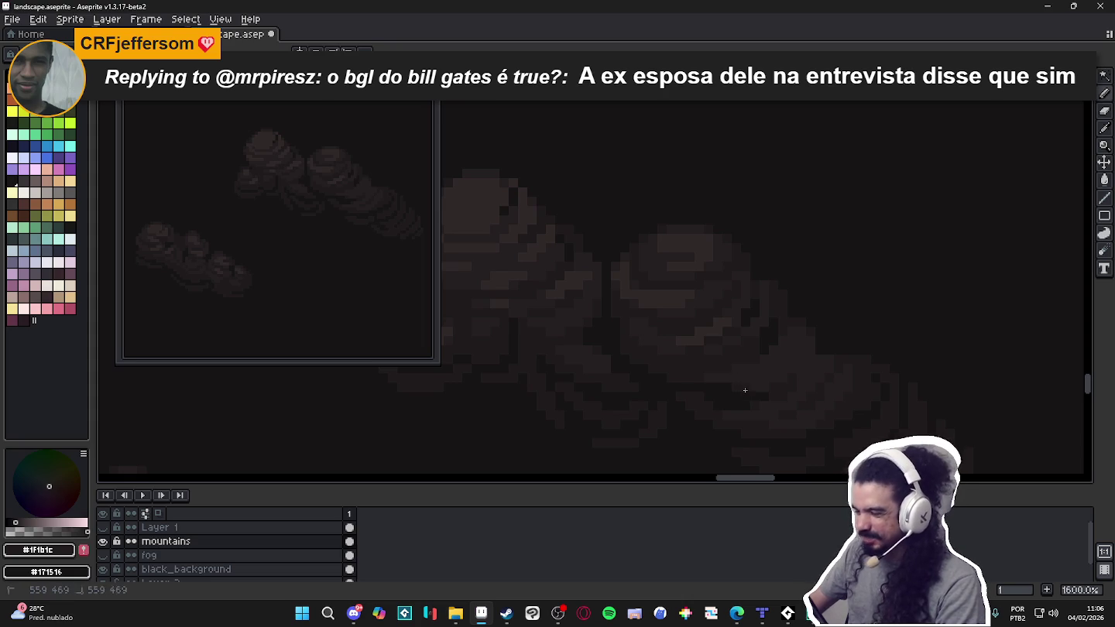
pyautogui.scroll(-1, 744, 390)
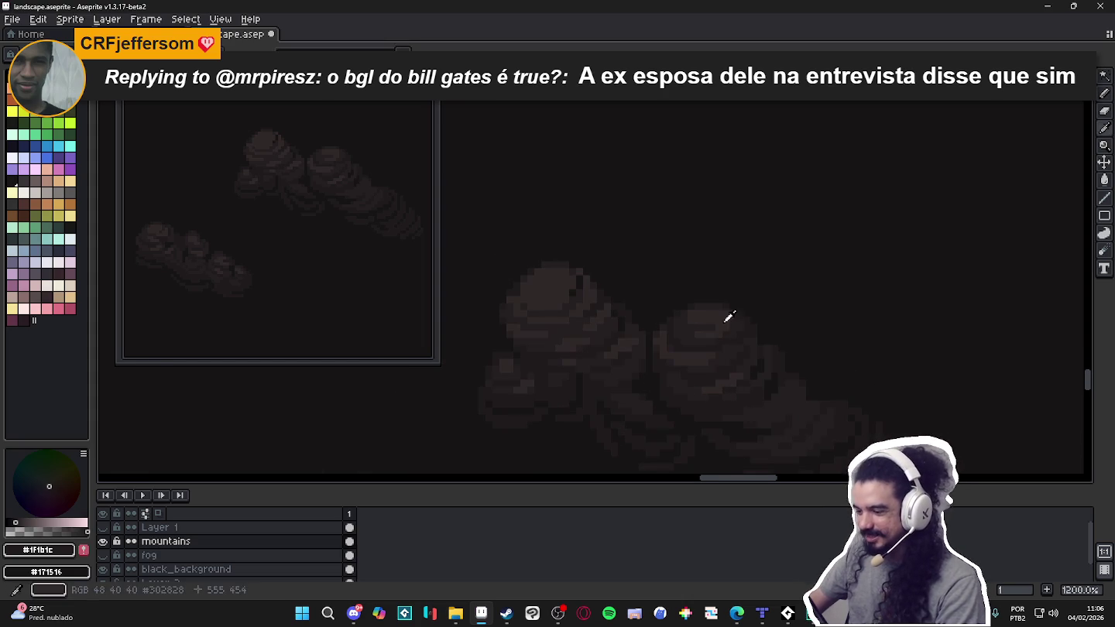
pyautogui.keyDown('alt'); pyautogui.click(740, 333); pyautogui.keyUp('alt')
pyautogui.scroll(1, 784, 404)
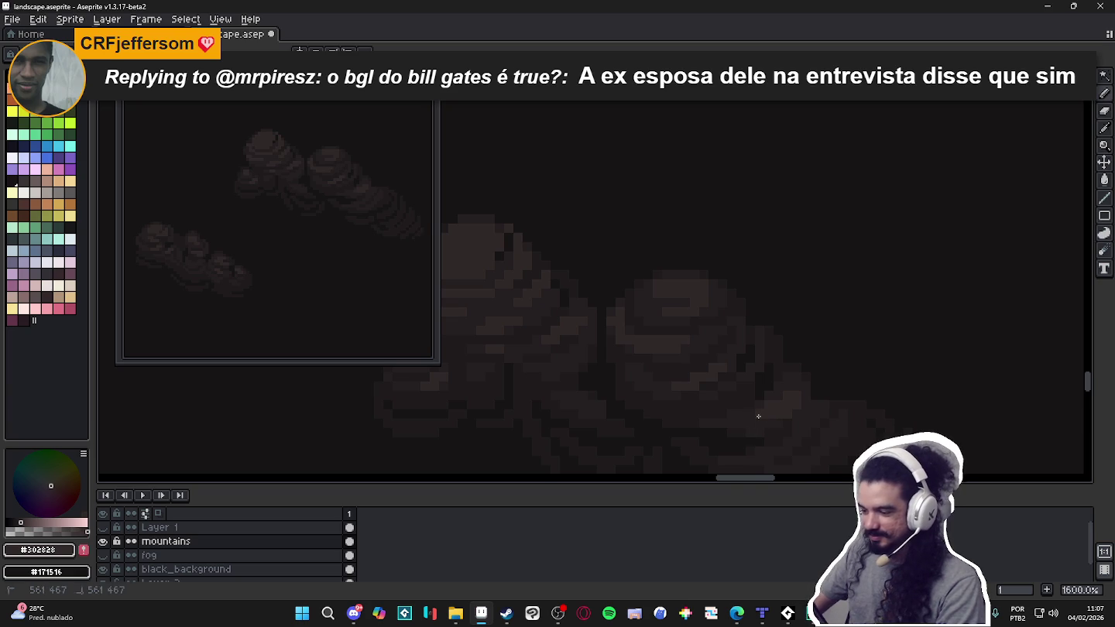
pyautogui.scroll(1, 758, 417)
pyautogui.scroll(1, 761, 380)
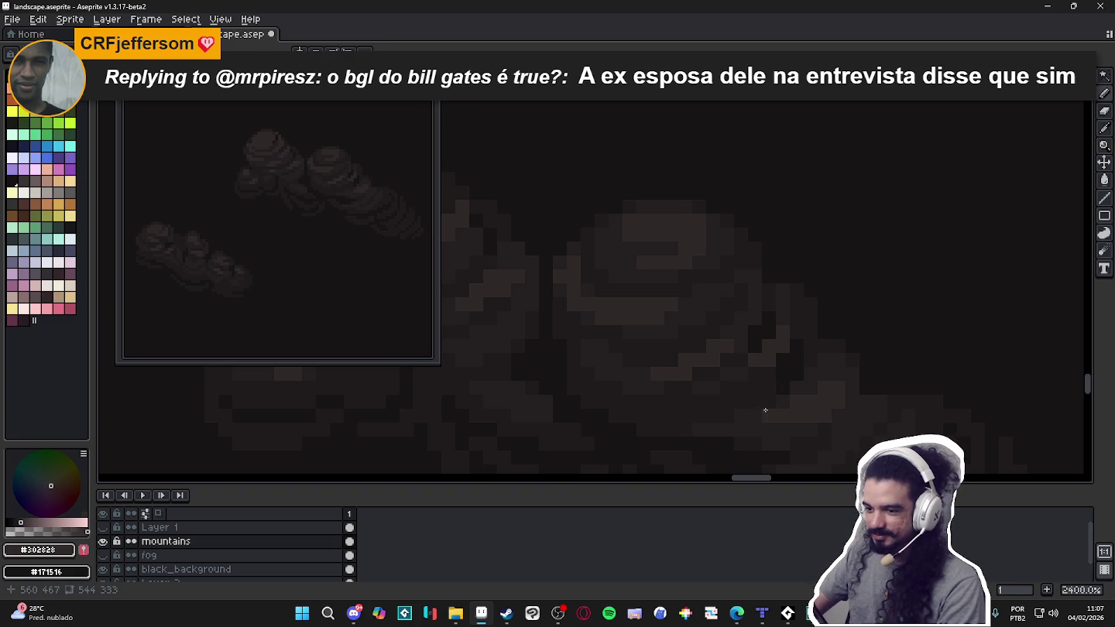
pyautogui.scroll(-3, 739, 401)
pyautogui.scroll(-1, 673, 353)
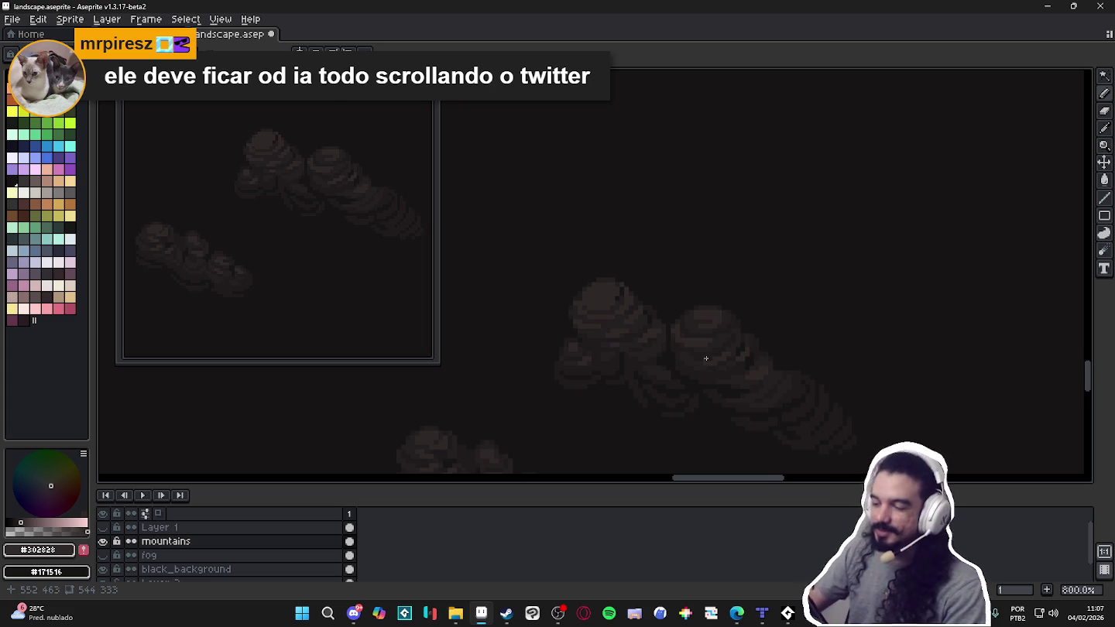
# Eyedrop the dark cloud brown #1f1b1c, after checking it against the #171516 background.
pyautogui.scroll(1, 708, 356)
pyautogui.scroll(3, 703, 348)
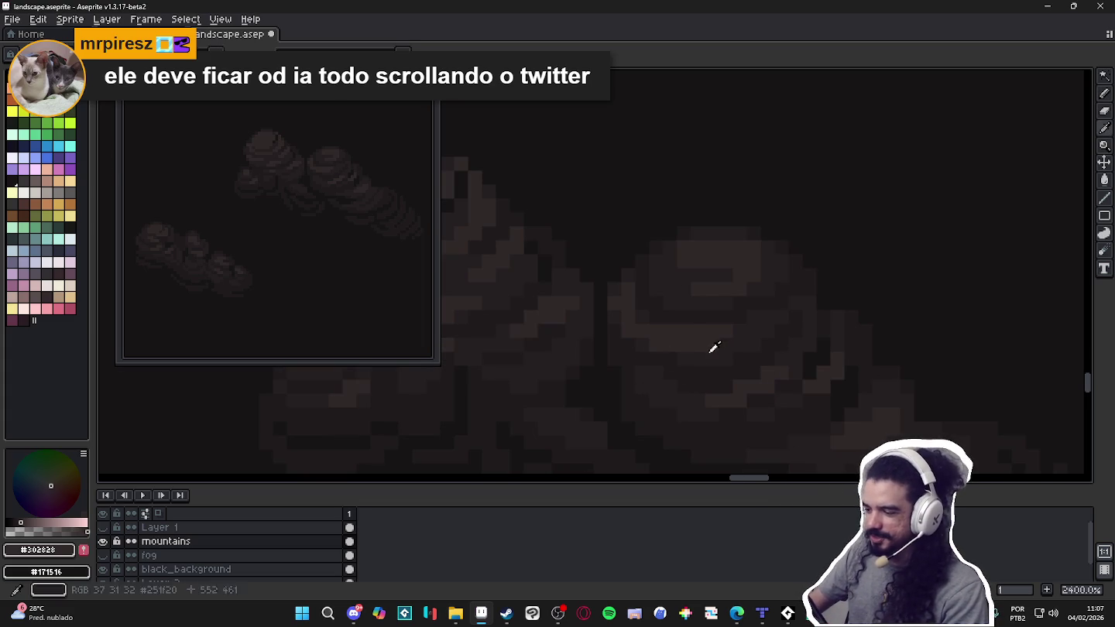
pyautogui.scroll(-1, 714, 336)
pyautogui.scroll(-1, 705, 336)
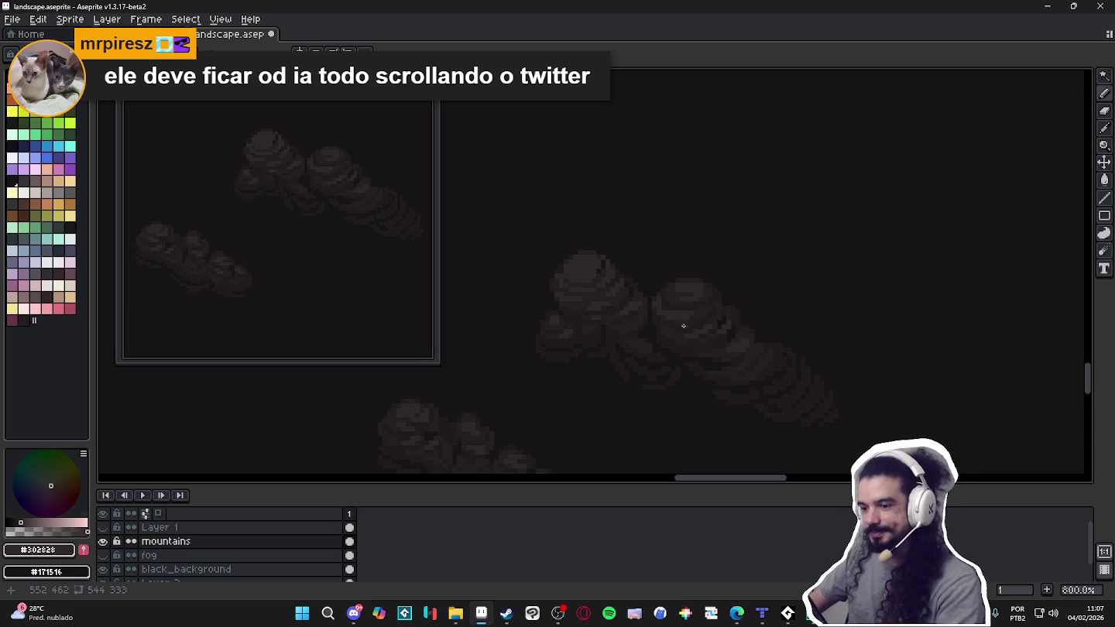
pyautogui.scroll(1, 791, 352)
pyautogui.scroll(1, 821, 365)
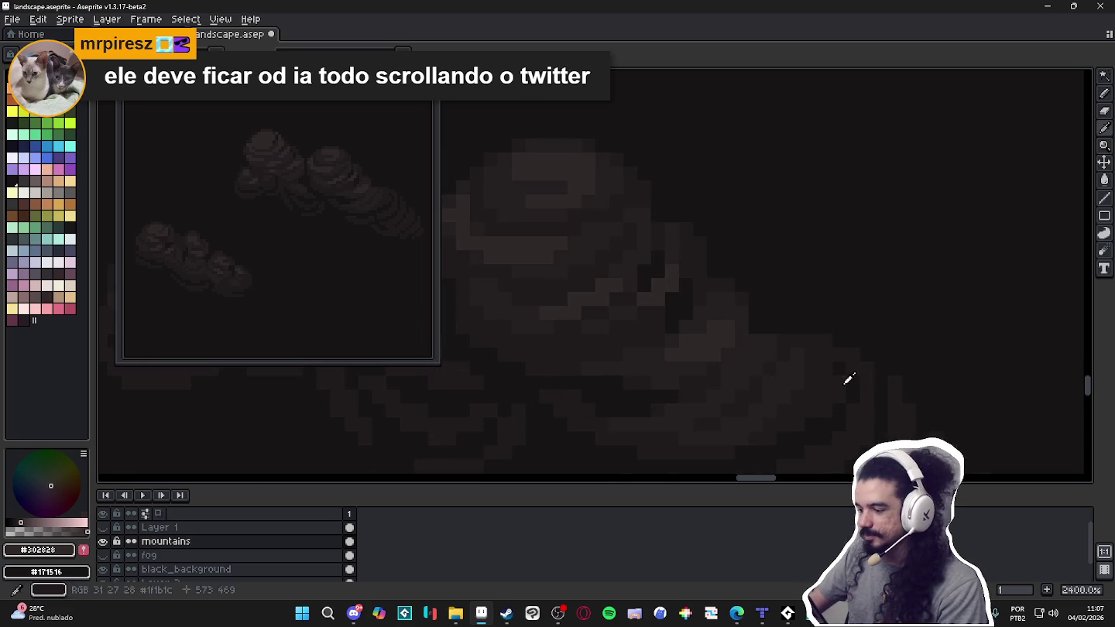
pyautogui.keyDown('alt'); pyautogui.click(847, 371); pyautogui.keyUp('alt')
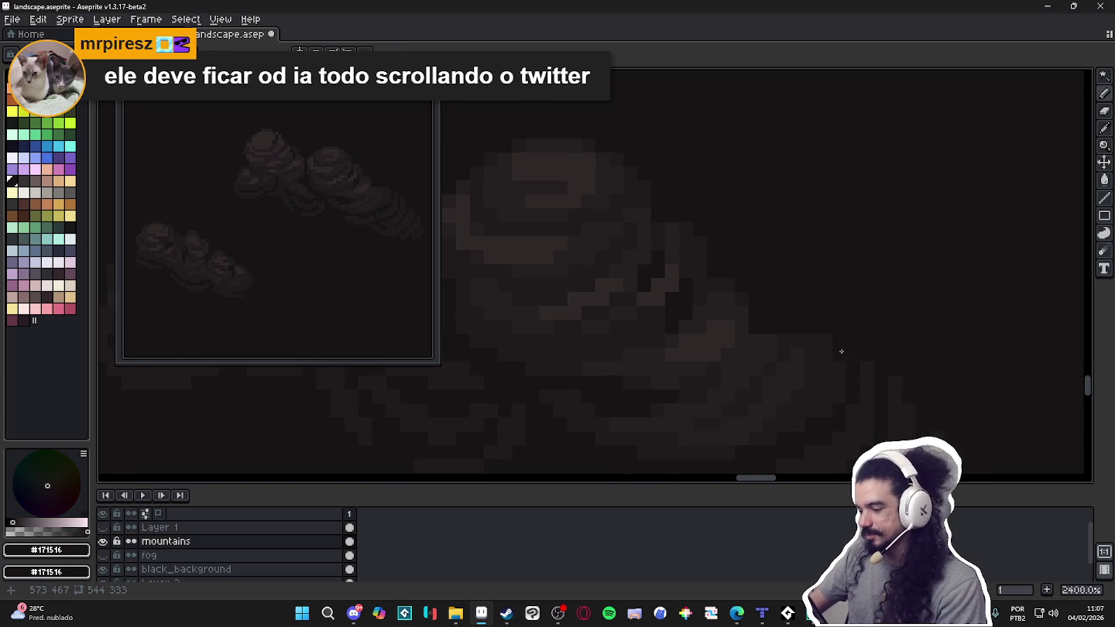
pyautogui.scroll(-2, 840, 353)
pyautogui.scroll(1, 833, 363)
pyautogui.keyDown('alt'); pyautogui.click(836, 345); pyautogui.keyUp('alt')
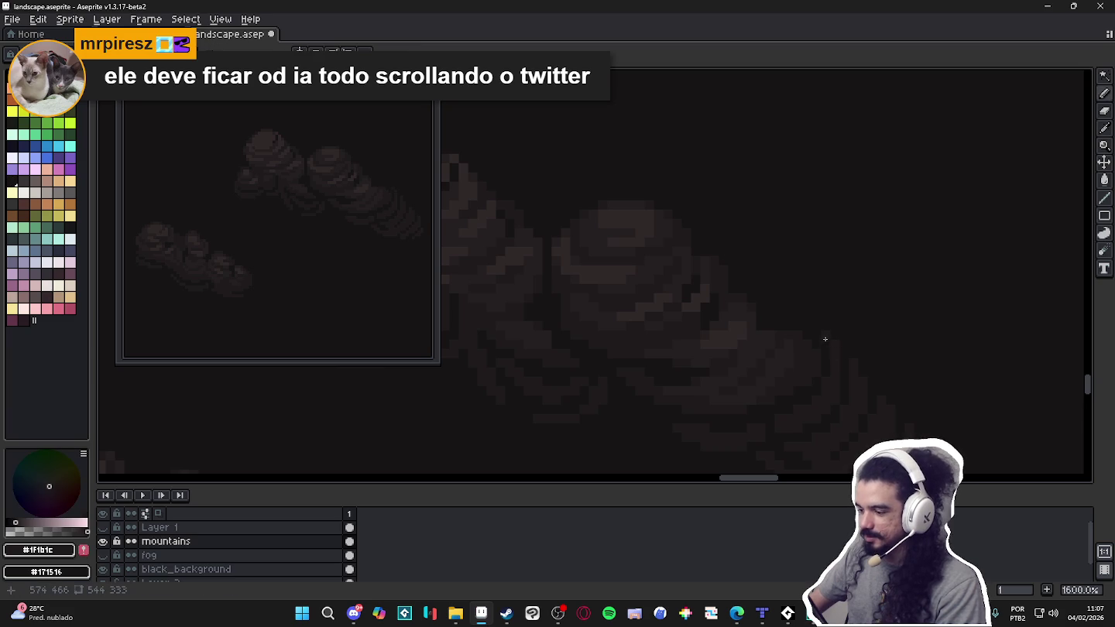
pyautogui.scroll(-1, 801, 329)
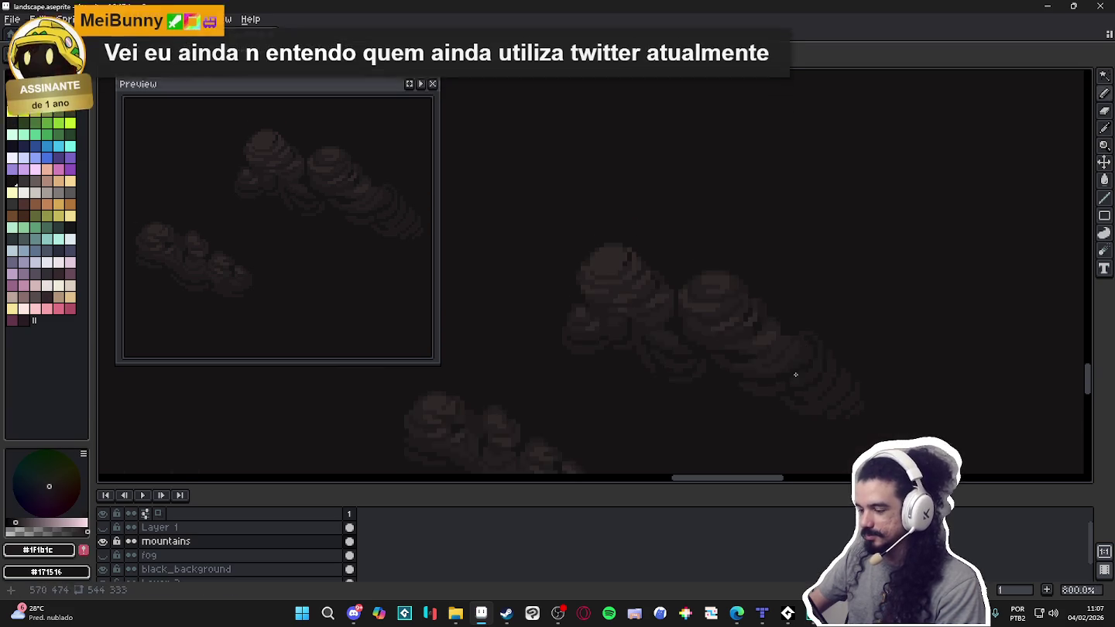
pyautogui.scroll(1, 821, 332)
pyautogui.scroll(-1, 811, 340)
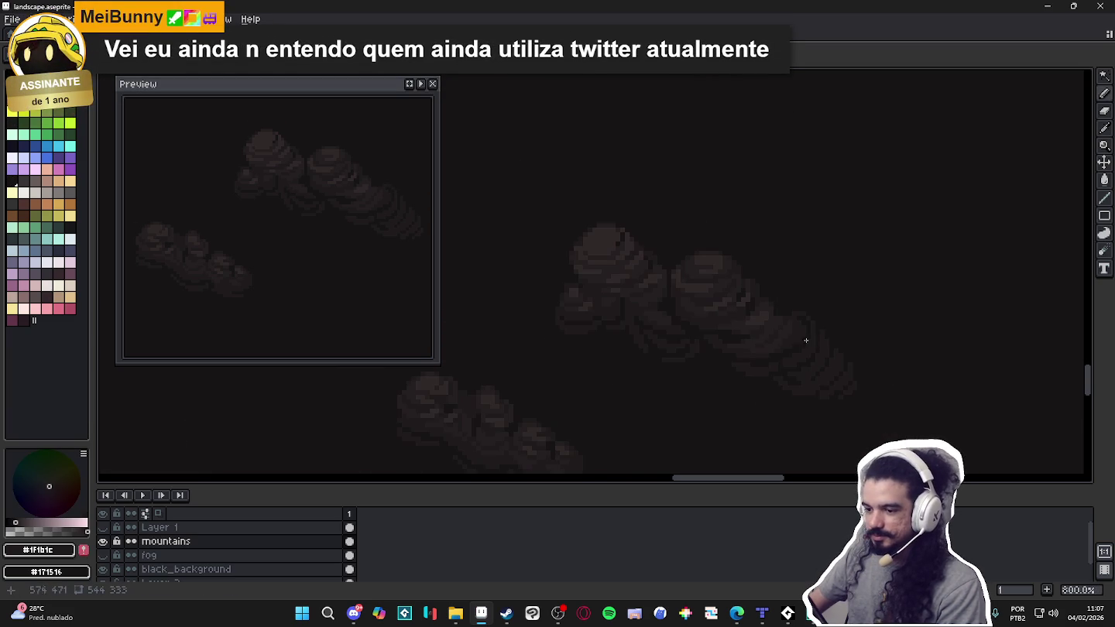
pyautogui.hscroll(-1, 702, 315)
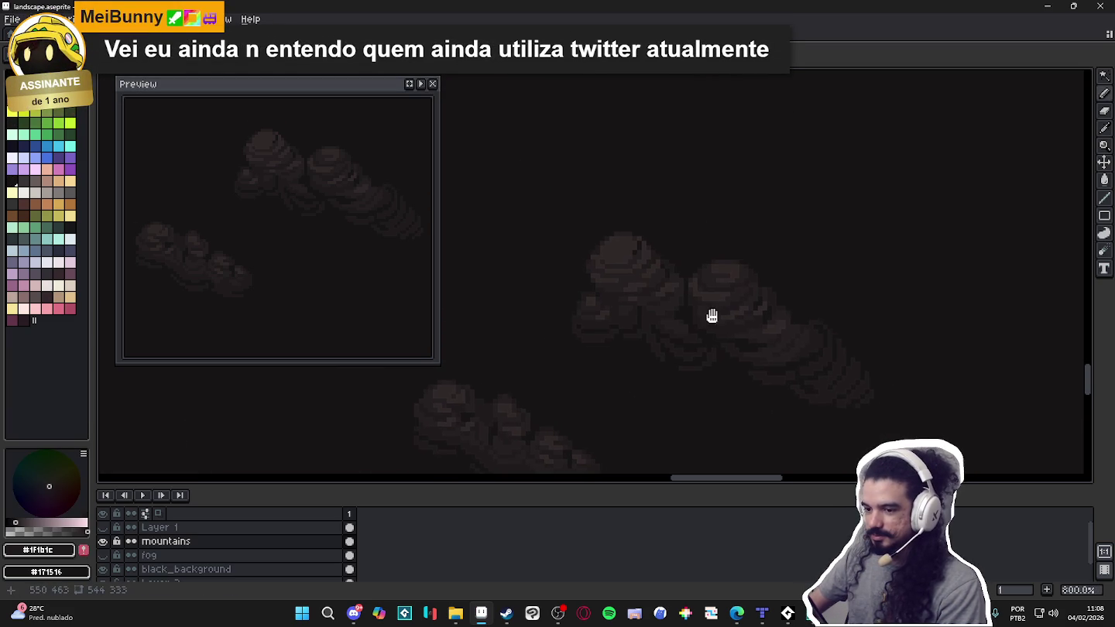
pyautogui.scroll(1, 542, 306)
pyautogui.scroll(1, 617, 344)
pyautogui.keyDown('alt'); pyautogui.click(597, 371); pyautogui.keyUp('alt')
pyautogui.keyDown('alt'); pyautogui.click(583, 376); pyautogui.keyUp('alt')
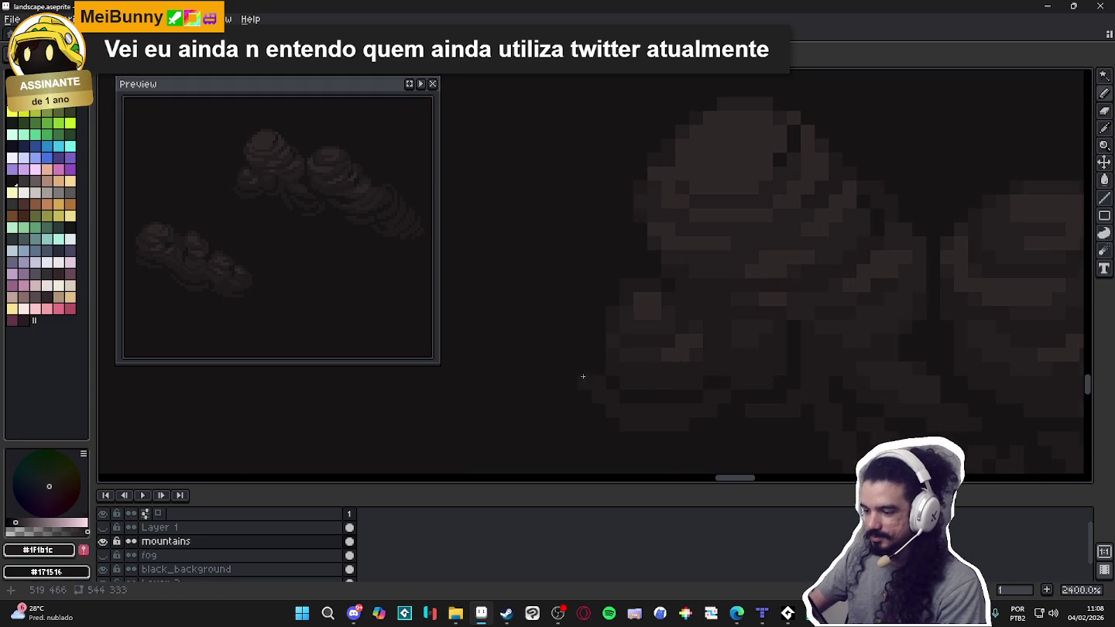
# Extend the #1f1b1c shading in a stroke along the cloud's lower edge.
pyautogui.scroll(-2, 597, 326)
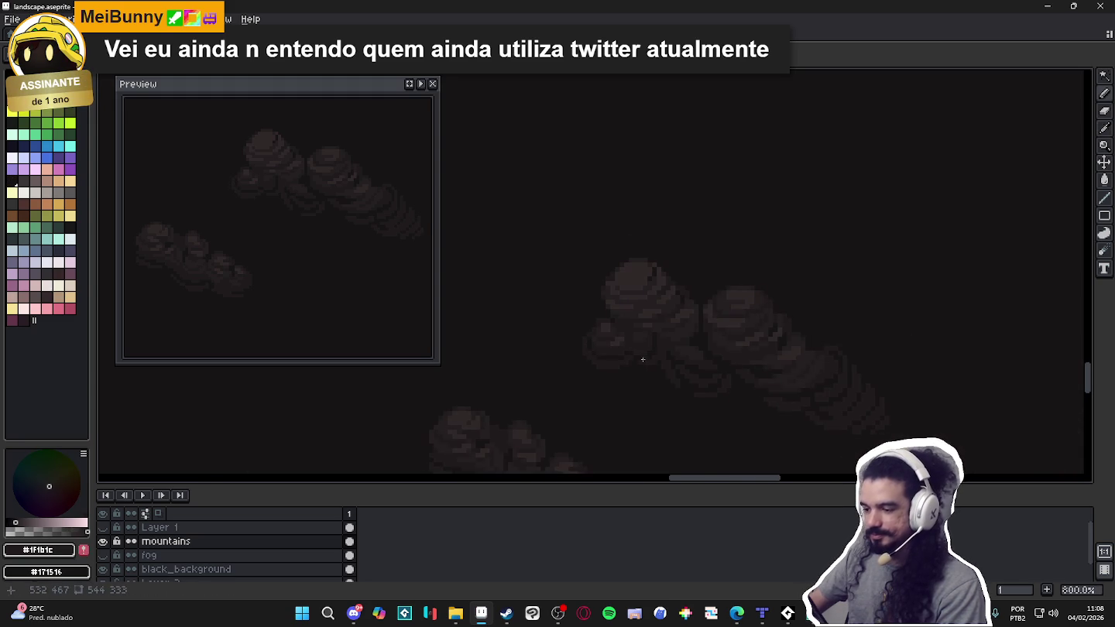
pyautogui.scroll(2, 592, 359)
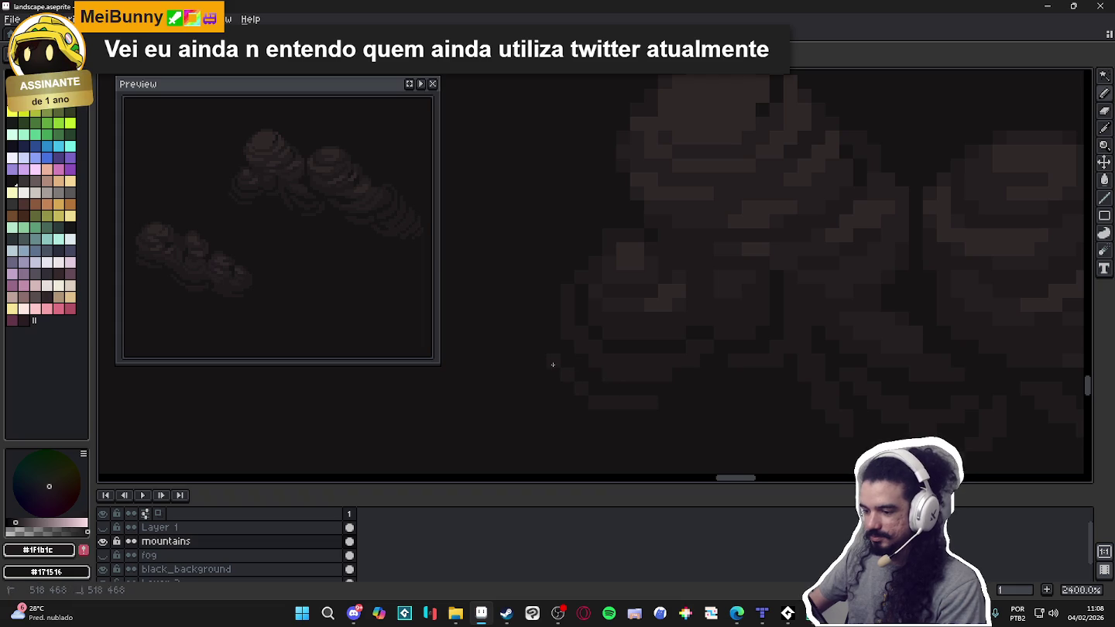
pyautogui.moveTo(565, 389)
pyautogui.mouseDown()
pyautogui.moveTo(597, 403)
pyautogui.moveTo(664, 401)
pyautogui.mouseUp()
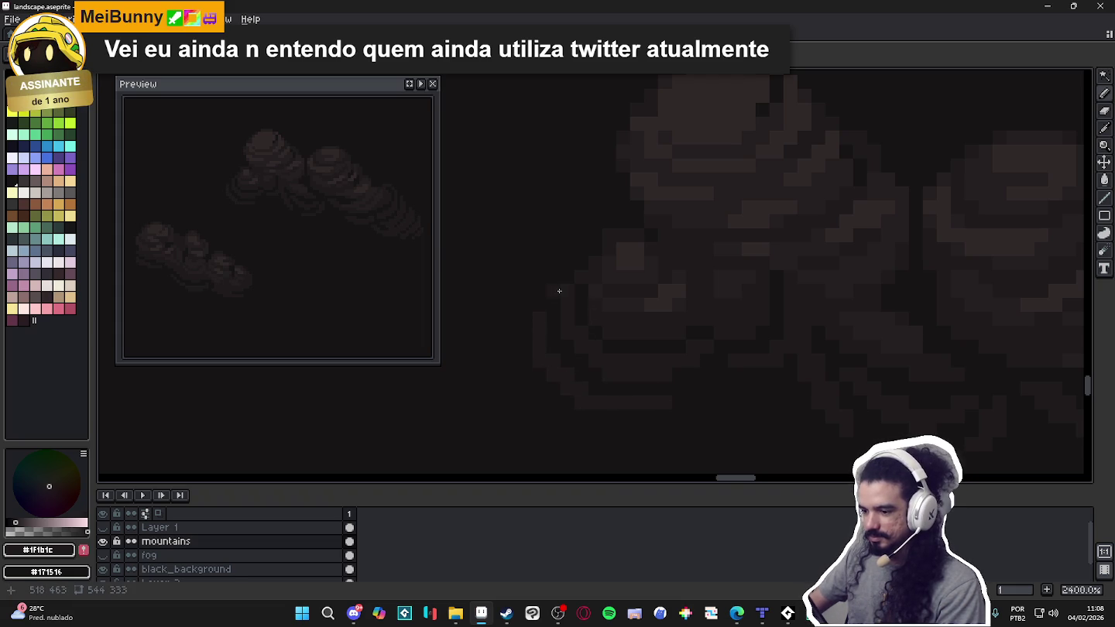
pyautogui.scroll(-5, 721, 359)
pyautogui.scroll(-1, 697, 361)
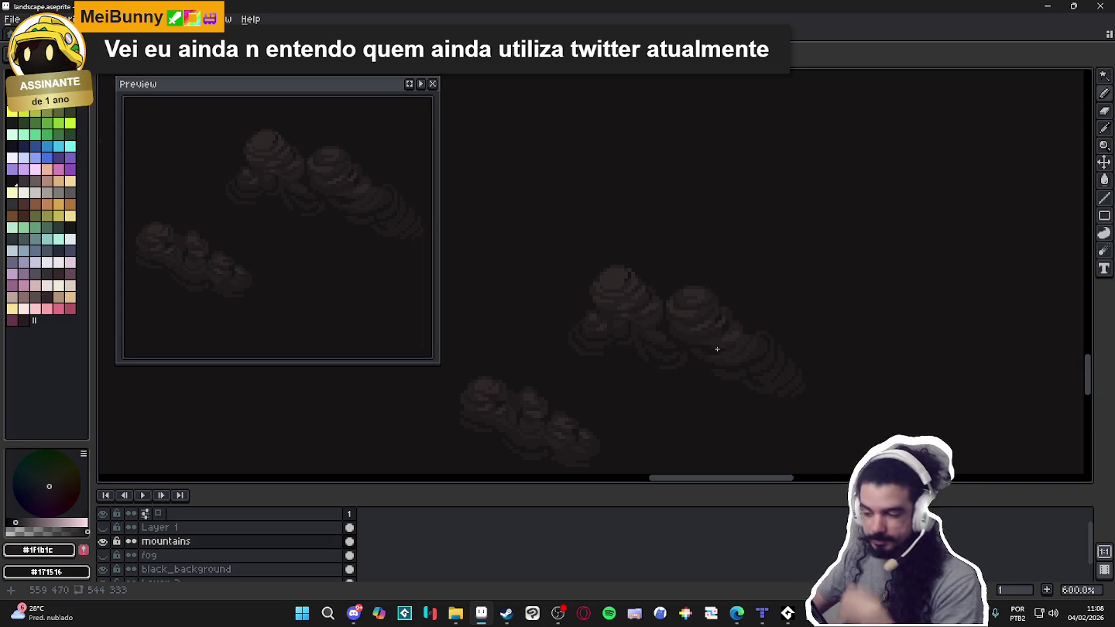
pyautogui.scroll(3, 609, 309)
pyautogui.scroll(4, 581, 302)
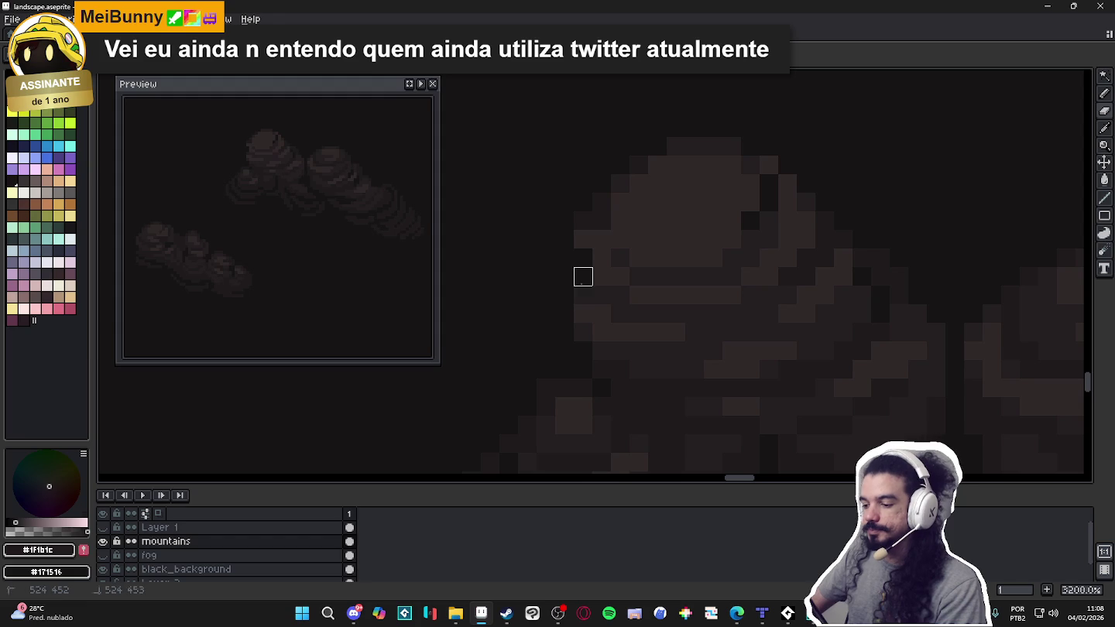
pyautogui.press('b')
pyautogui.keyDown('alt'); pyautogui.click(582, 350); pyautogui.keyUp('alt')
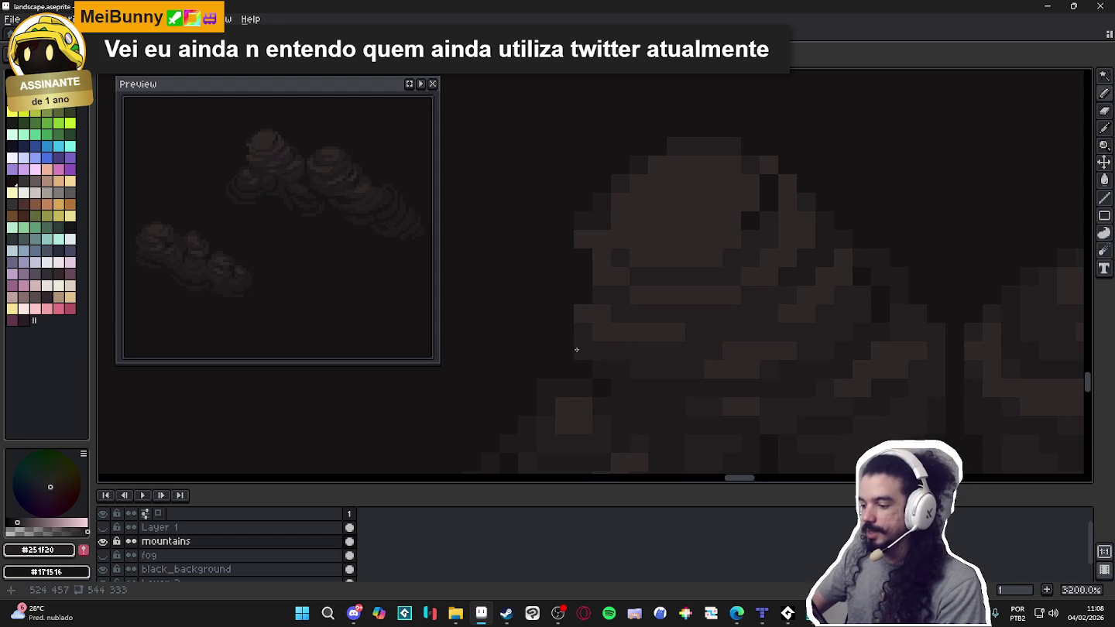
pyautogui.moveTo(582, 333); pyautogui.dragTo(582, 313)
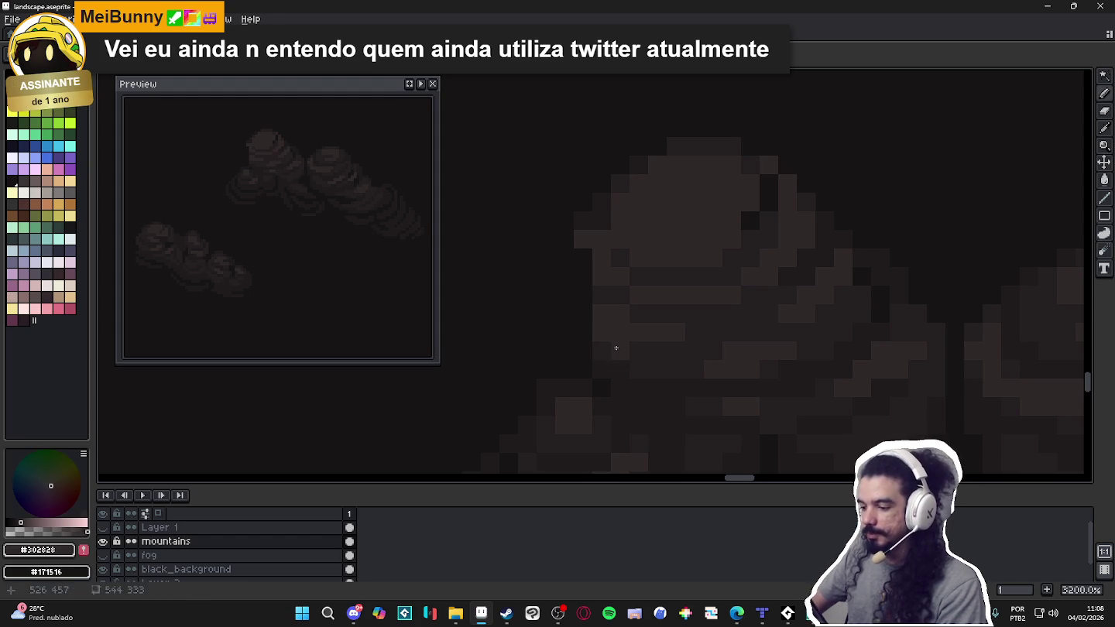
pyautogui.scroll(-3, 629, 358)
pyautogui.scroll(3, 630, 358)
pyautogui.press('e')
pyautogui.press('b')
pyautogui.press('e')
pyautogui.scroll(-4, 605, 356)
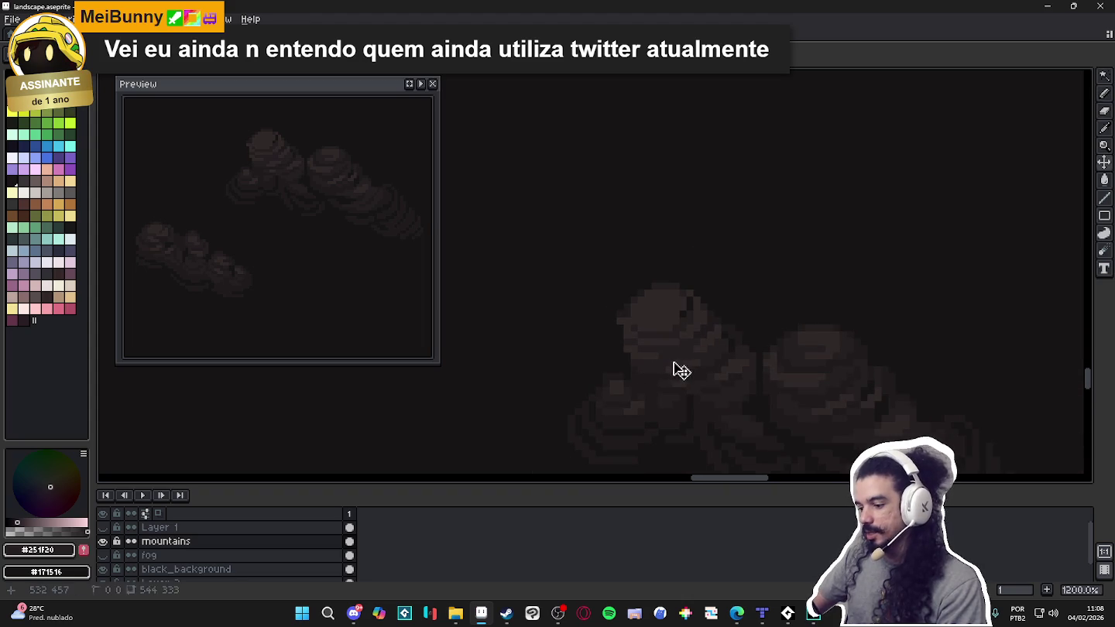
pyautogui.hotkey('ctrl', 'z')
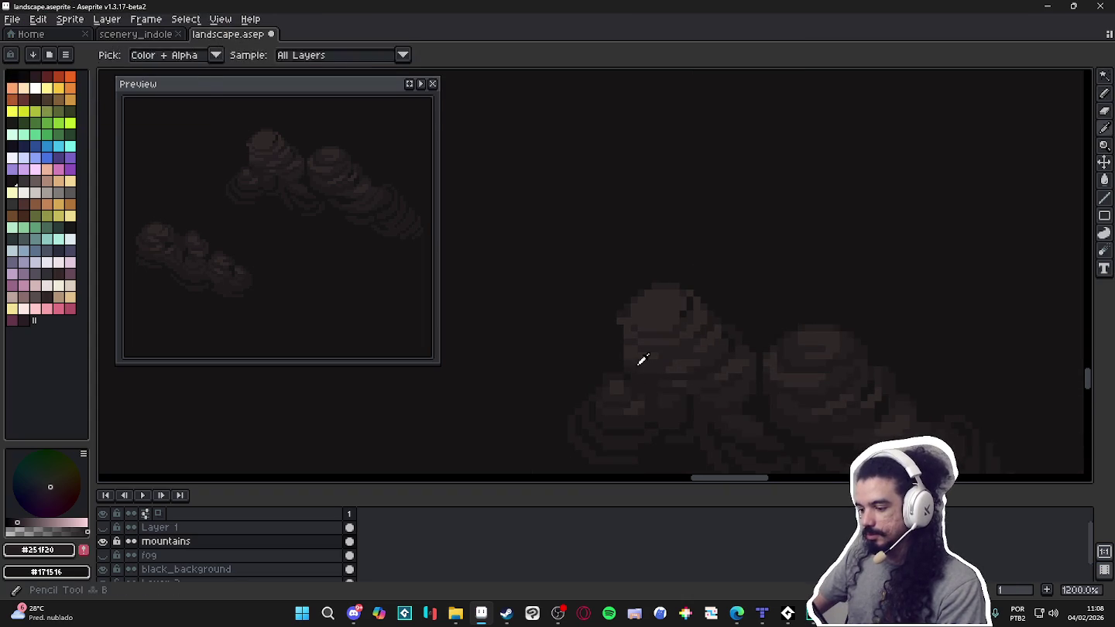
pyautogui.scroll(3, 624, 352)
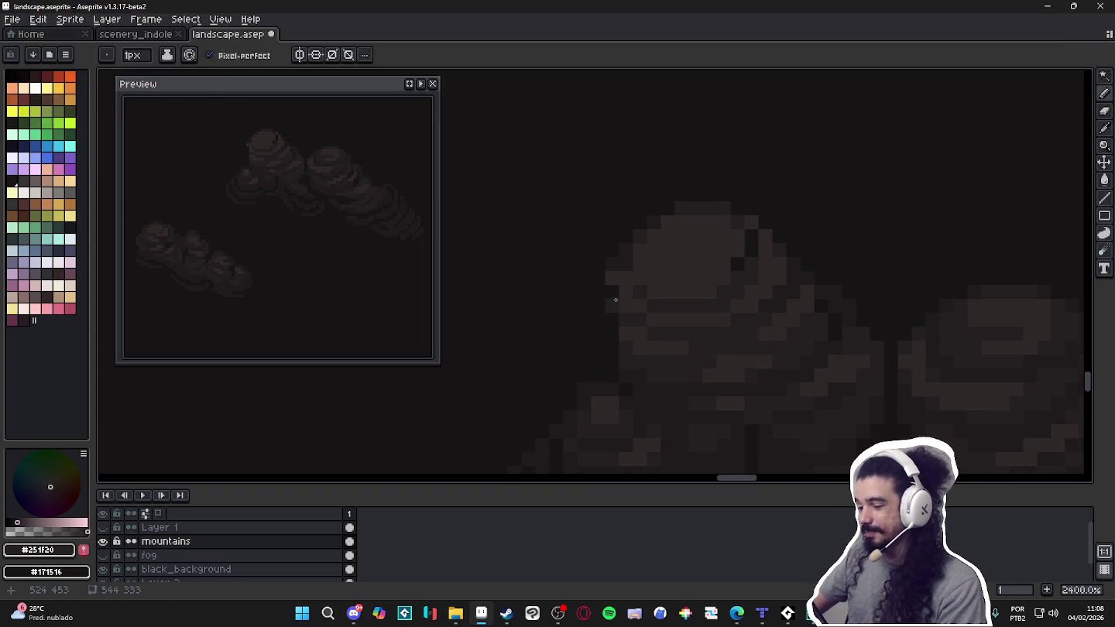
pyautogui.scroll(-4, 611, 303)
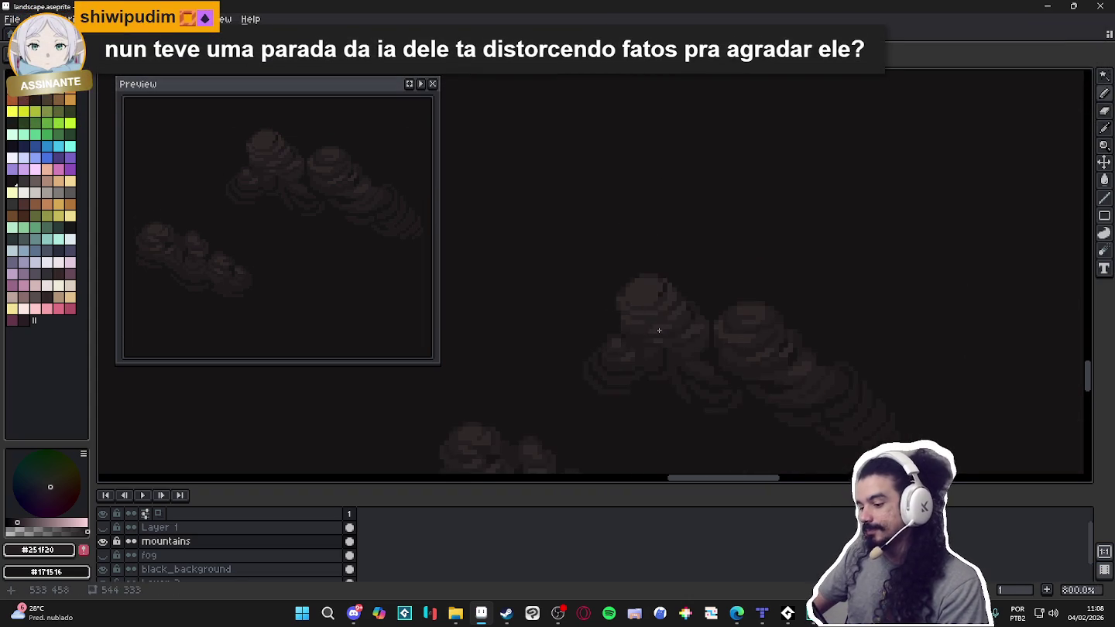
pyautogui.scroll(5, 725, 328)
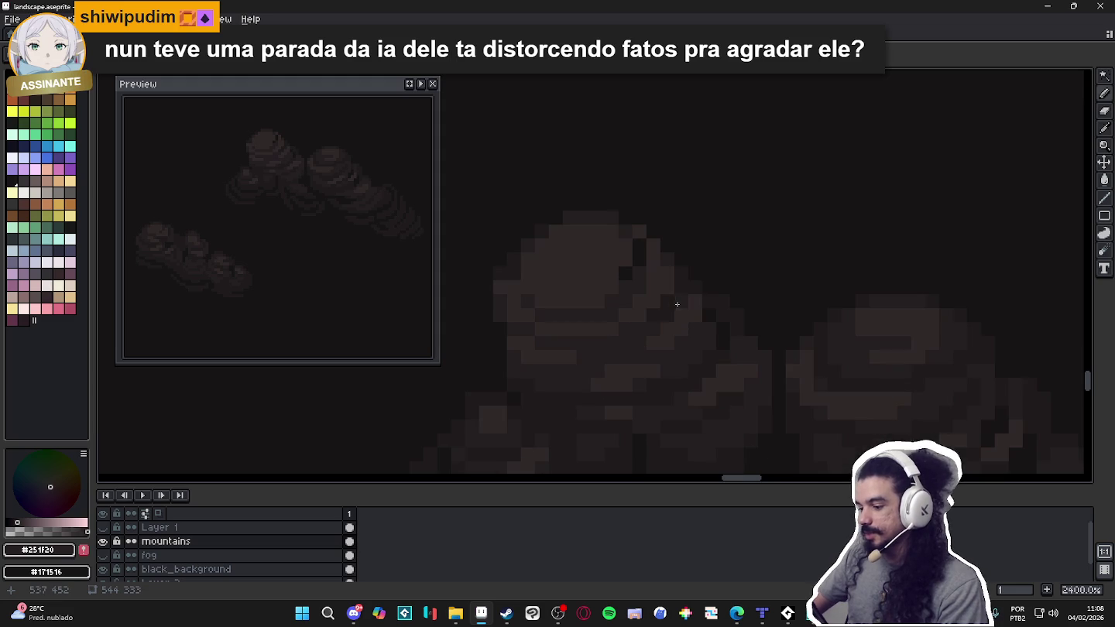
pyautogui.press('e')
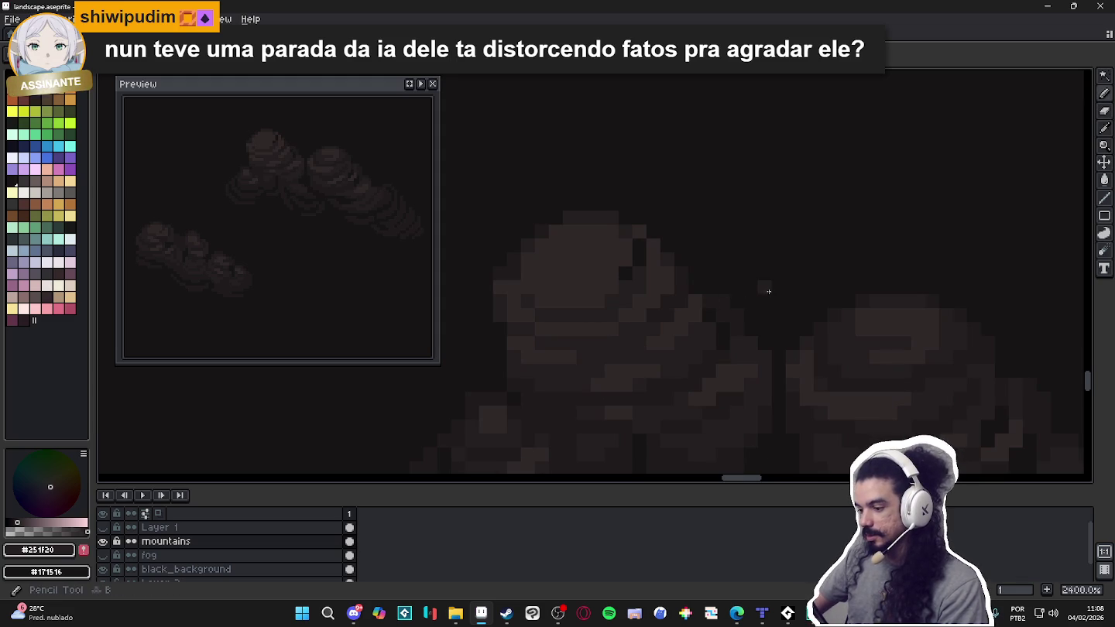
pyautogui.scroll(-4, 758, 314)
pyautogui.scroll(3, 758, 325)
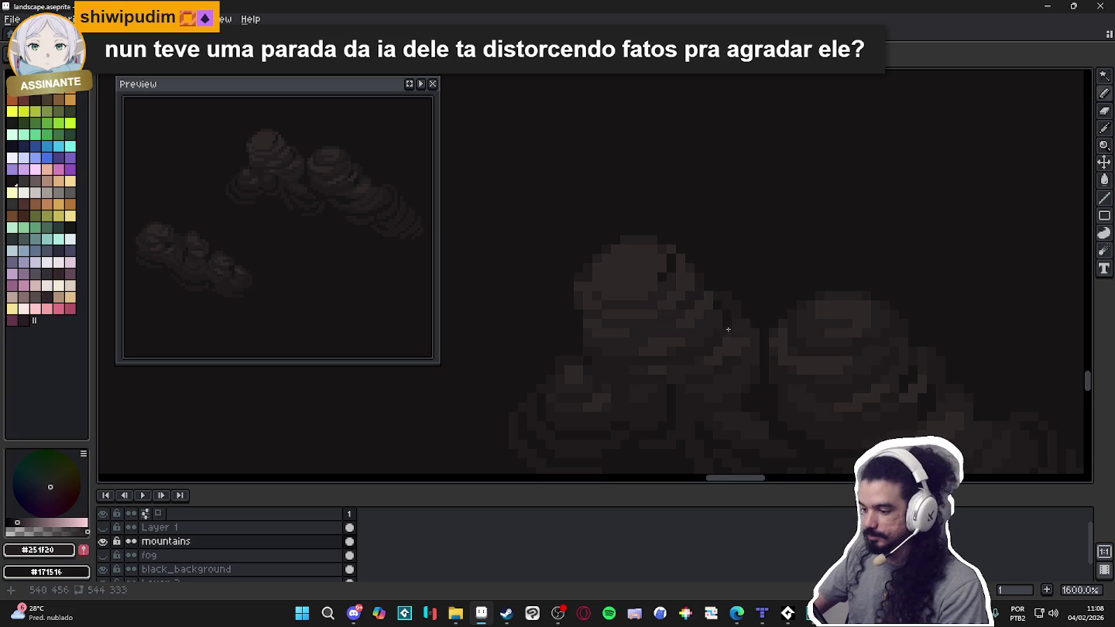
pyautogui.scroll(2, 743, 336)
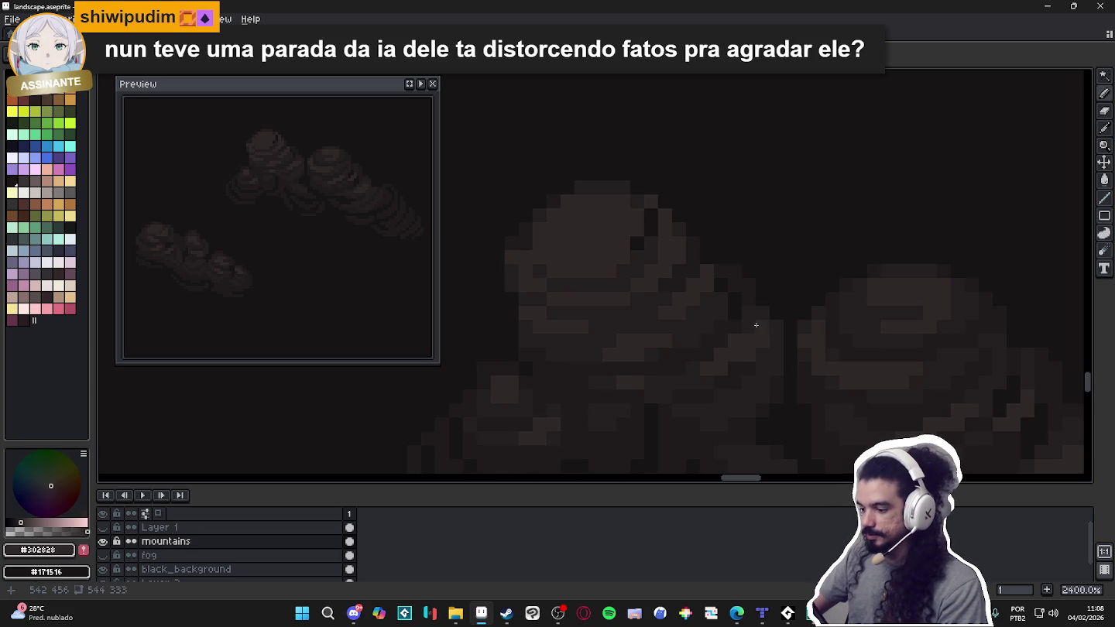
pyautogui.keyDown('alt'); pyautogui.click(768, 338); pyautogui.keyUp('alt')
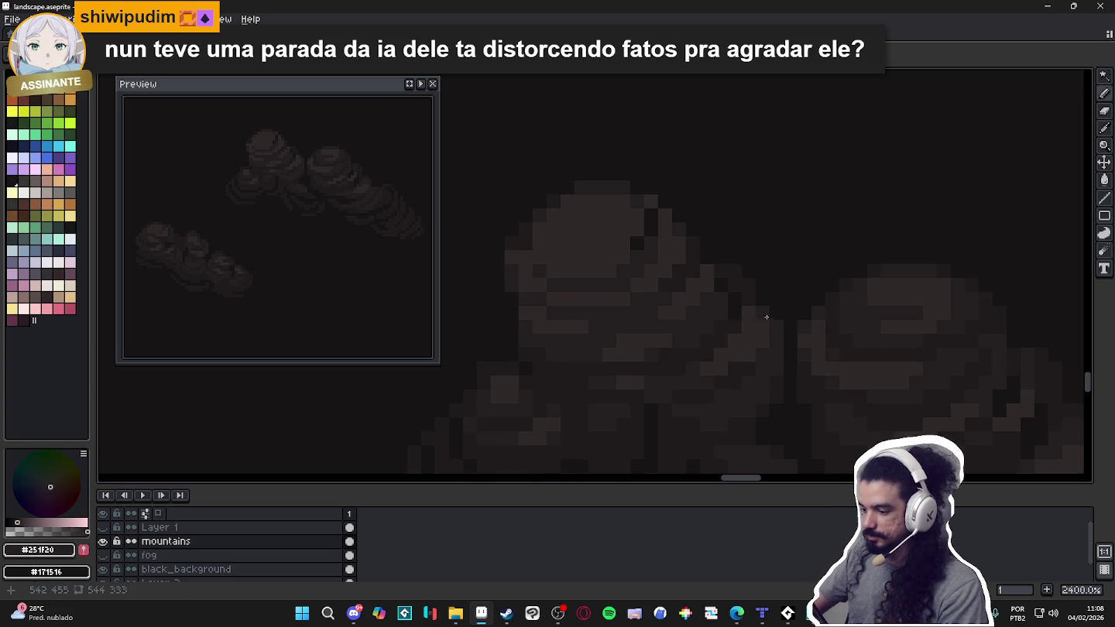
pyautogui.scroll(-4, 767, 316)
pyautogui.scroll(2, 743, 350)
pyautogui.keyDown('alt'); pyautogui.click(749, 319); pyautogui.keyUp('alt')
pyautogui.scroll(-2, 721, 322)
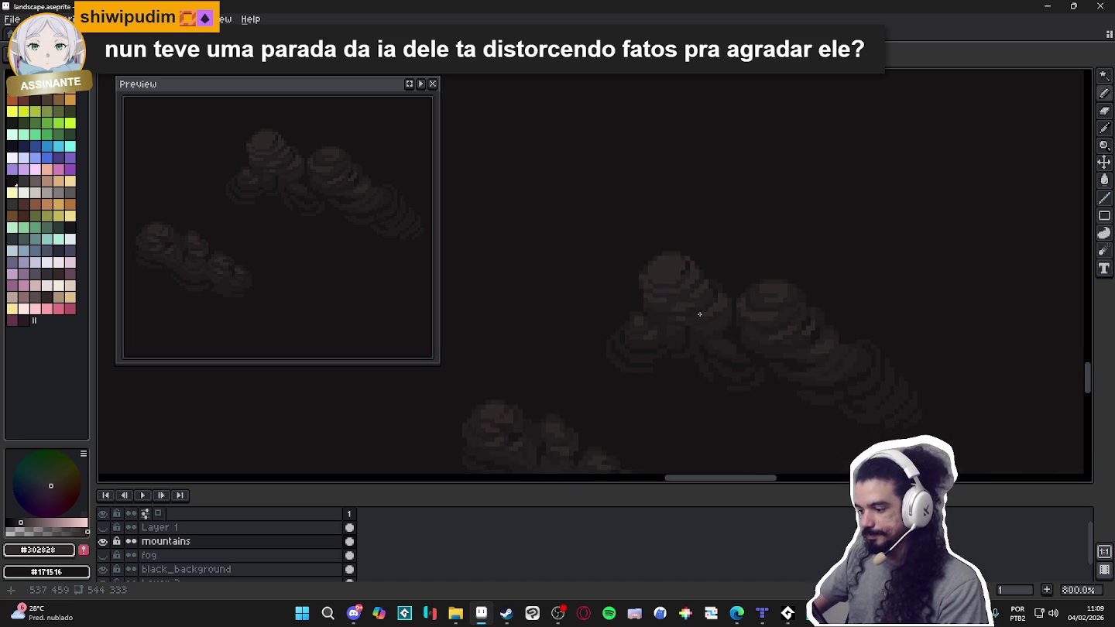
pyautogui.scroll(3, 825, 363)
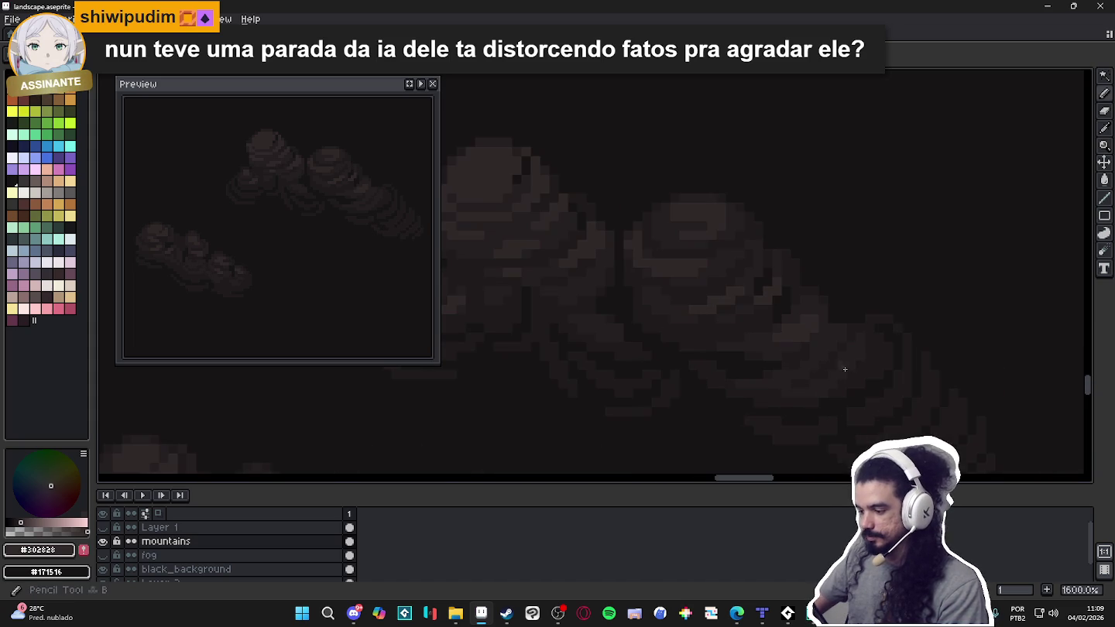
pyautogui.keyDown('alt'); pyautogui.click(851, 366); pyautogui.keyUp('alt')
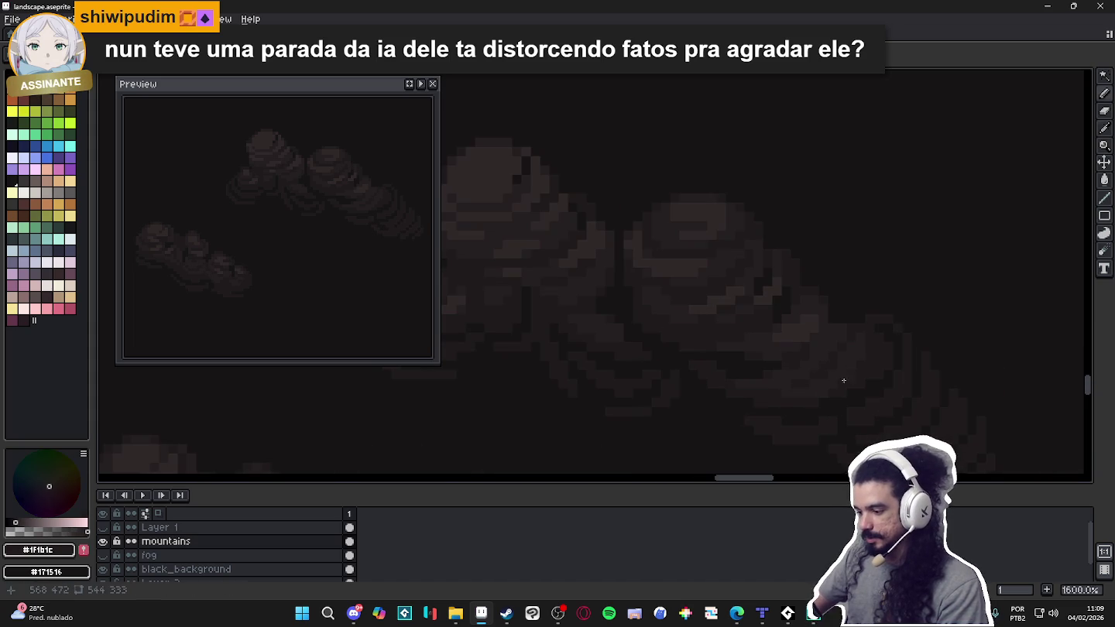
pyautogui.keyDown('alt'); pyautogui.click(857, 328); pyautogui.keyUp('alt')
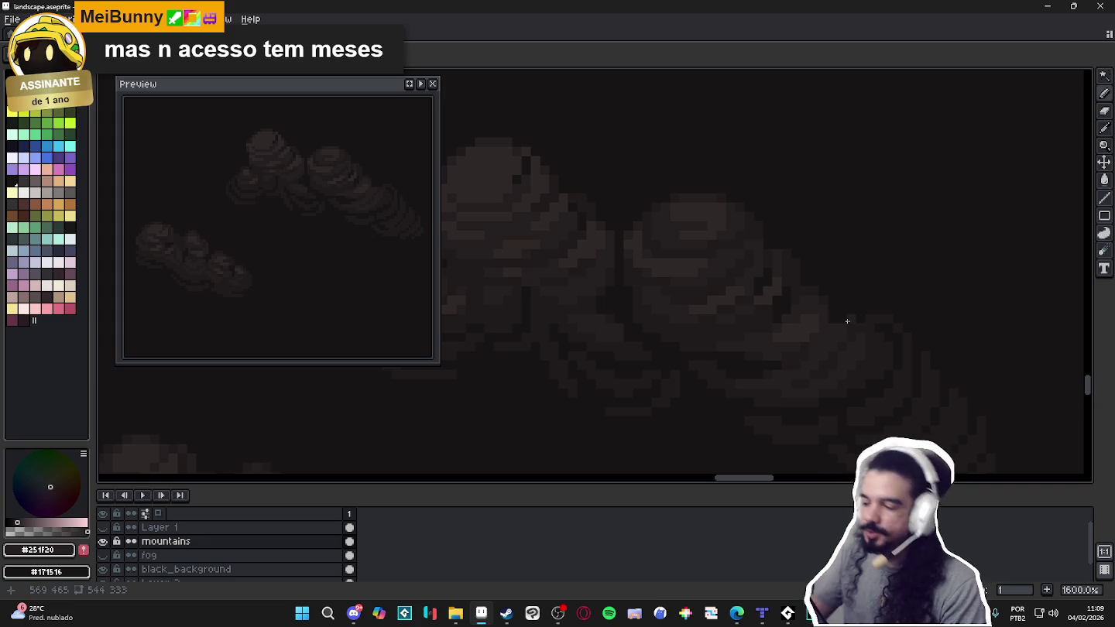
# Zoom in on a cloud and sample its #251F20 shading as the drawing colour.
pyautogui.scroll(-1, 680, 235)
pyautogui.scroll(-1, 680, 237)
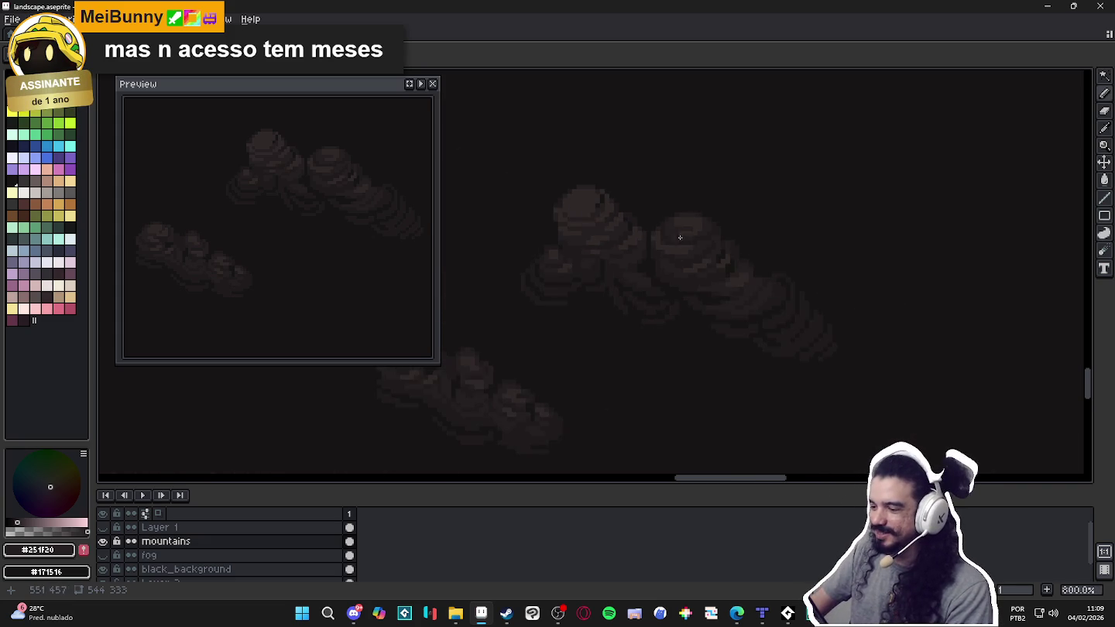
pyautogui.scroll(1, 659, 241)
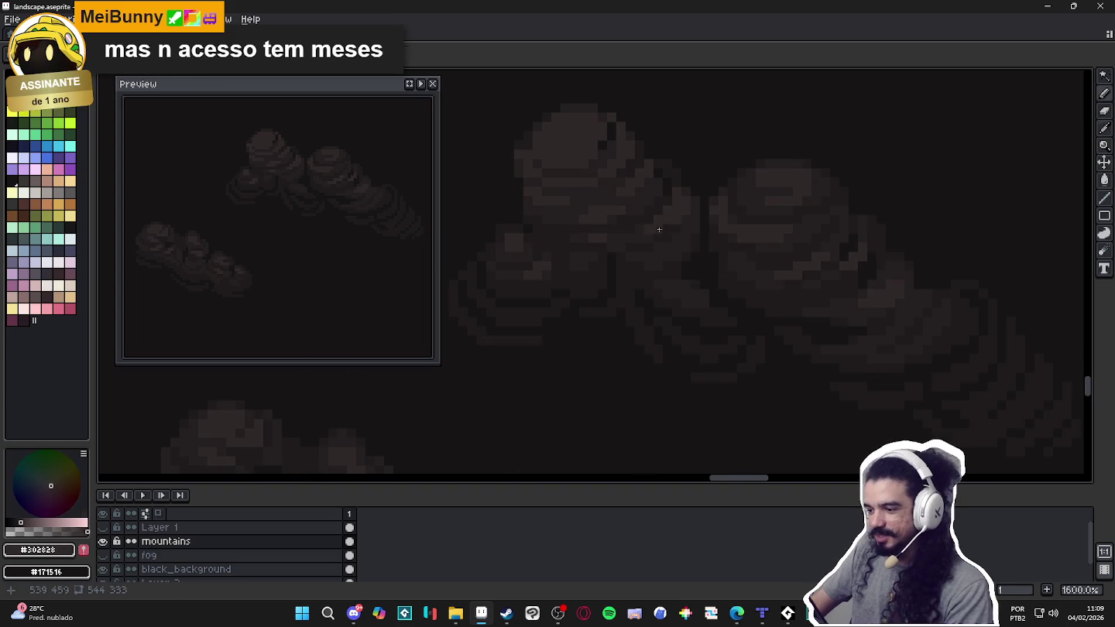
pyautogui.scroll(1, 666, 227)
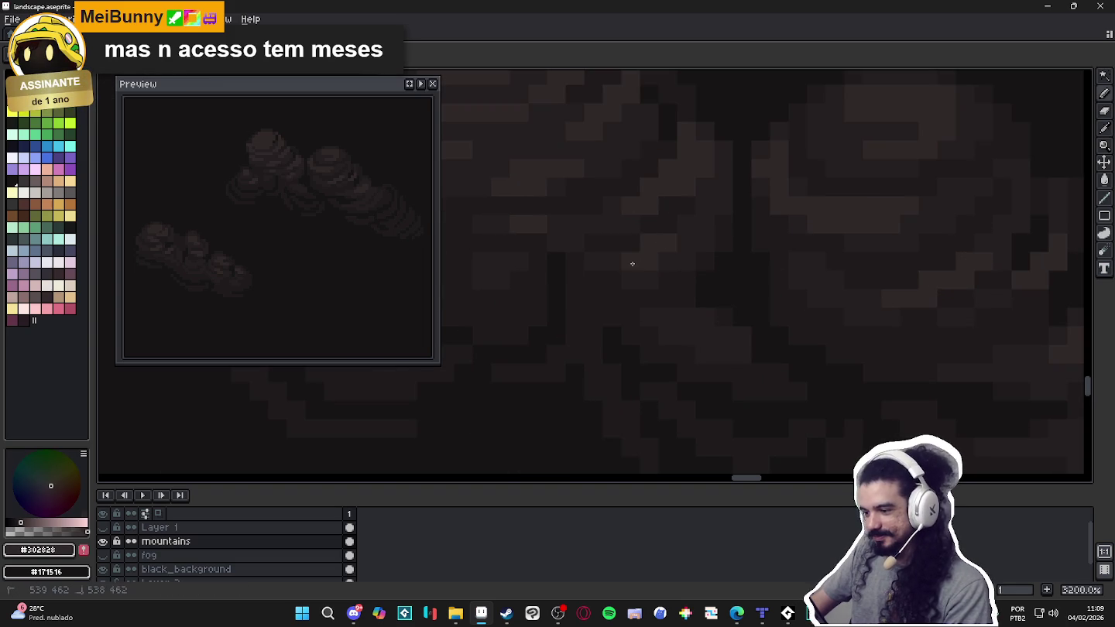
pyautogui.scroll(-2, 660, 304)
pyautogui.scroll(-1, 681, 319)
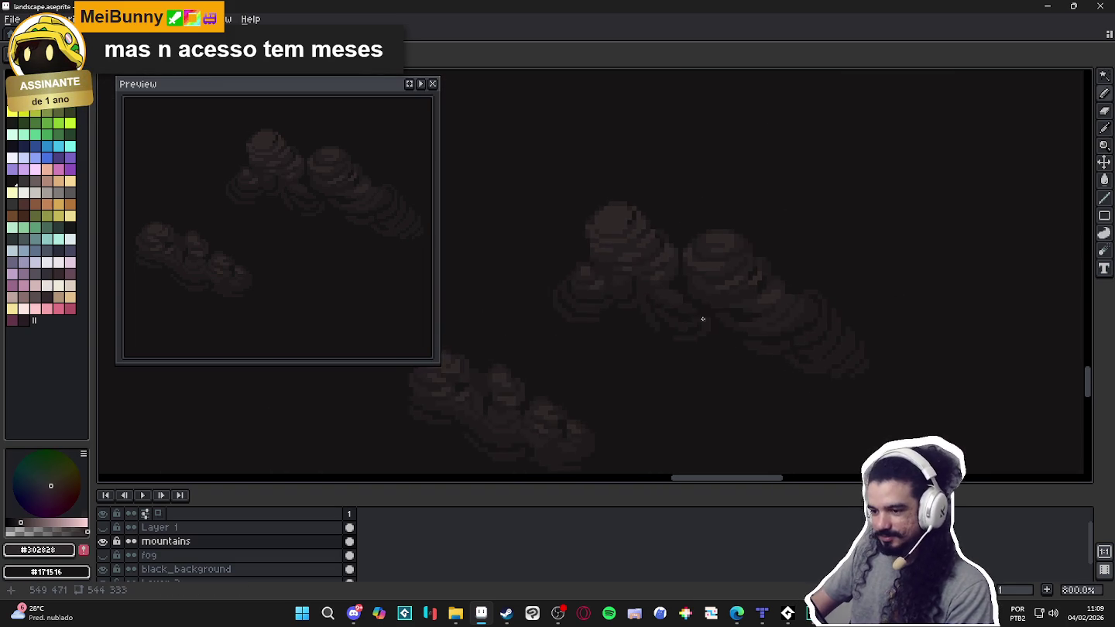
pyautogui.scroll(-1, 703, 320)
pyautogui.scroll(-1, 740, 319)
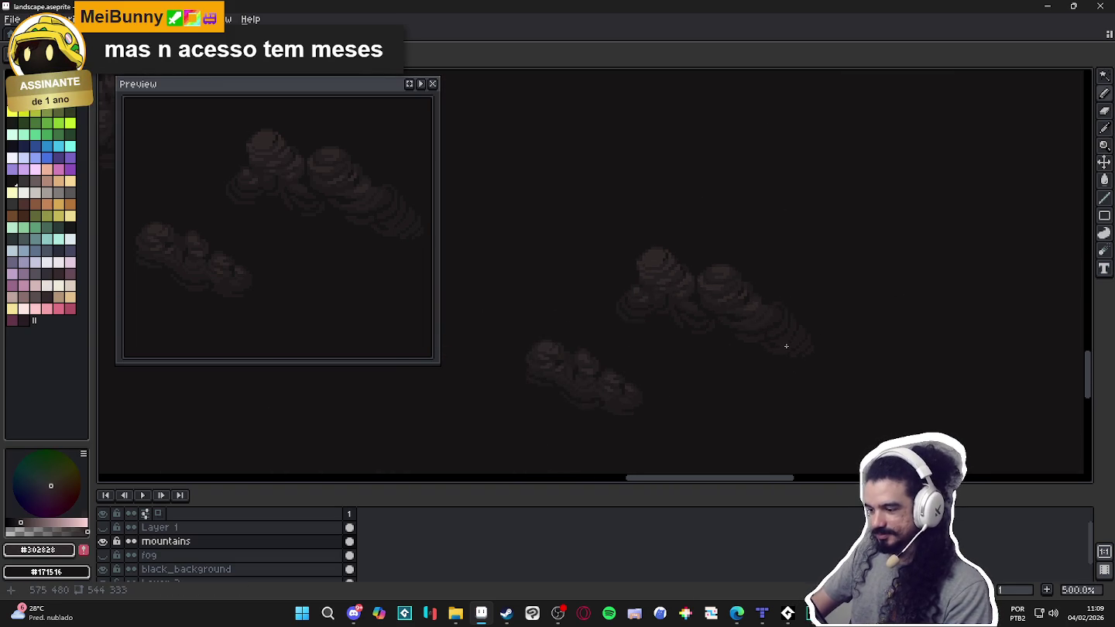
pyautogui.scroll(-1, 786, 346)
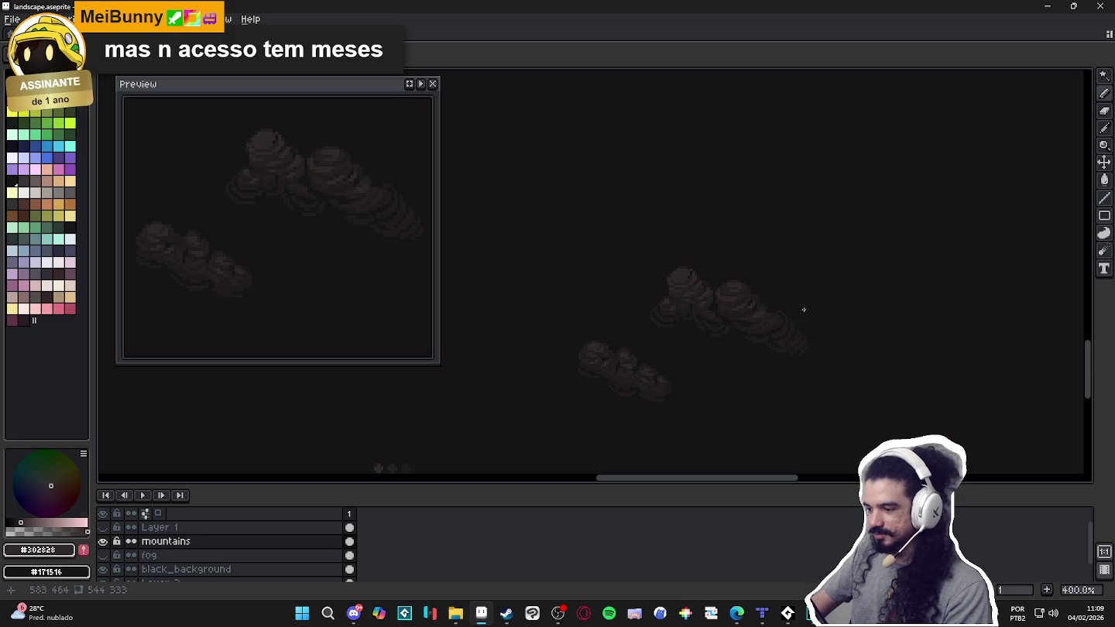
pyautogui.scroll(5, 771, 303)
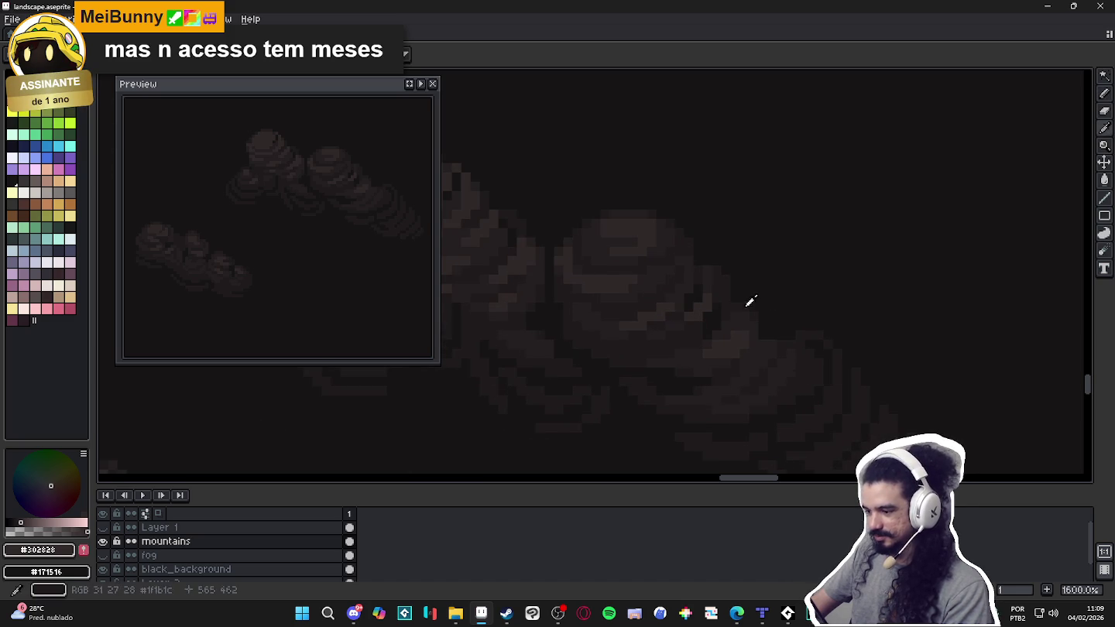
pyautogui.scroll(-4, 785, 347)
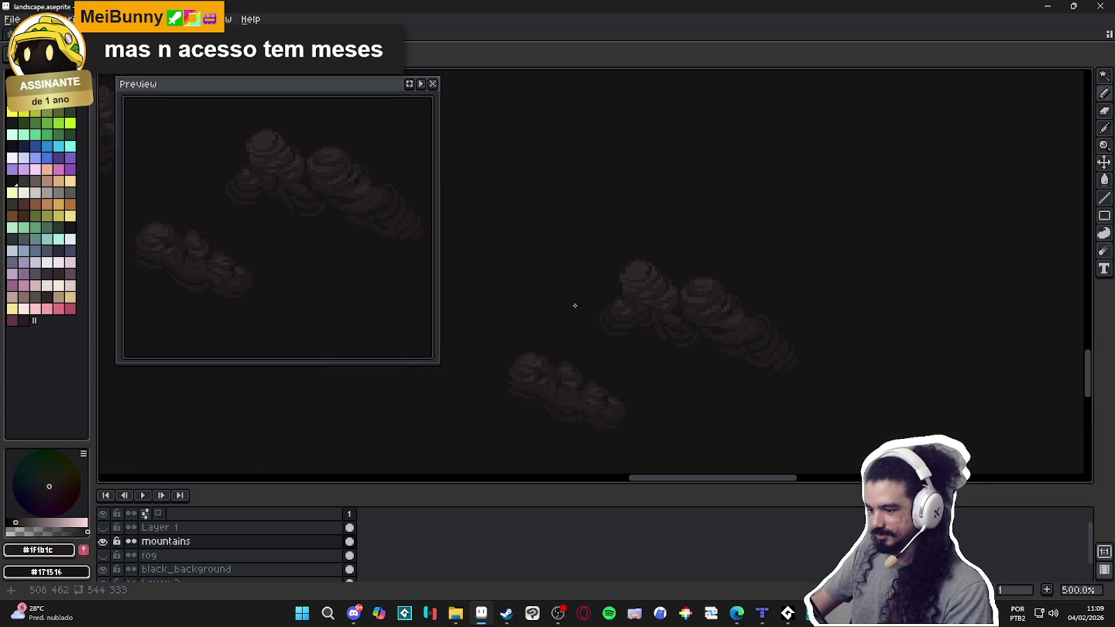
pyautogui.scroll(4, 628, 289)
pyautogui.keyDown('alt'); pyautogui.click(668, 282); pyautogui.keyUp('alt')
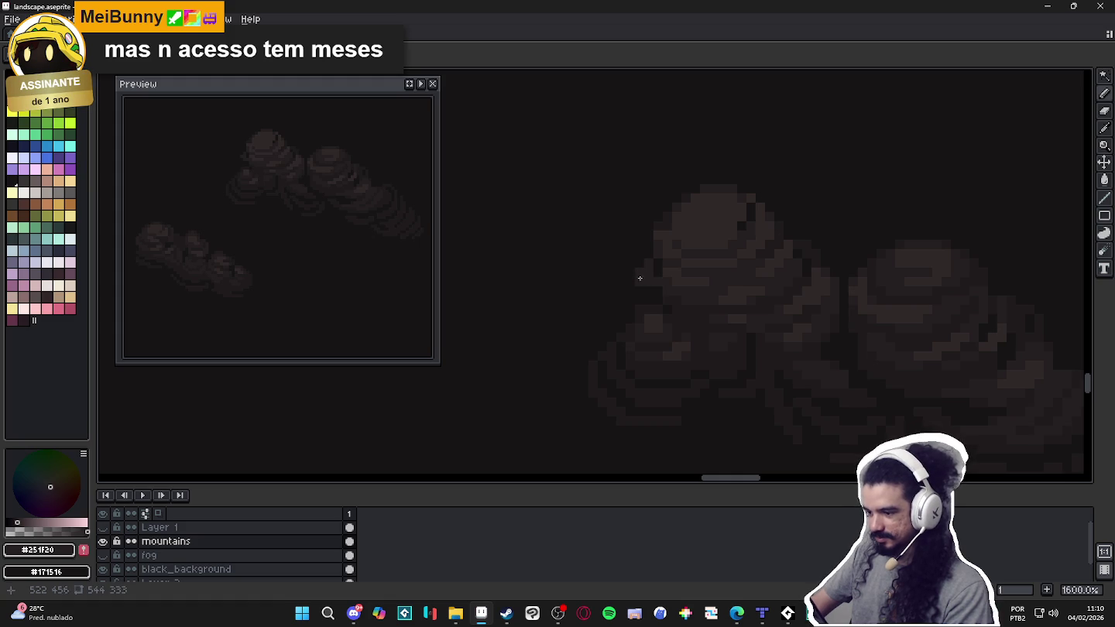
# Sample the darker #1F1B1C shade, then settle on the lighter brown shade, and zoom back out.
pyautogui.scroll(-2, 666, 298)
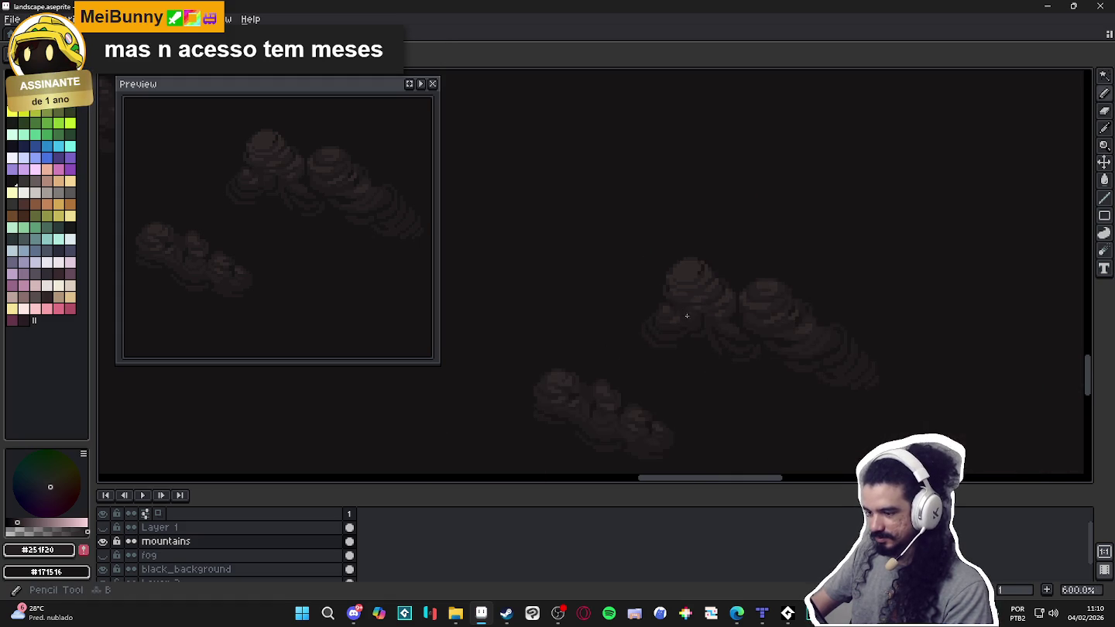
pyautogui.scroll(2, 671, 303)
pyautogui.keyDown('alt'); pyautogui.click(672, 305); pyautogui.keyUp('alt')
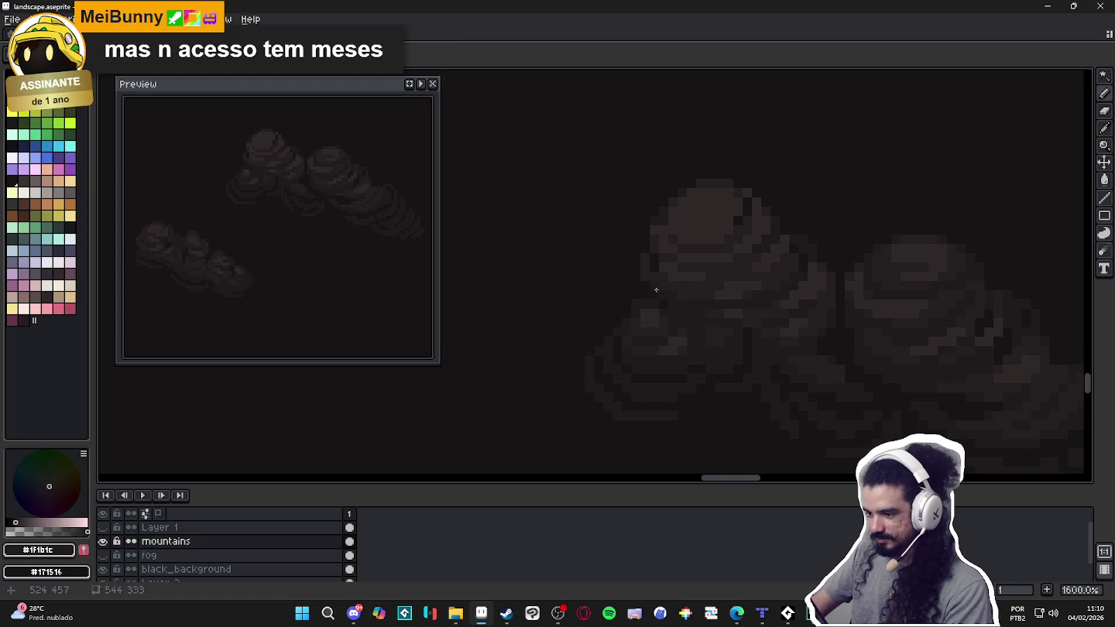
pyautogui.scroll(-5, 718, 320)
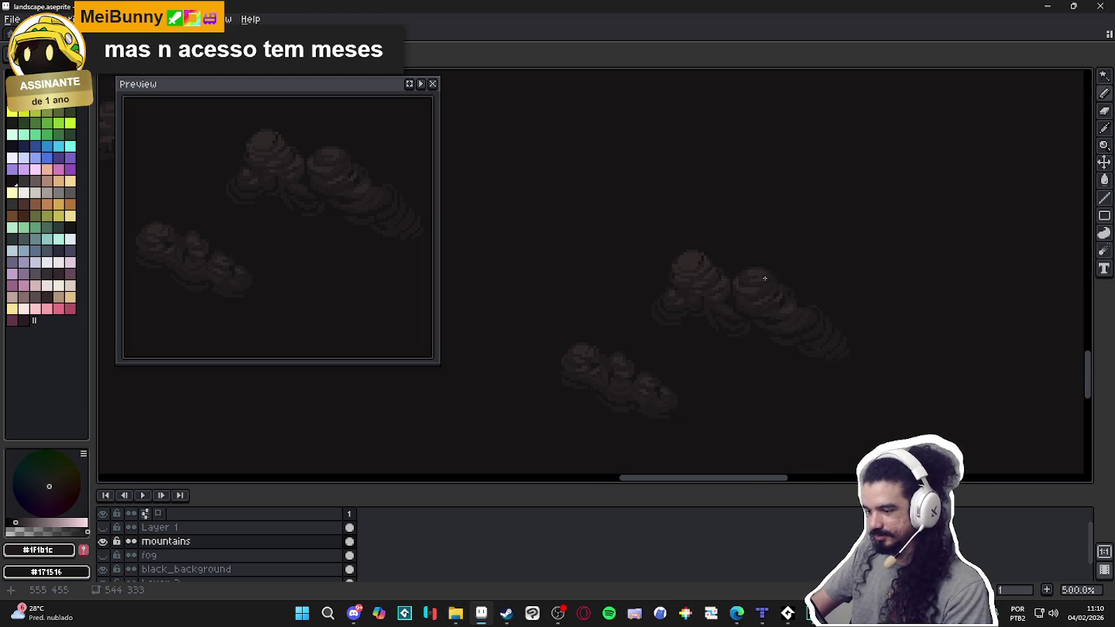
pyautogui.scroll(5, 806, 307)
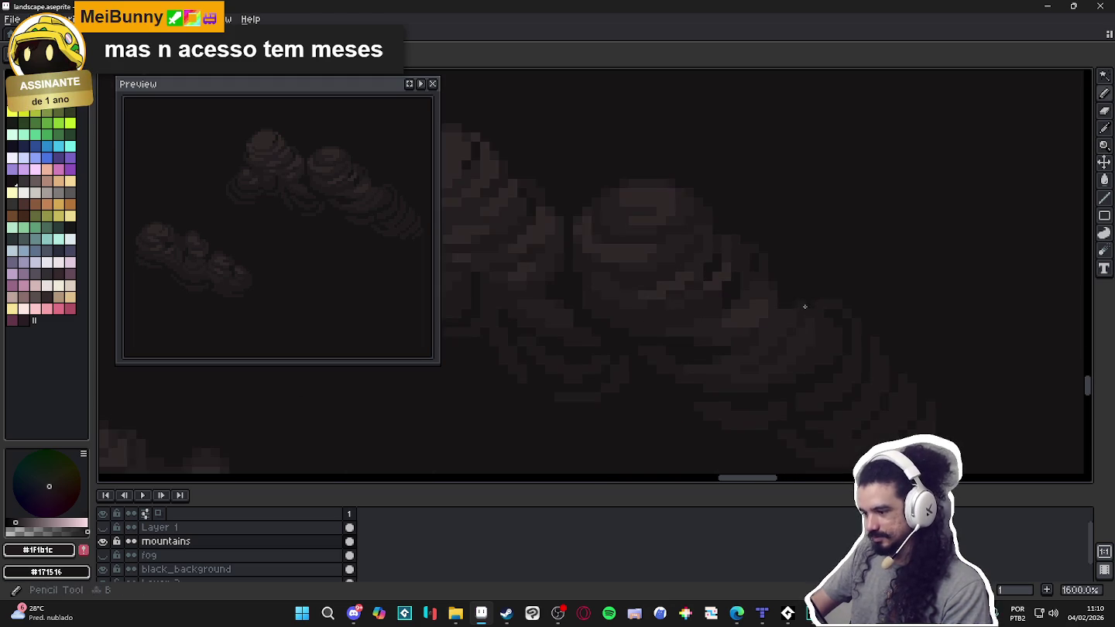
pyautogui.keyDown('alt'); pyautogui.click(790, 297); pyautogui.keyUp('alt')
pyautogui.scroll(-3, 785, 287)
pyautogui.scroll(-1, 798, 302)
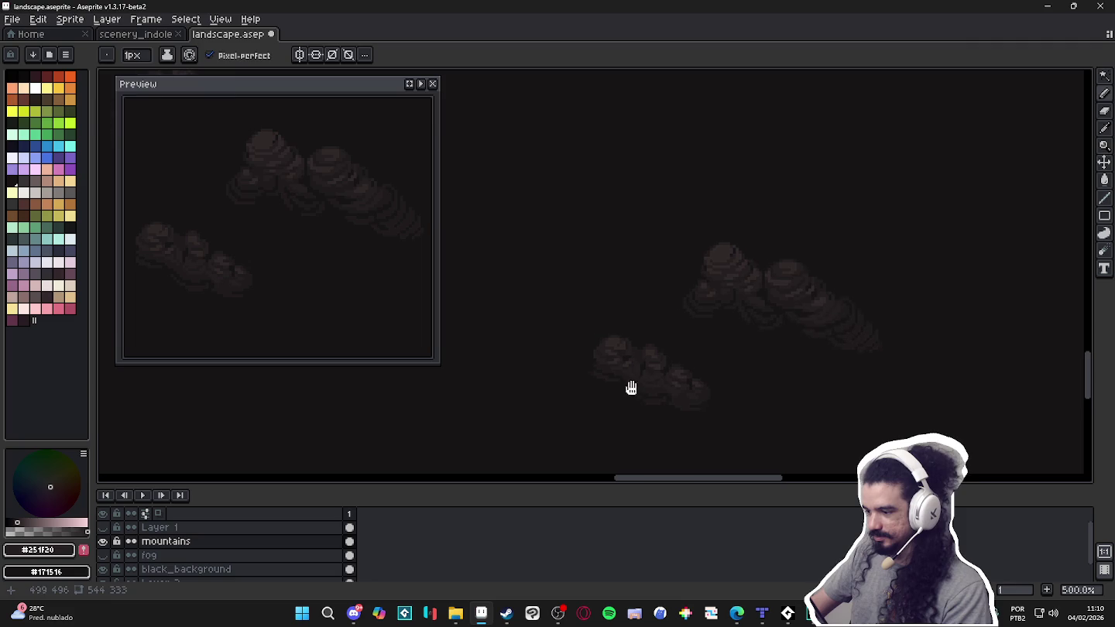
pyautogui.scroll(-1, 666, 383)
# Save landscape.aseprite while panning the view across the clouds.
pyautogui.hotkey('ctrl', 's')
pyautogui.scroll(-2, 673, 337)
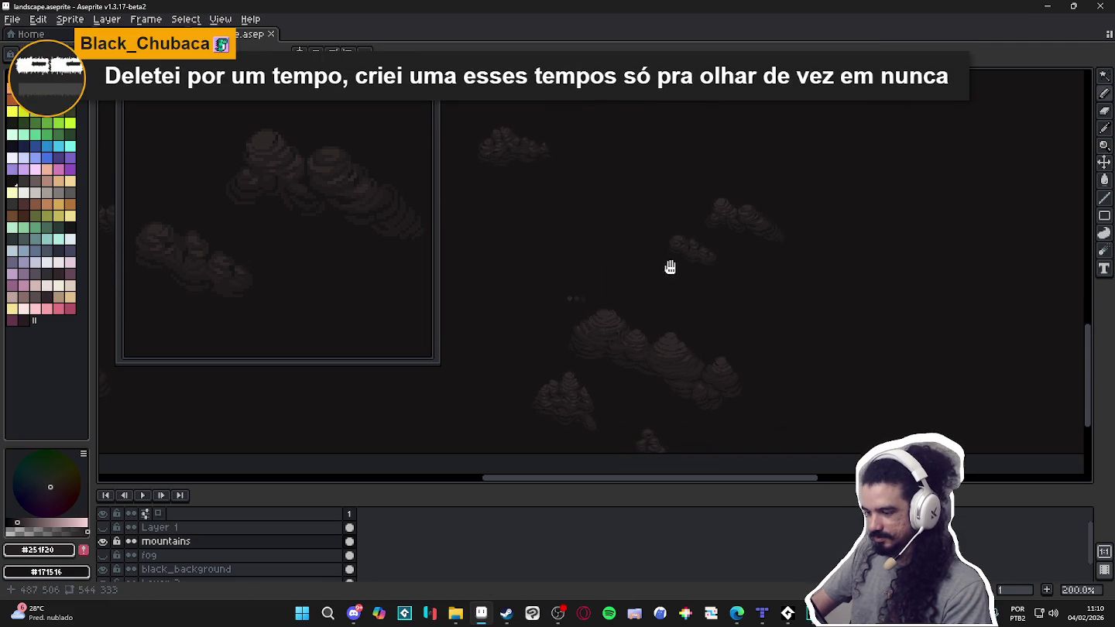
pyautogui.scroll(1, 648, 303)
pyautogui.scroll(-1, 649, 278)
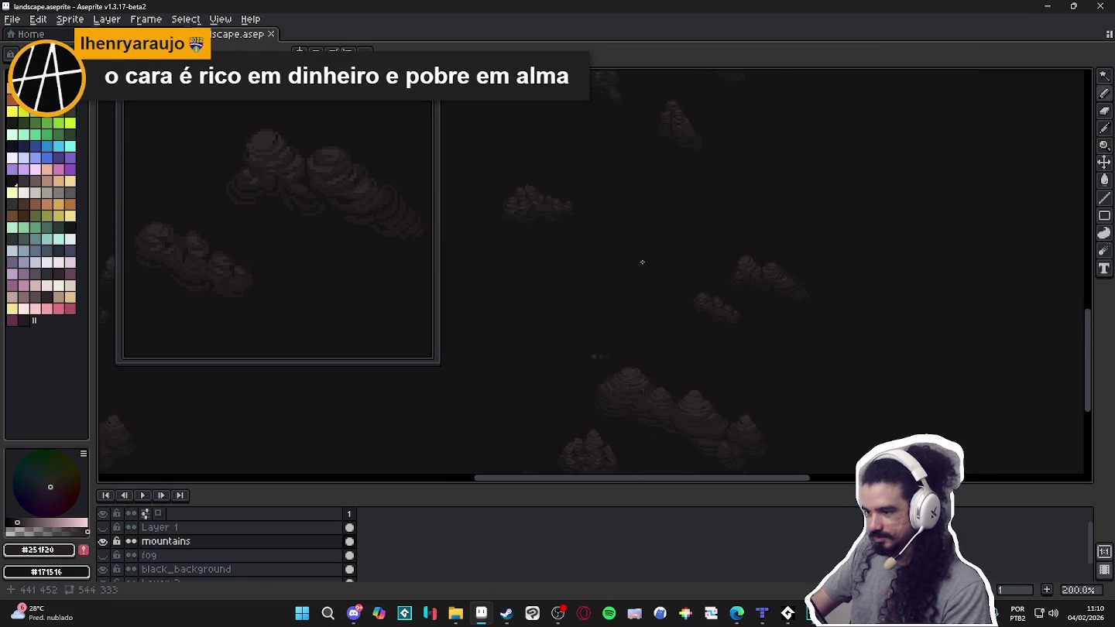
pyautogui.moveTo(665, 291); pyautogui.dragTo(671, 247)
pyautogui.hotkey('ctrl', 's')
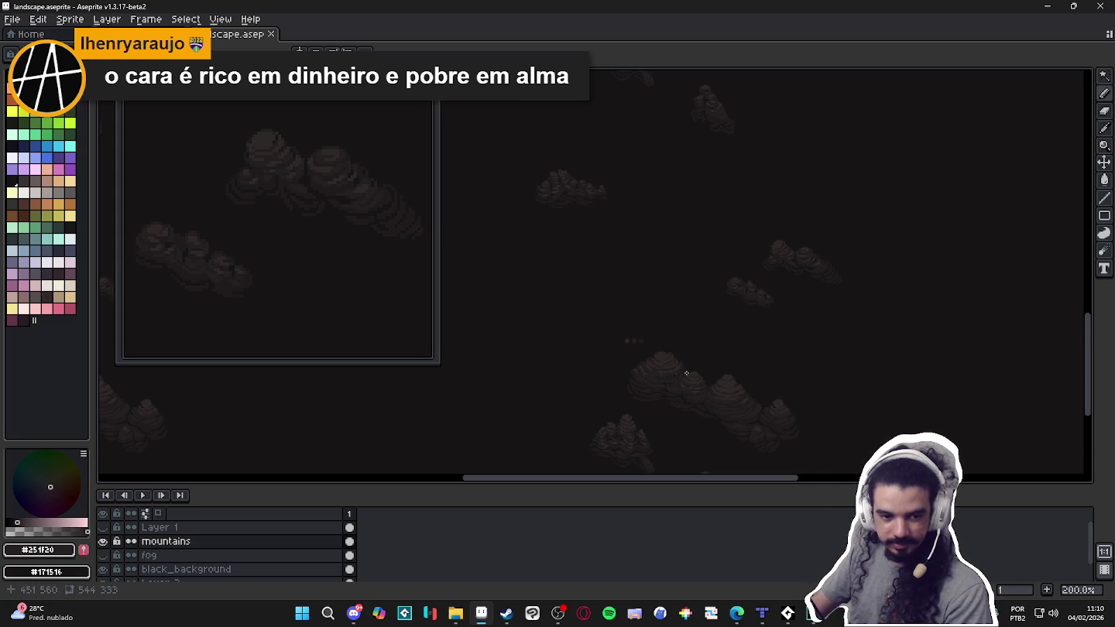
# Draw a 26x12 rectangular marquee around the three-dot mark and save again.
pyautogui.scroll(2, 692, 373)
pyautogui.scroll(3, 576, 314)
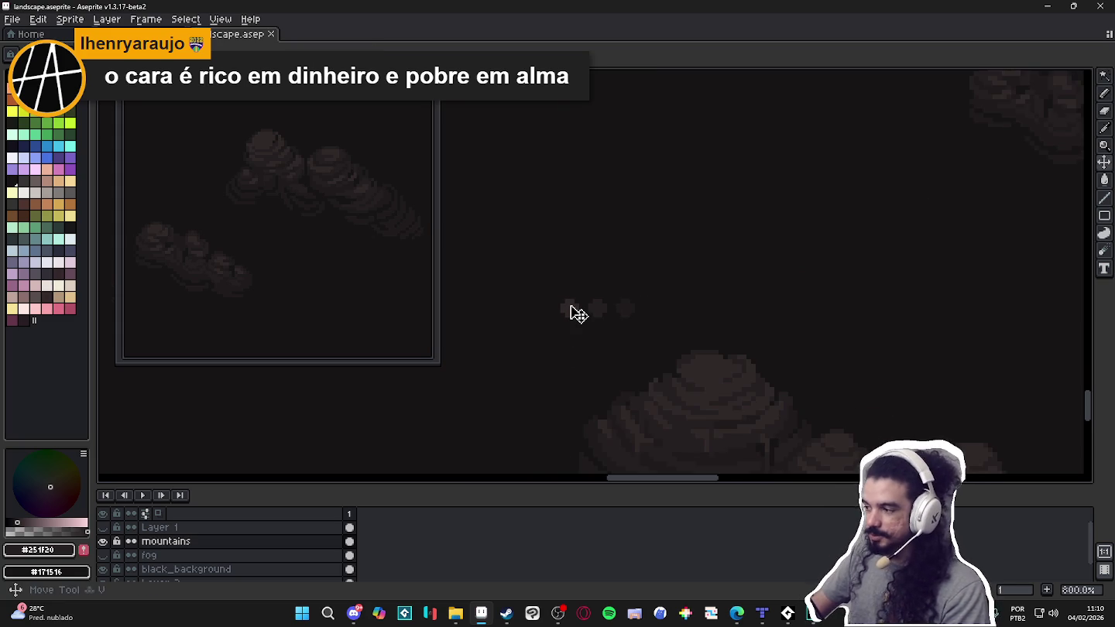
pyautogui.press('m')
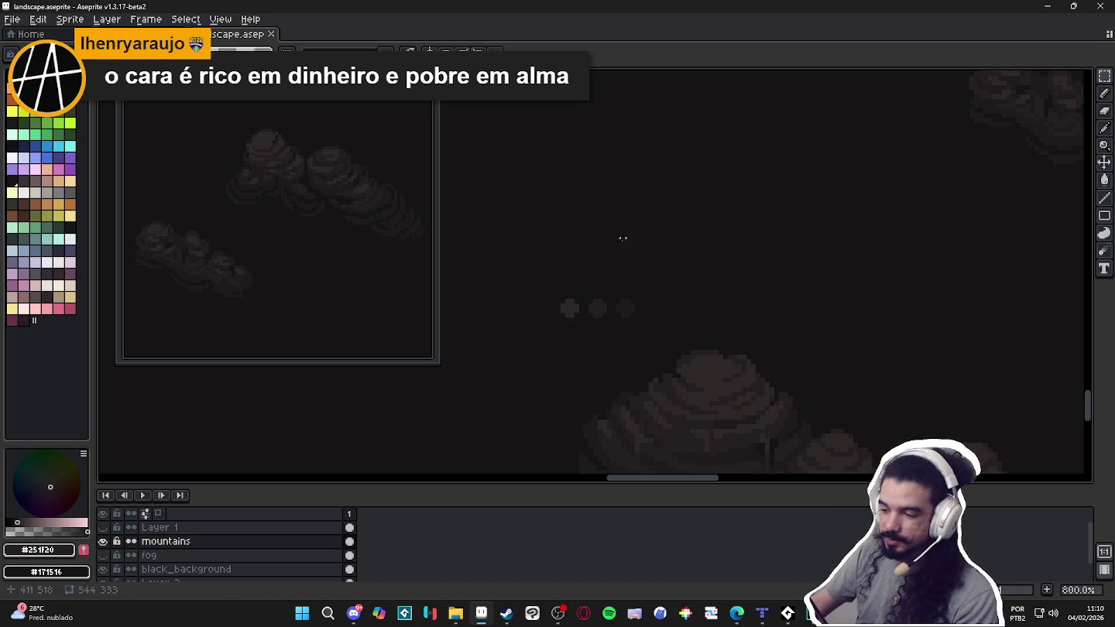
pyautogui.moveTo(542, 273); pyautogui.dragTo(659, 323)
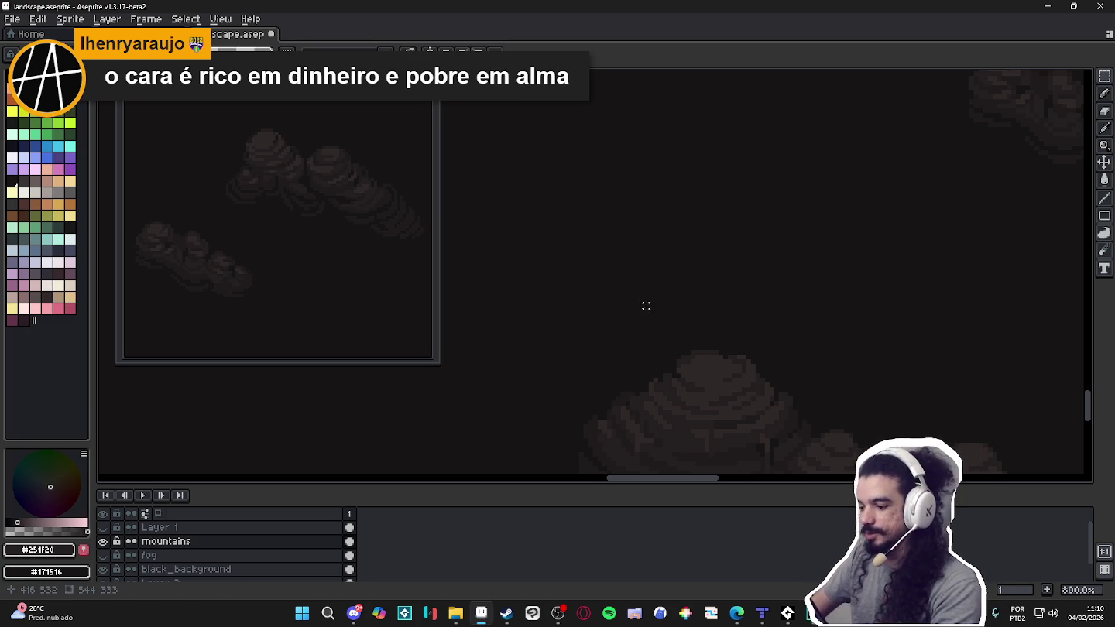
pyautogui.scroll(-2, 641, 325)
pyautogui.scroll(-2, 643, 302)
pyautogui.scroll(-1, 655, 307)
pyautogui.hotkey('ctrl', 's')
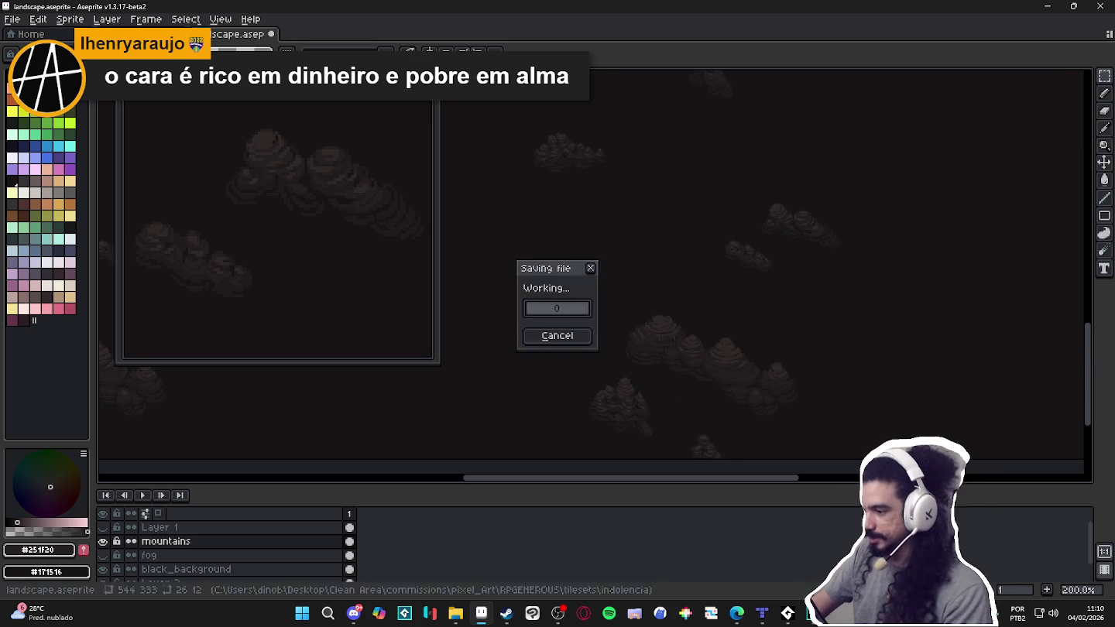
# Compare the clouds by toggling mountains and Layer 1 visibility, then save the file.
pyautogui.scroll(-1, 676, 304)
pyautogui.moveTo(828, 208); pyautogui.dragTo(715, 275)
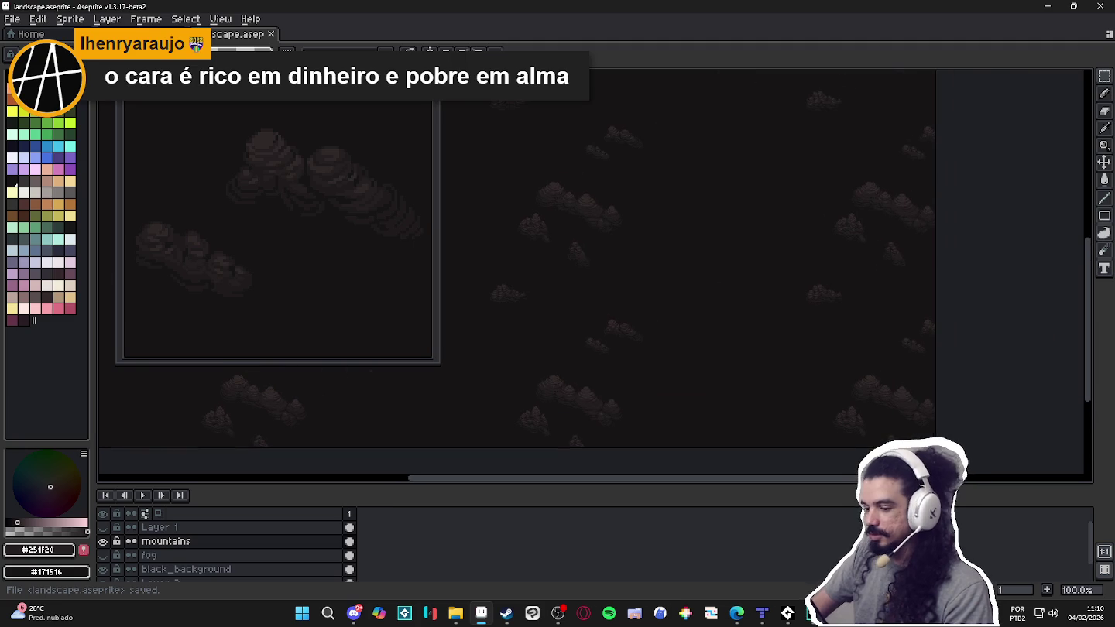
pyautogui.click(103, 540)
pyautogui.click(103, 541)
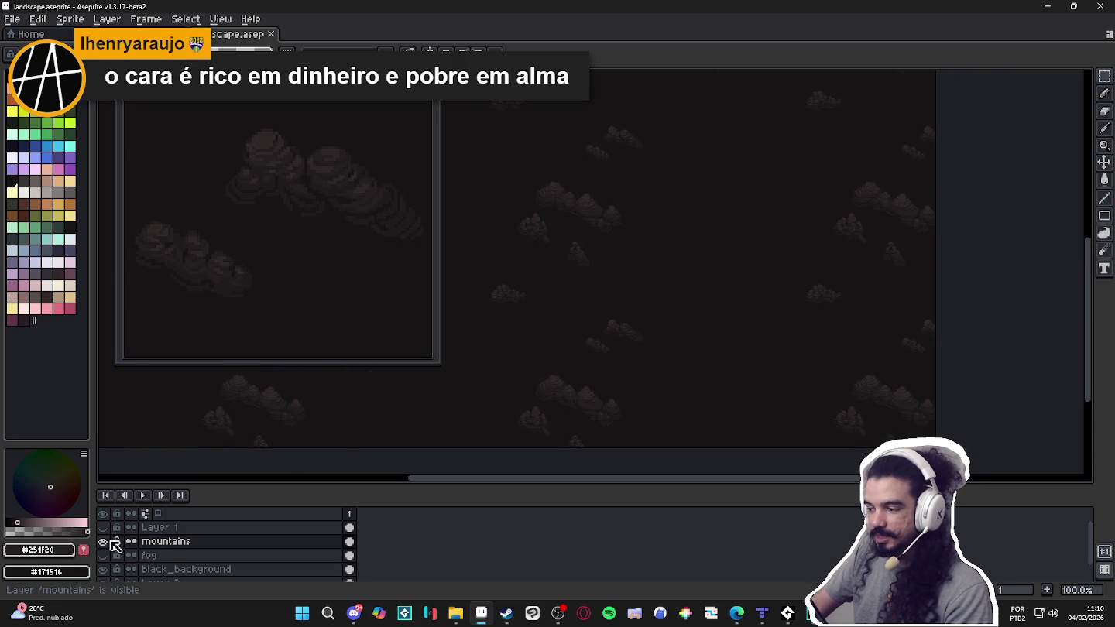
pyautogui.moveTo(693, 341); pyautogui.dragTo(795, 324)
pyautogui.click(103, 528)
pyautogui.click(103, 529)
pyautogui.click(103, 529)
pyautogui.click(103, 529)
pyautogui.click(103, 541)
pyautogui.click(103, 541)
pyautogui.hotkey('ctrl', 's')
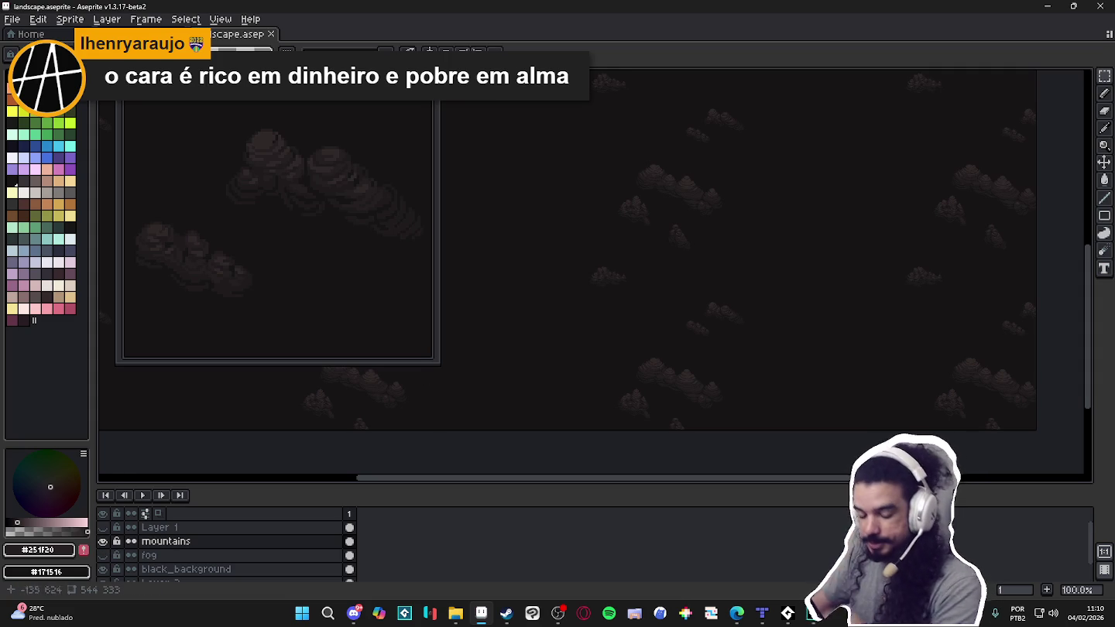
# Check the clouds against Layer 1's cave map tiles, hide Layer 1, and close the preview window.
pyautogui.click(103, 542)
pyautogui.click(104, 542)
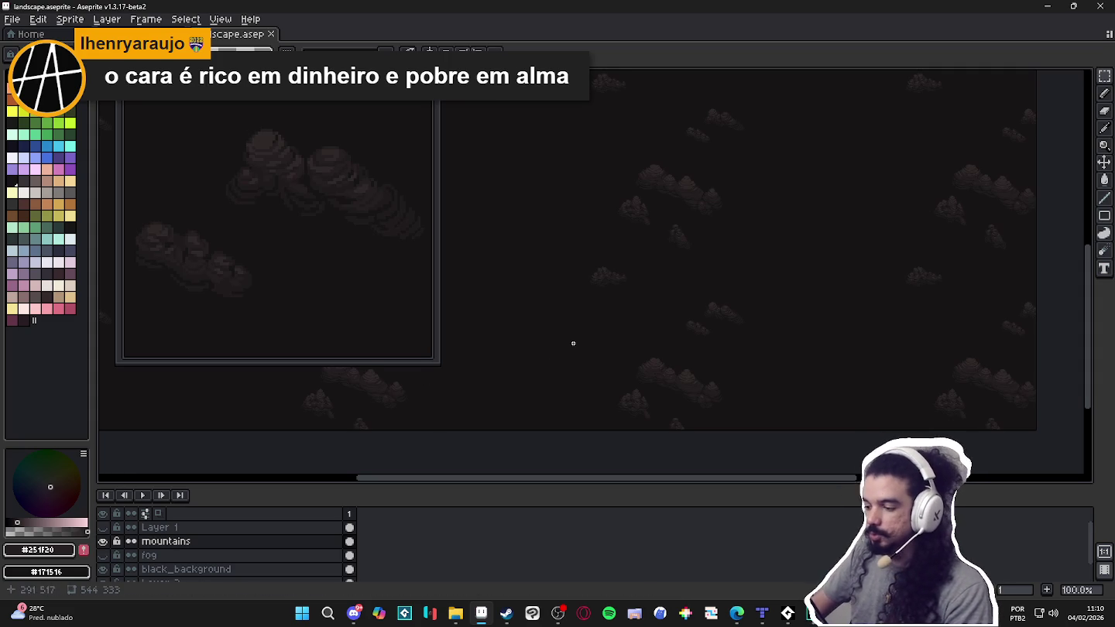
pyautogui.scroll(-1, 764, 363)
pyautogui.scroll(1, 763, 356)
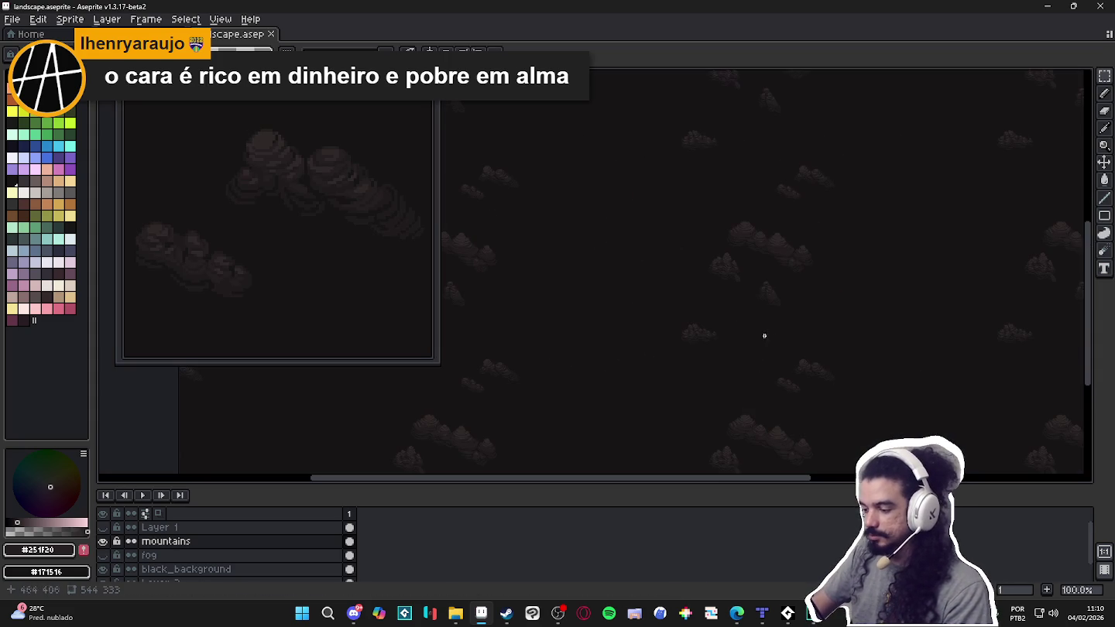
pyautogui.click(103, 526)
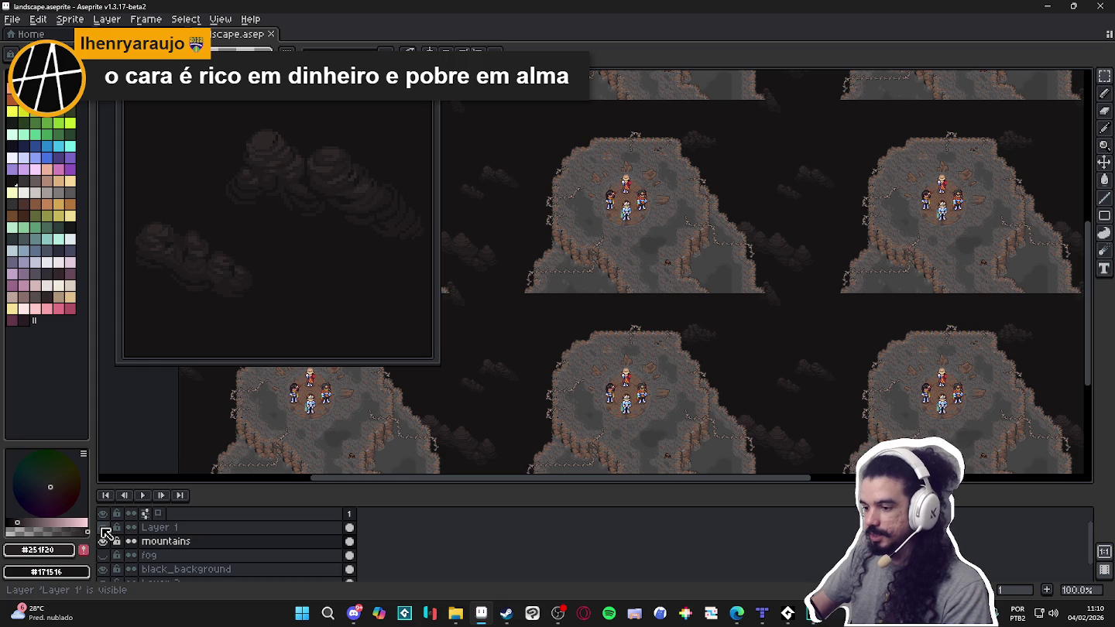
pyautogui.moveTo(704, 260); pyautogui.dragTo(746, 318)
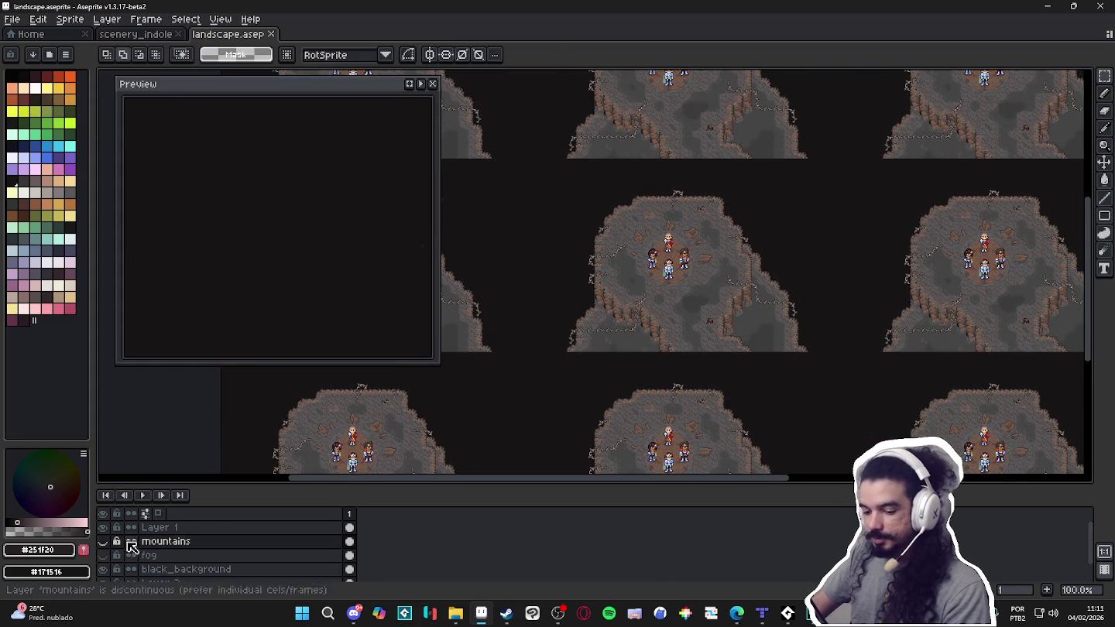
pyautogui.click(103, 528)
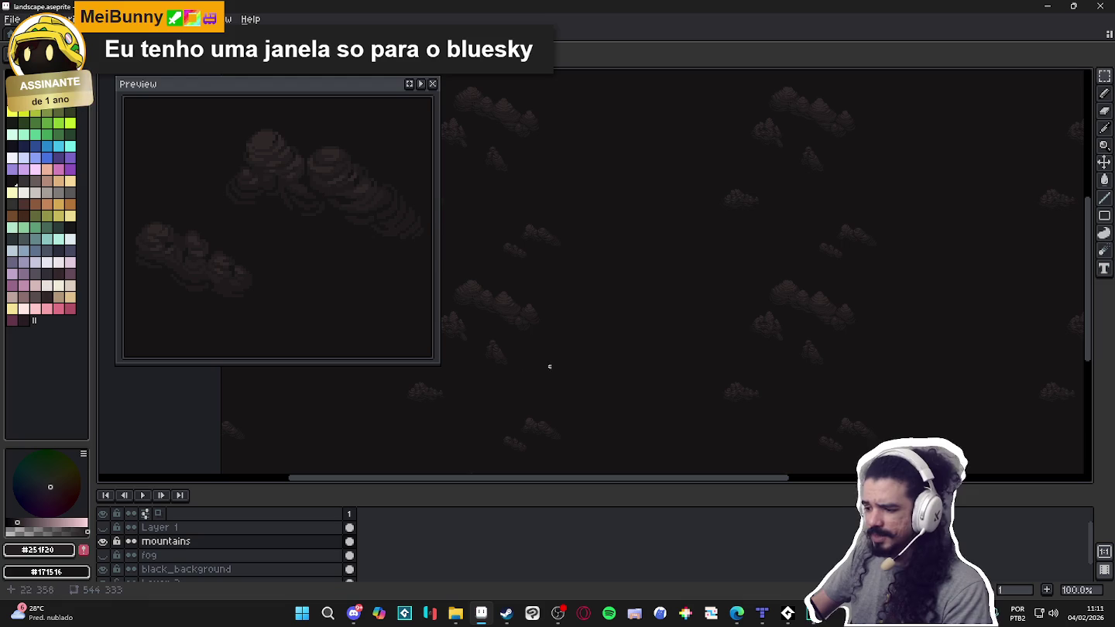
pyautogui.click(439, 86)
pyautogui.scroll(1, 782, 318)
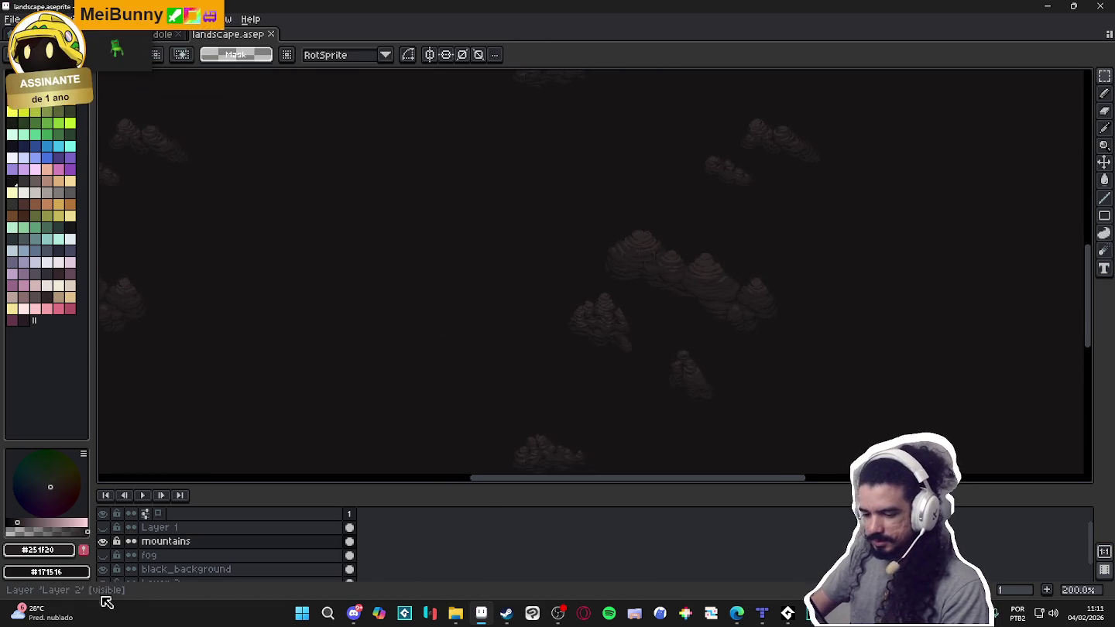
# Make the fog layer active and drag it above mountains in the layer stack.
pyautogui.click(104, 568)
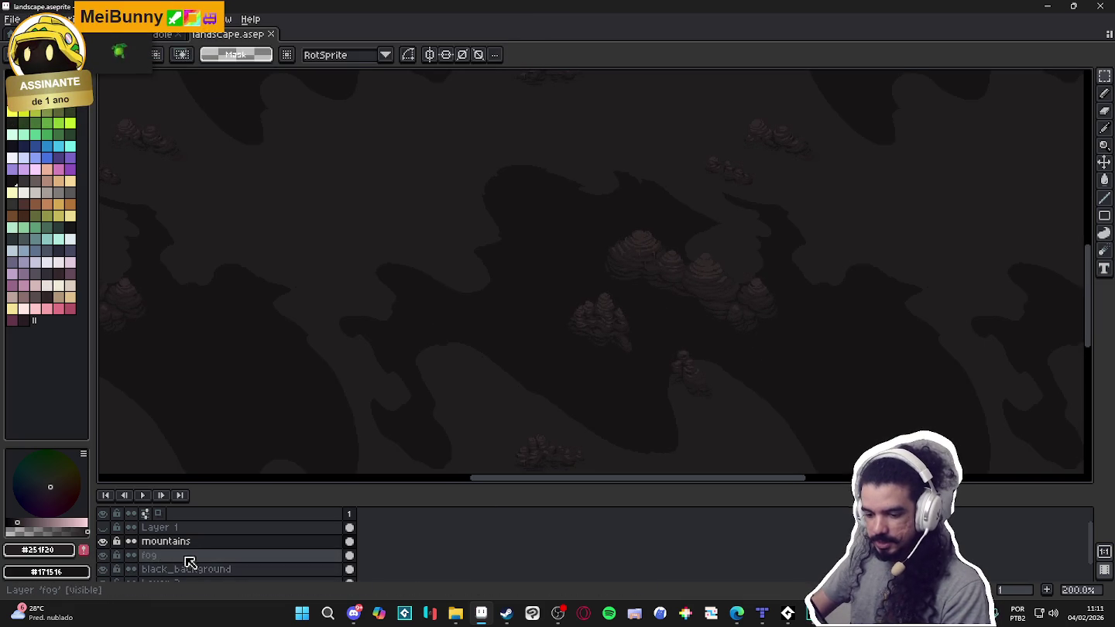
pyautogui.click(190, 557)
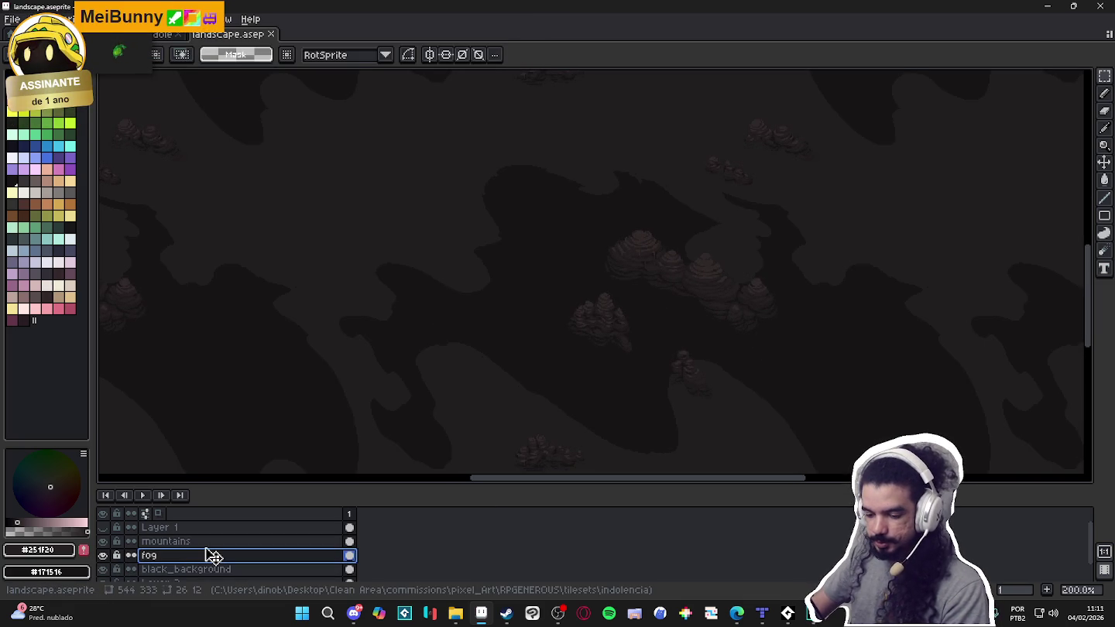
pyautogui.moveTo(213, 555); pyautogui.dragTo(211, 539)
pyautogui.click(104, 542)
pyautogui.click(104, 542)
# Switch to the Pencil and select the fog layer's cel.
pyautogui.scroll(-1, 620, 391)
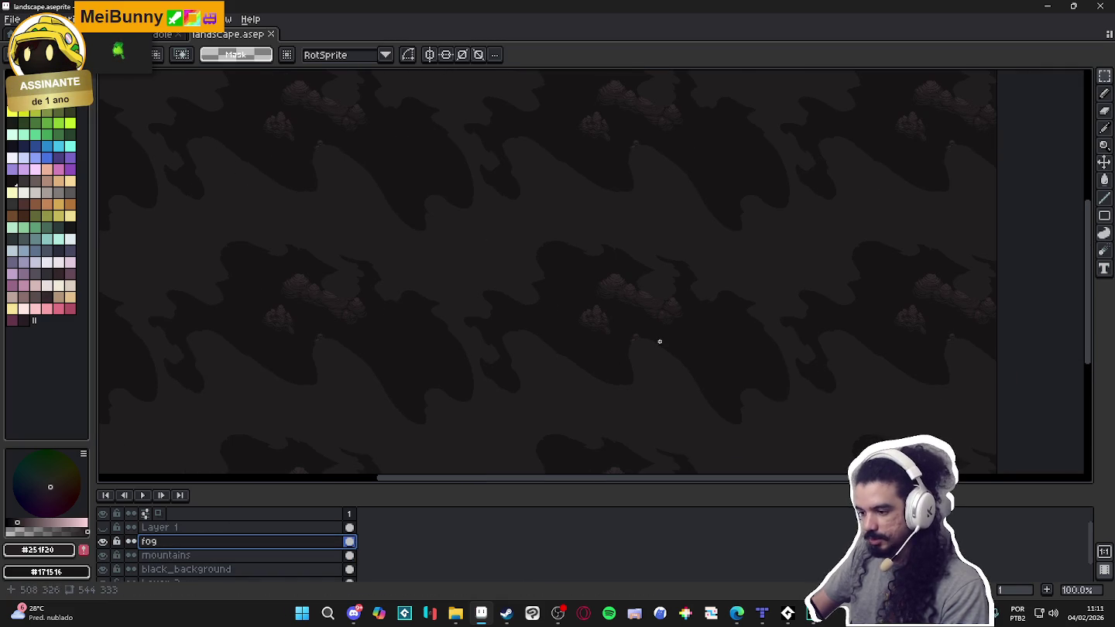
pyautogui.scroll(1, 669, 337)
pyautogui.press('b')
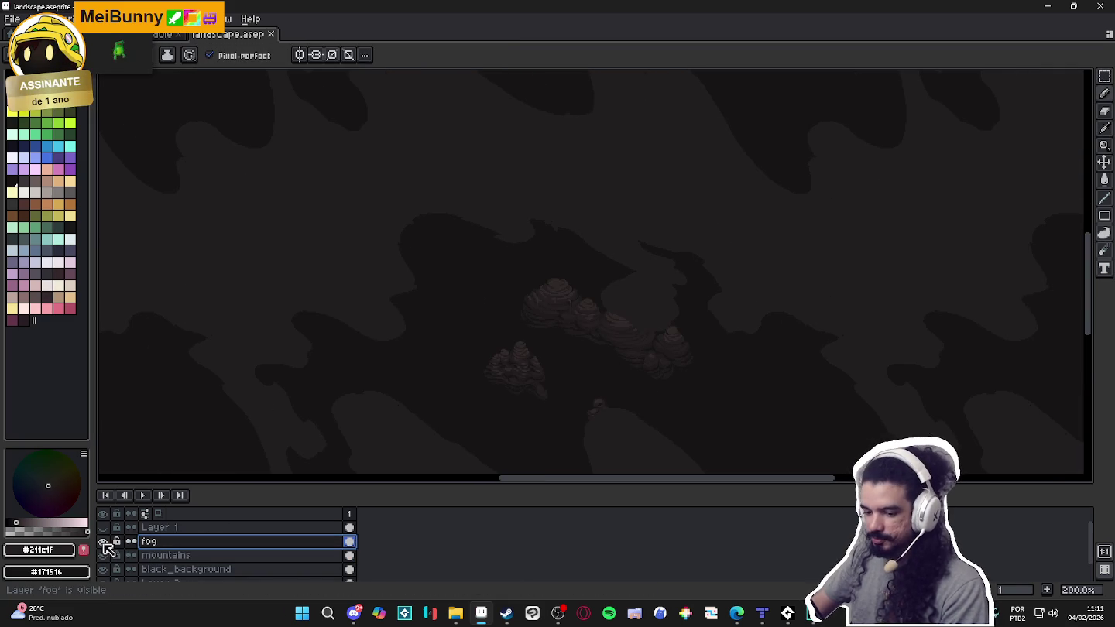
pyautogui.click(349, 542)
pyautogui.scroll(-1, 639, 347)
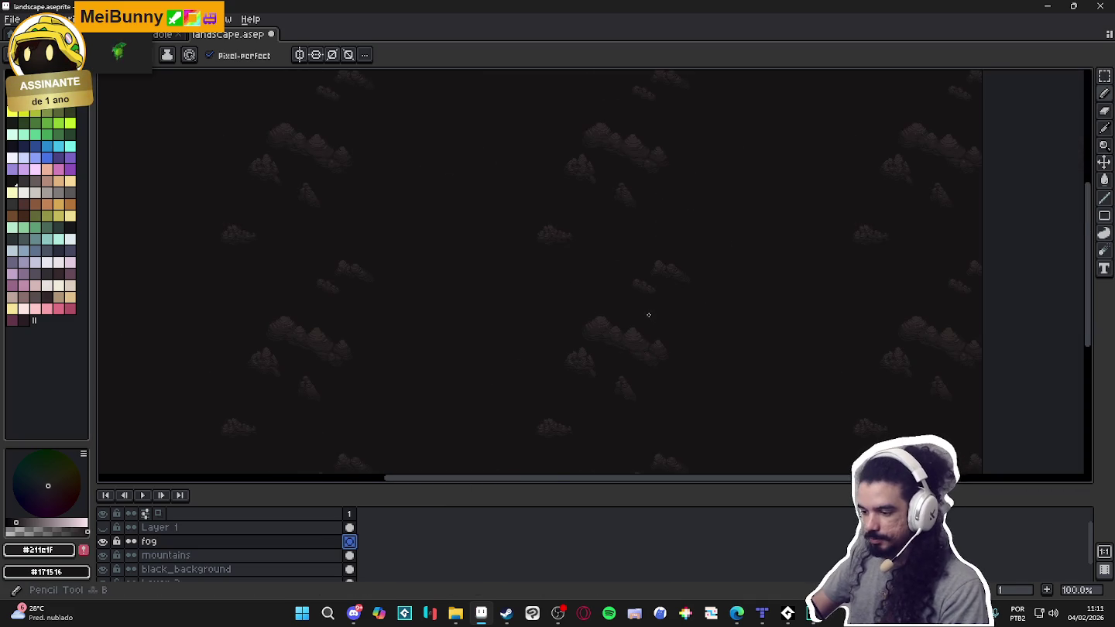
pyautogui.scroll(2, 660, 316)
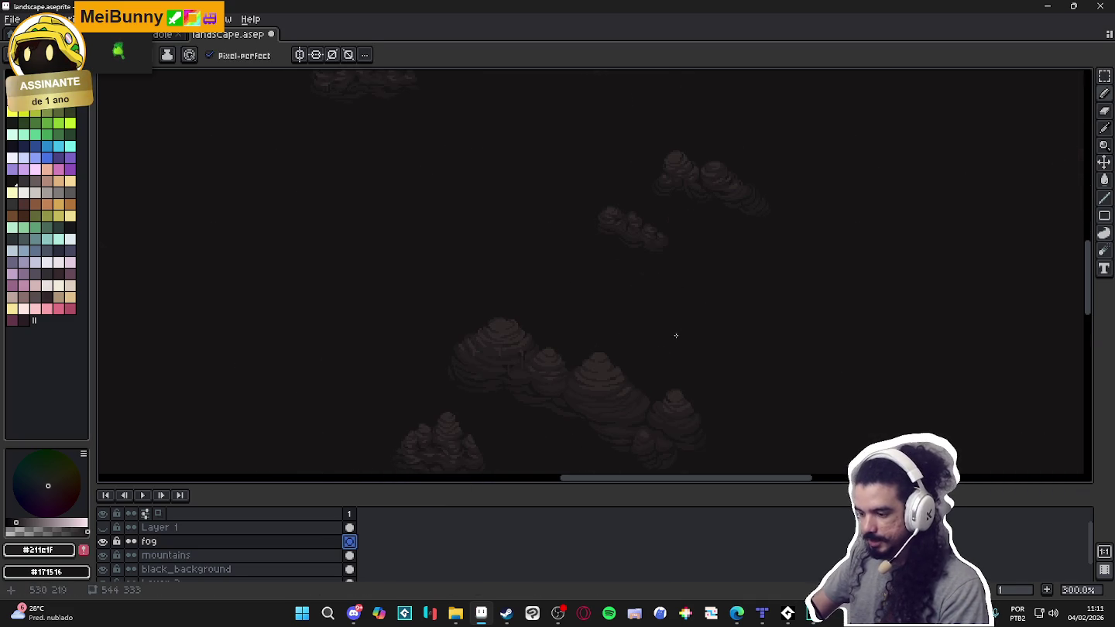
pyautogui.scroll(-1, 676, 331)
pyautogui.click(160, 549)
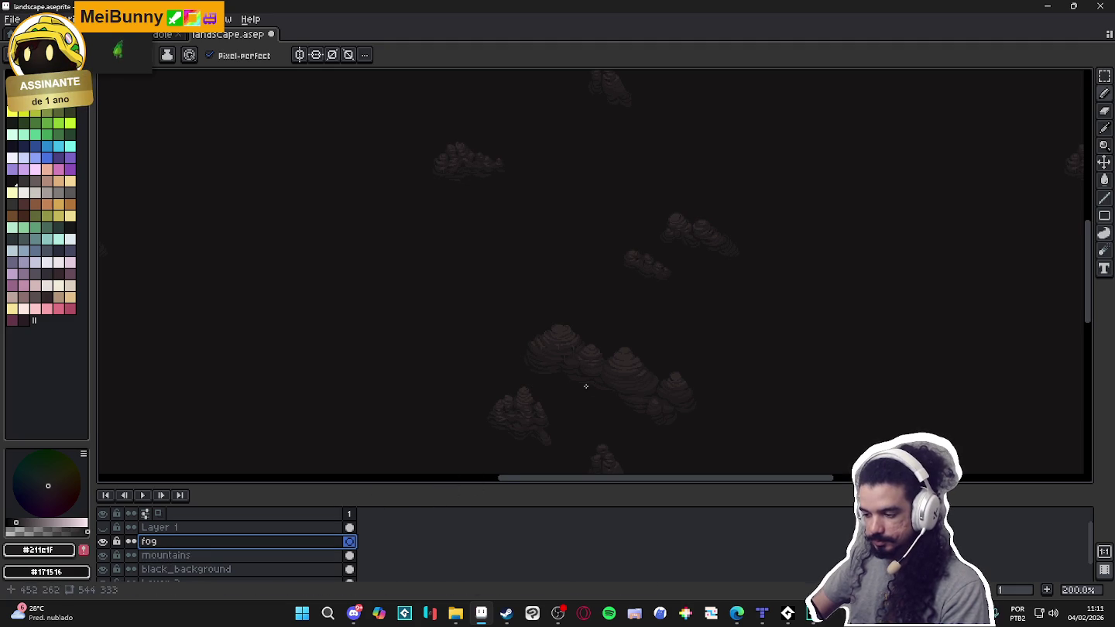
pyautogui.moveTo(580, 386); pyautogui.dragTo(562, 339)
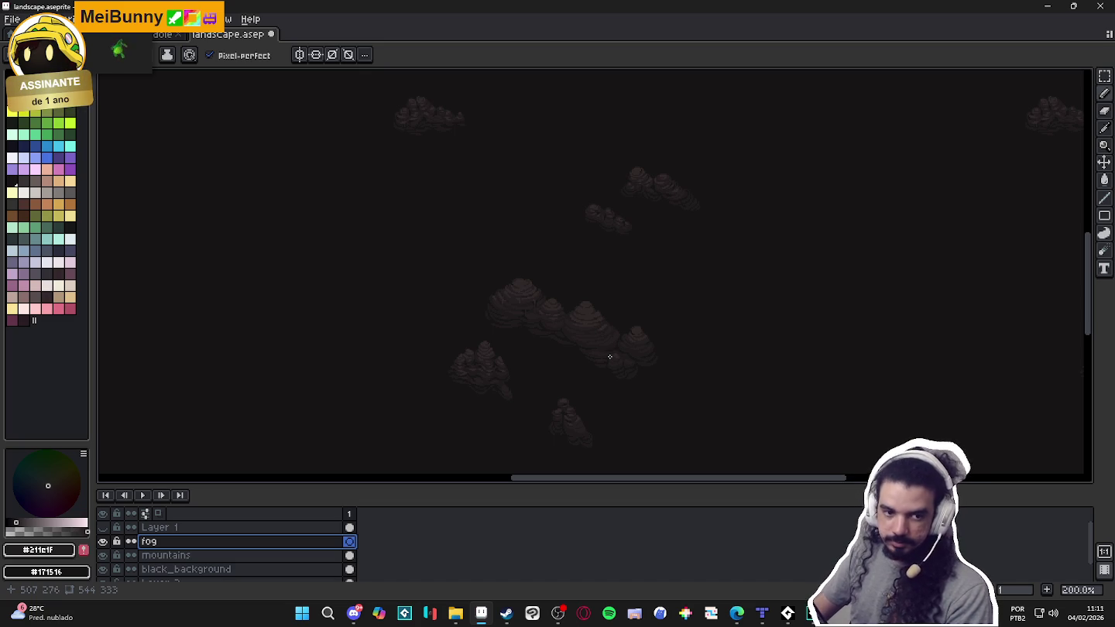
pyautogui.scroll(2, 627, 401)
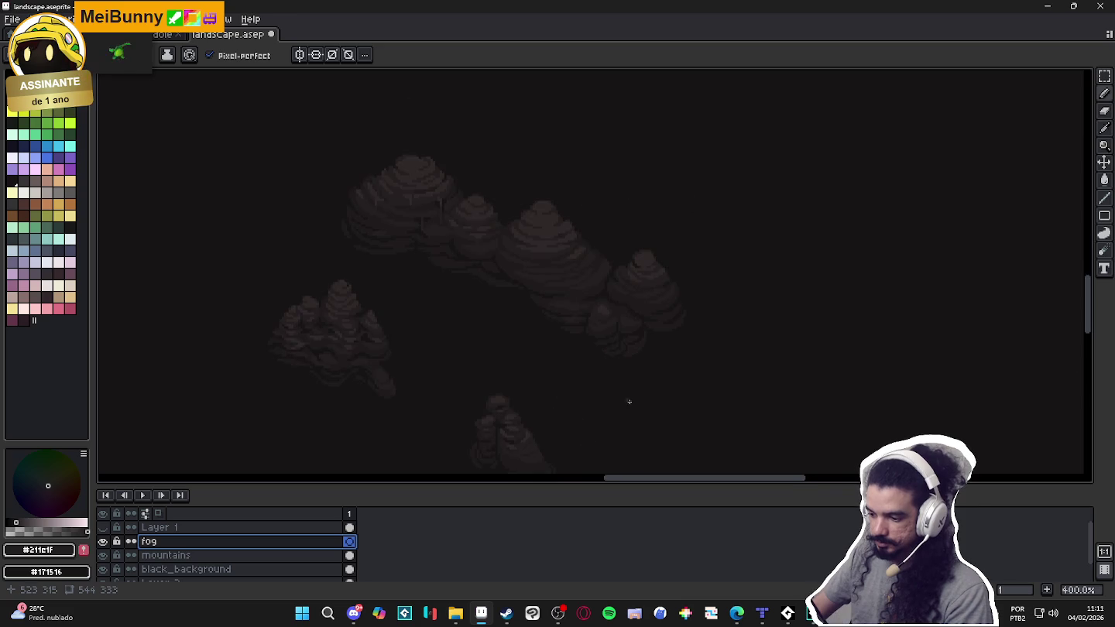
pyautogui.scroll(-1, 633, 403)
pyautogui.scroll(-1, 632, 405)
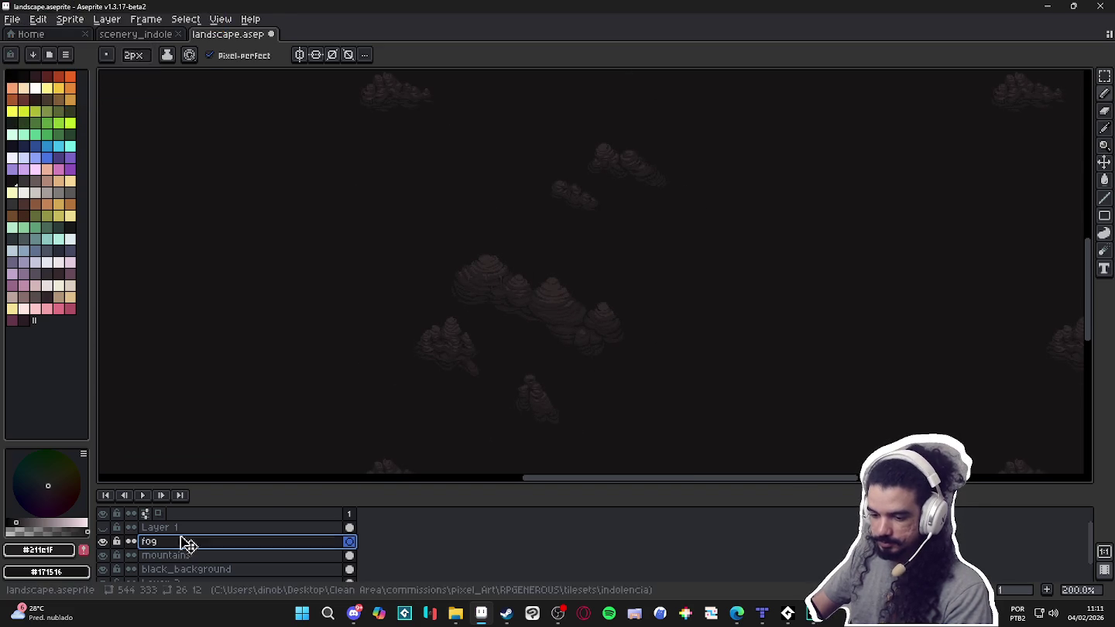
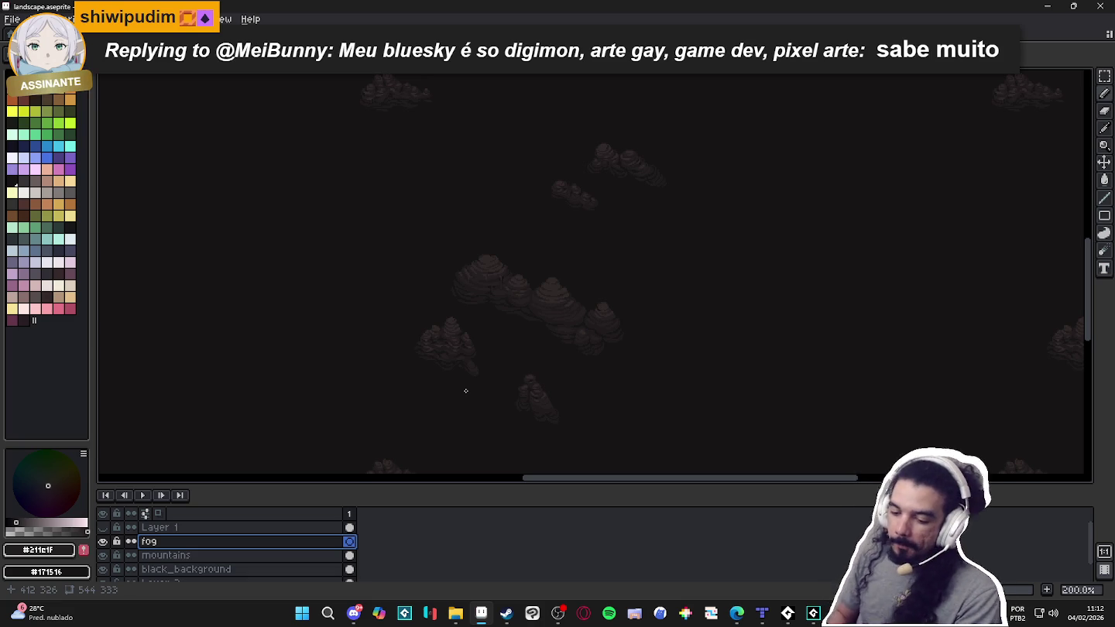
# Draw a curved pencil outline looping around the large mountain cluster on the fog layer.
pyautogui.scroll(2, 488, 380)
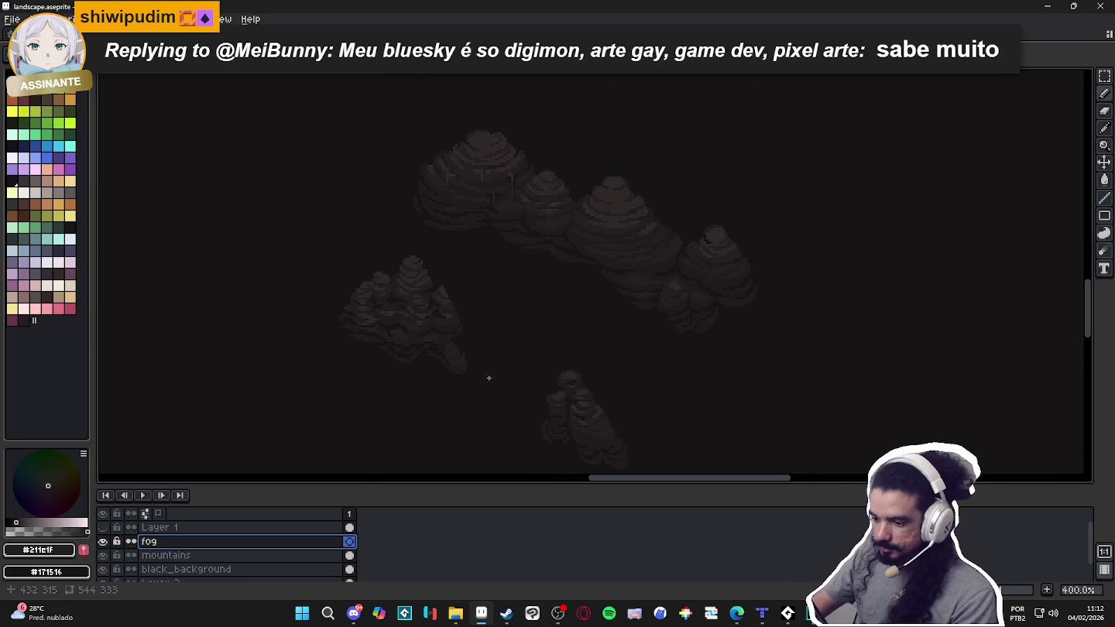
pyautogui.scroll(-1, 492, 380)
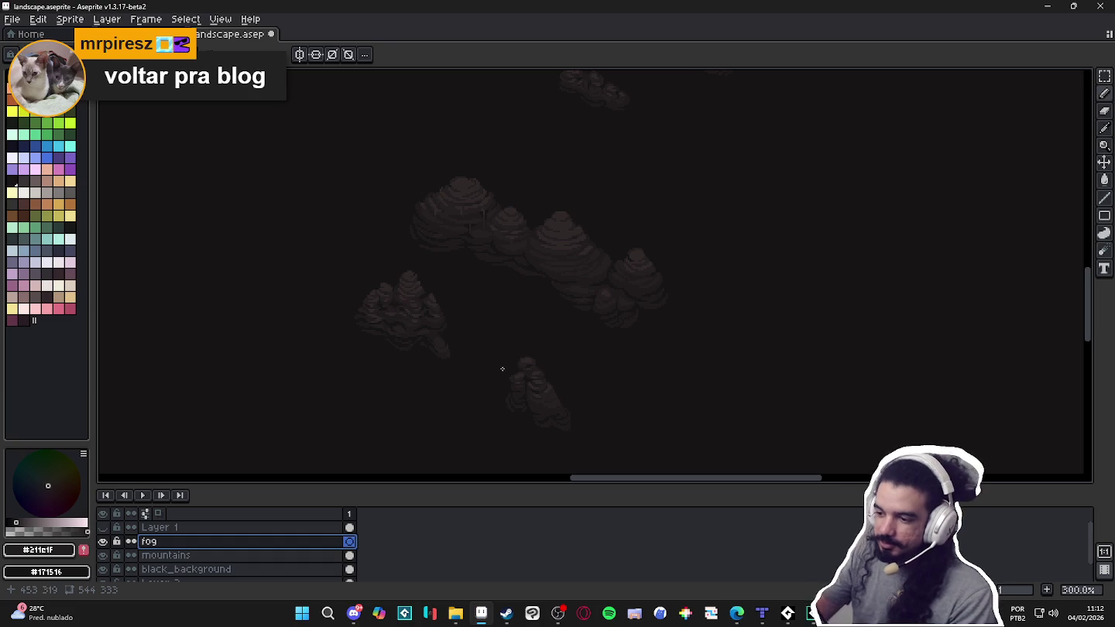
pyautogui.moveTo(447, 158); pyautogui.dragTo(401, 192)
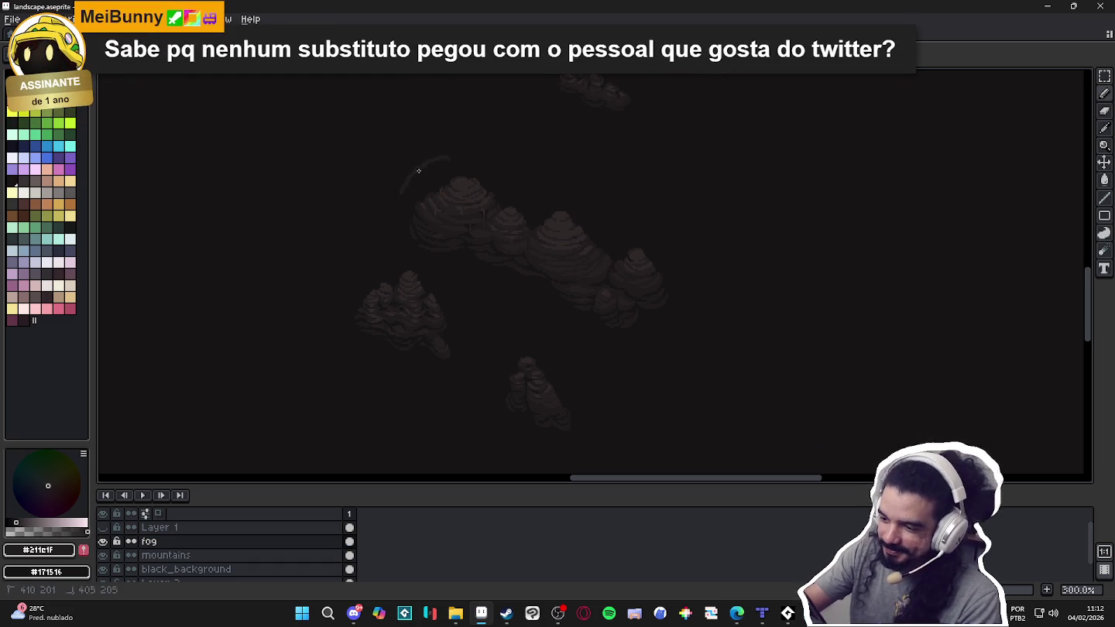
pyautogui.moveTo(413, 248); pyautogui.dragTo(501, 264)
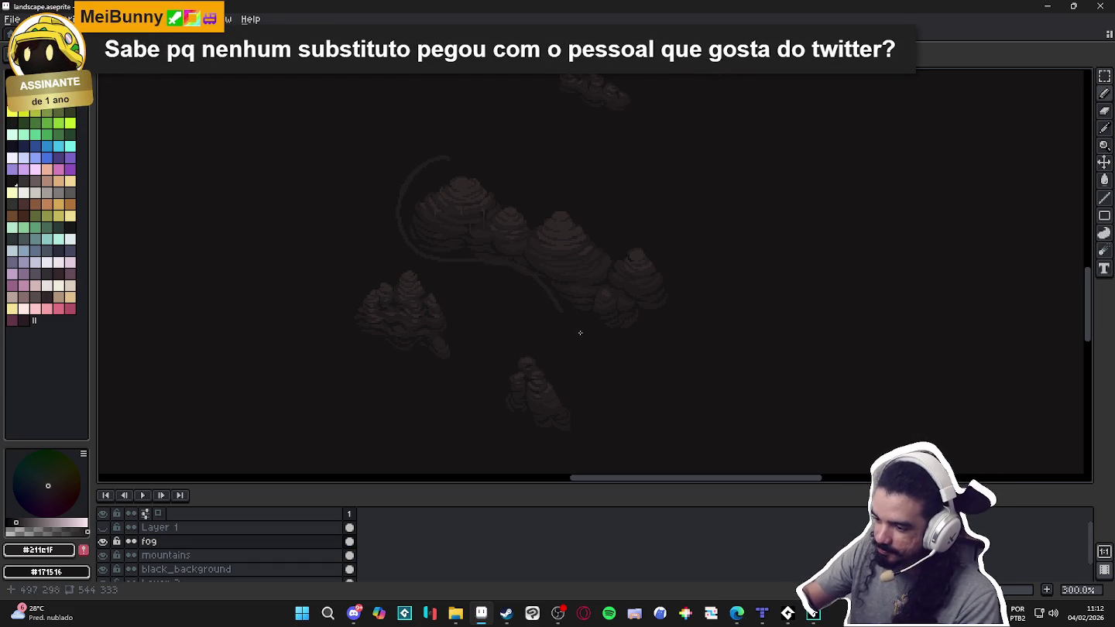
pyautogui.moveTo(546, 292)
pyautogui.mouseDown()
pyautogui.moveTo(660, 349)
pyautogui.moveTo(603, 214)
pyautogui.mouseUp()
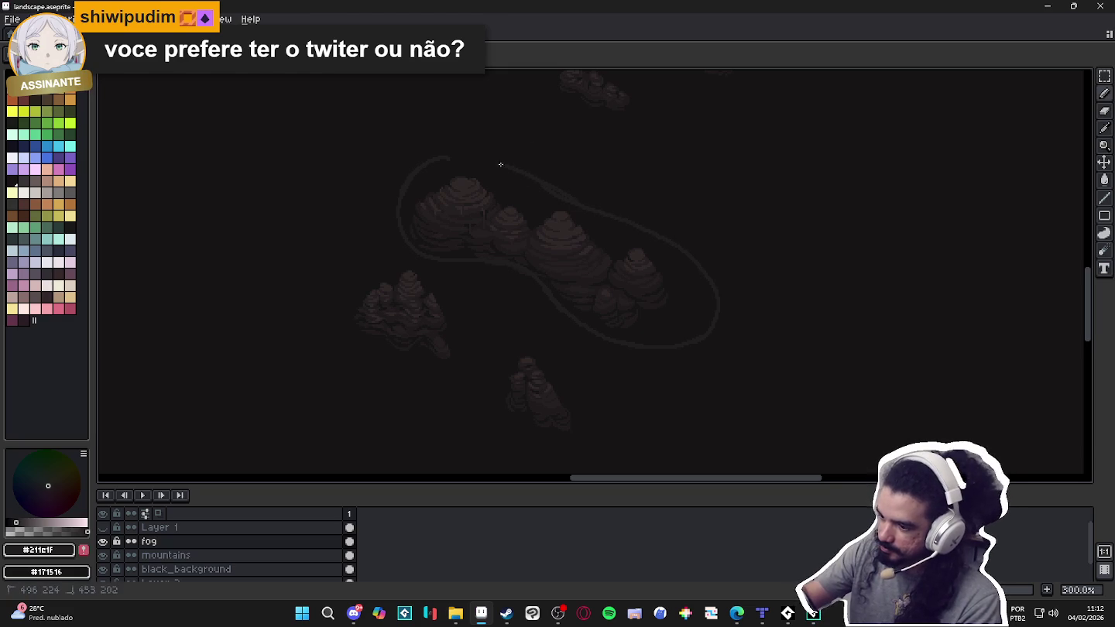
# Draw arcs above and below the small upper clusters, undoing a stray stroke and redrawing it.
pyautogui.moveTo(673, 294); pyautogui.dragTo(609, 333)
pyautogui.moveTo(450, 103)
pyautogui.mouseDown()
pyautogui.moveTo(488, 150)
pyautogui.moveTo(668, 218)
pyautogui.mouseUp()
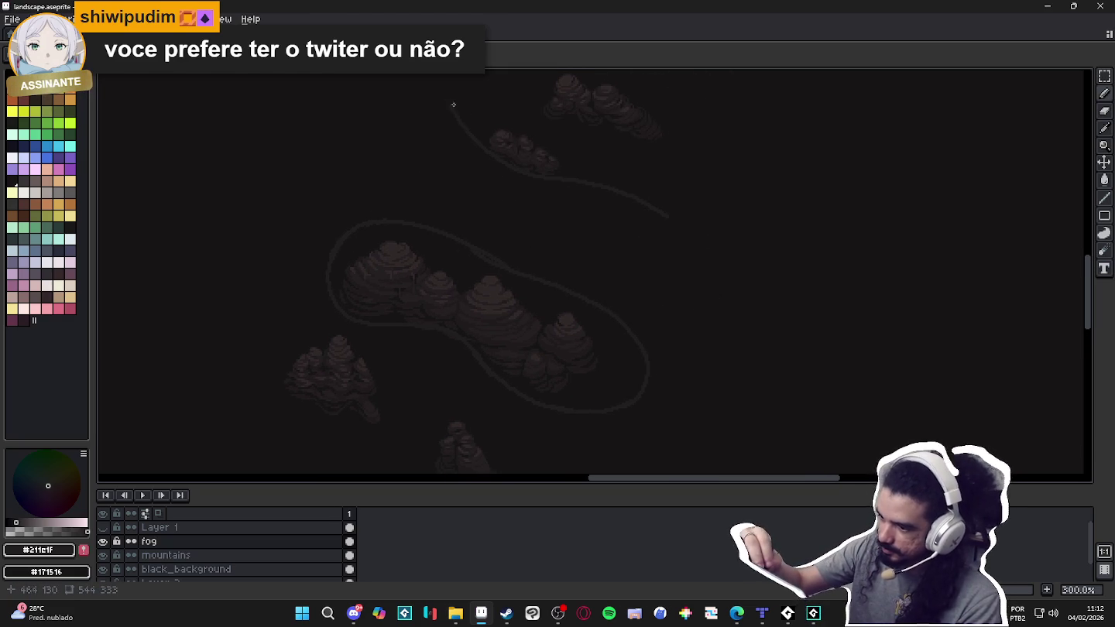
pyautogui.moveTo(451, 103)
pyautogui.mouseDown()
pyautogui.moveTo(586, 156)
pyautogui.moveTo(668, 217)
pyautogui.moveTo(679, 305)
pyautogui.mouseUp()
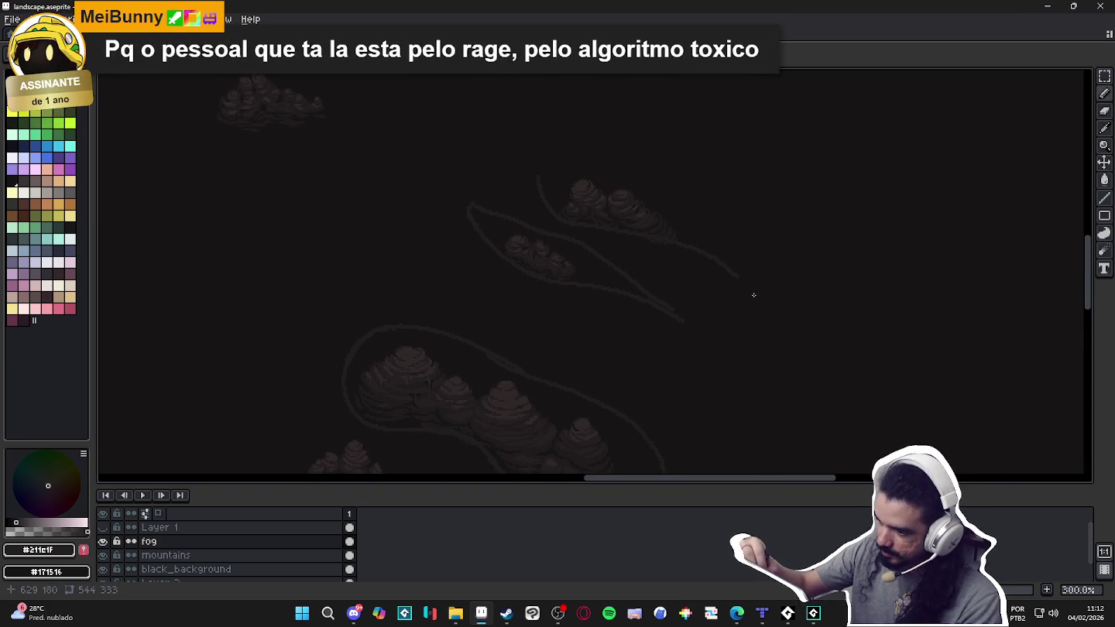
pyautogui.hotkey('ctrl', 'z')
pyautogui.moveTo(532, 170); pyautogui.dragTo(721, 290)
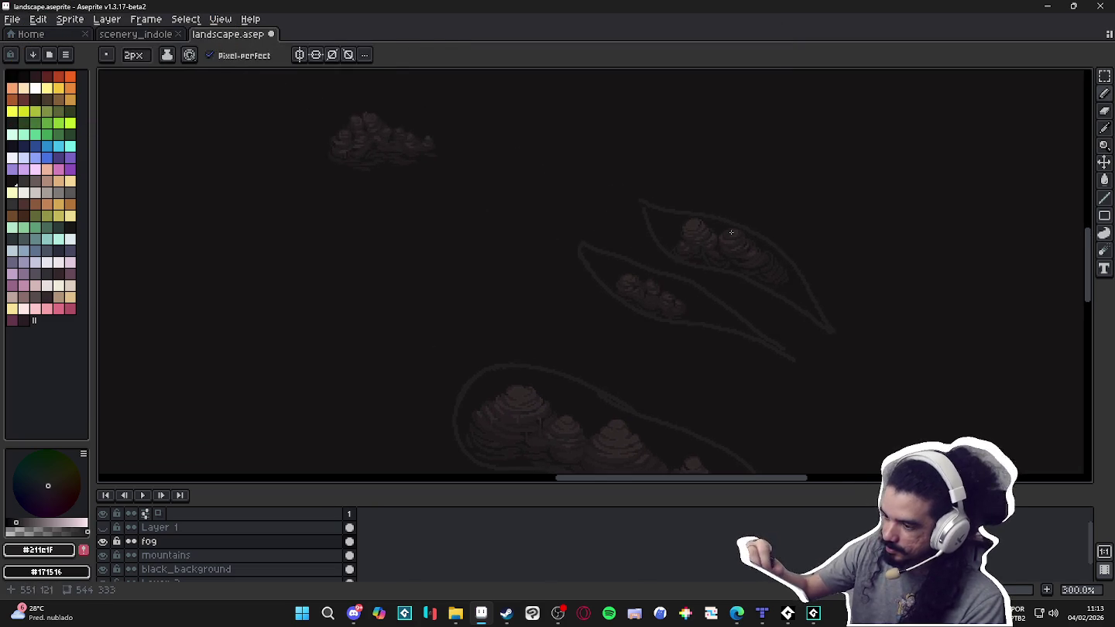
# Draw a leaf-shaped outline around the upper-left cluster, extending its left tip.
pyautogui.moveTo(528, 160); pyautogui.dragTo(728, 267)
pyautogui.moveTo(571, 224); pyautogui.dragTo(343, 228)
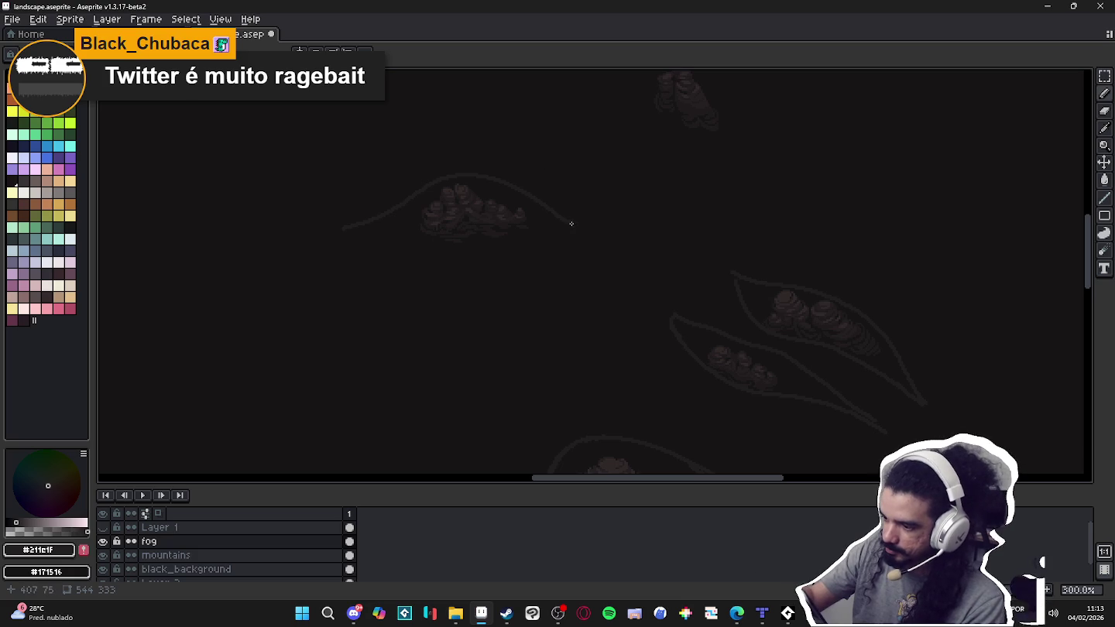
pyautogui.moveTo(568, 224); pyautogui.dragTo(344, 230)
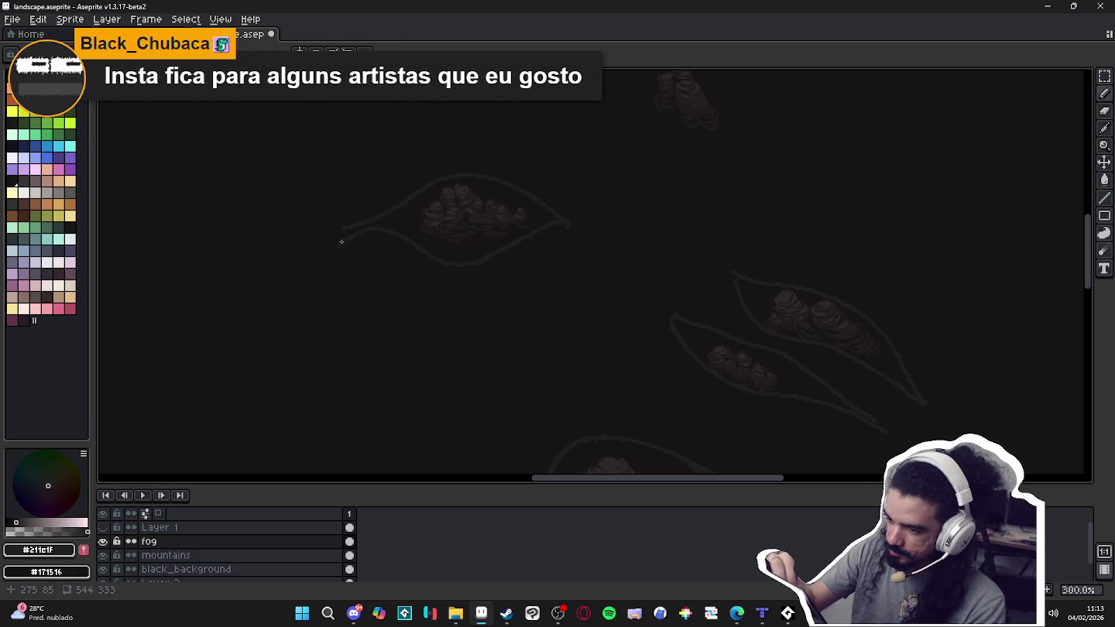
pyautogui.moveTo(344, 230); pyautogui.dragTo(326, 255)
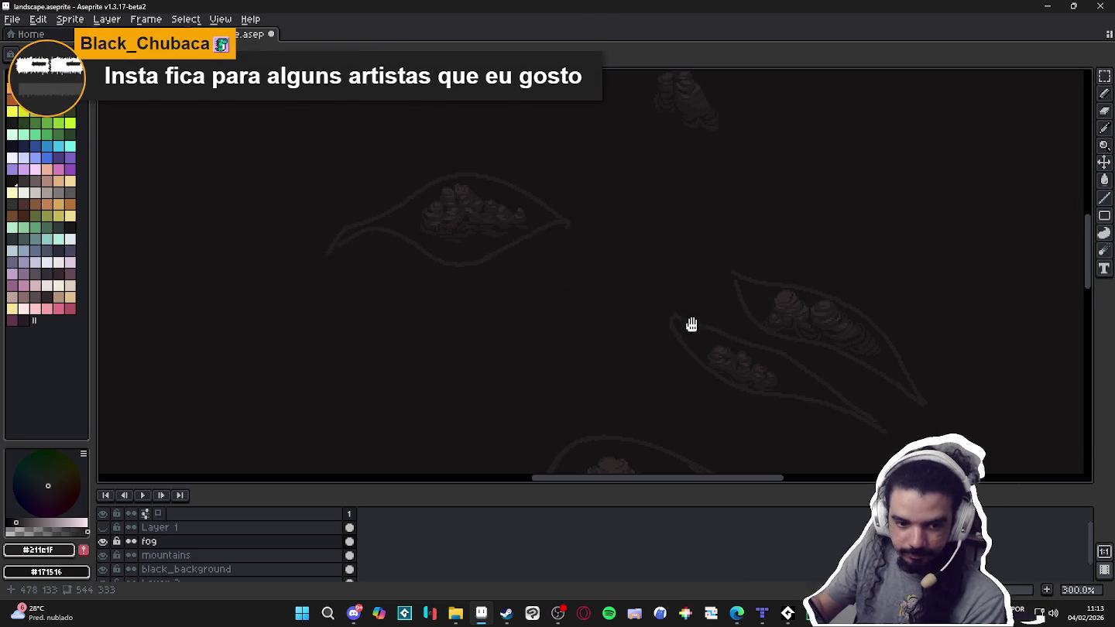
# Outline the lone small mountain, wrapping the line from its right edge underneath it.
pyautogui.moveTo(699, 315); pyautogui.dragTo(637, 290)
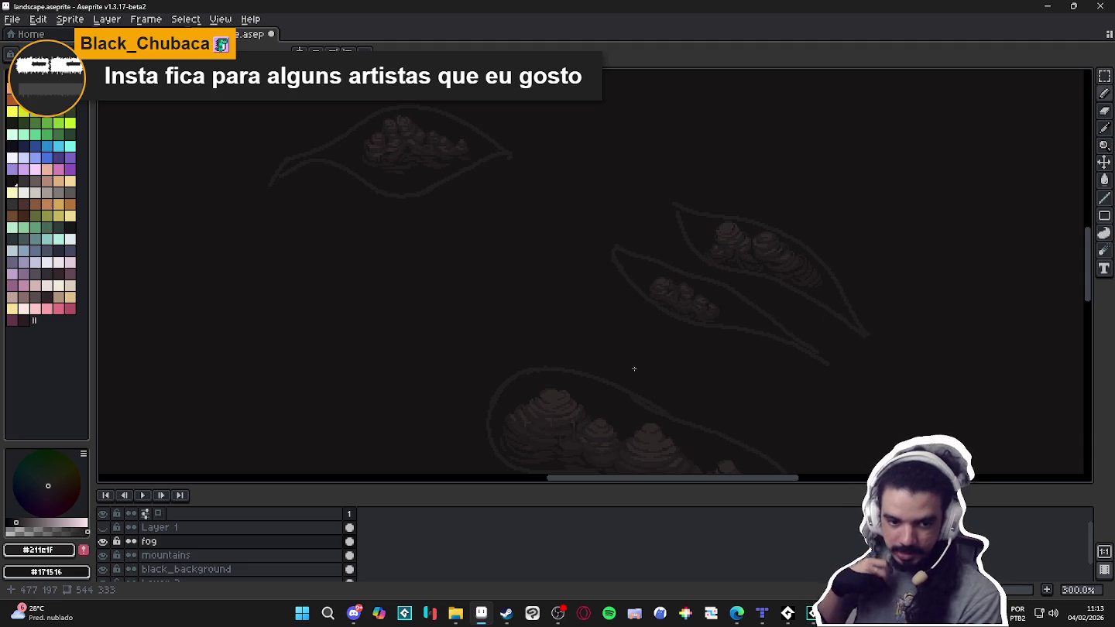
pyautogui.moveTo(779, 380); pyautogui.dragTo(690, 300)
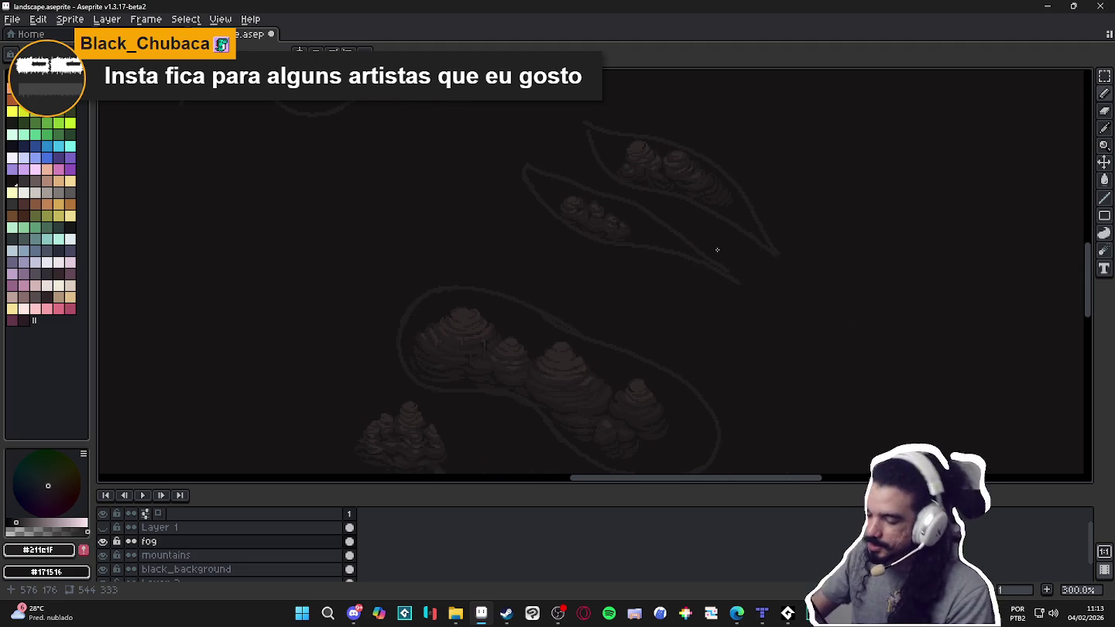
pyautogui.scroll(1, 685, 266)
pyautogui.moveTo(610, 326)
pyautogui.mouseDown()
pyautogui.moveTo(682, 358)
pyautogui.moveTo(649, 312)
pyautogui.mouseUp()
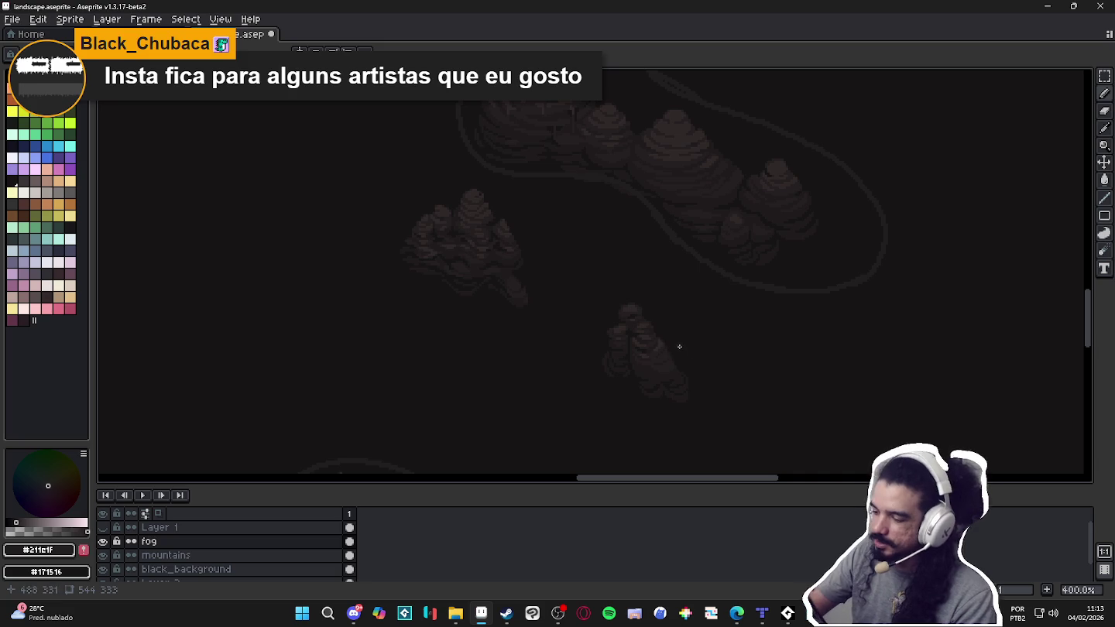
pyautogui.moveTo(686, 356); pyautogui.dragTo(701, 365)
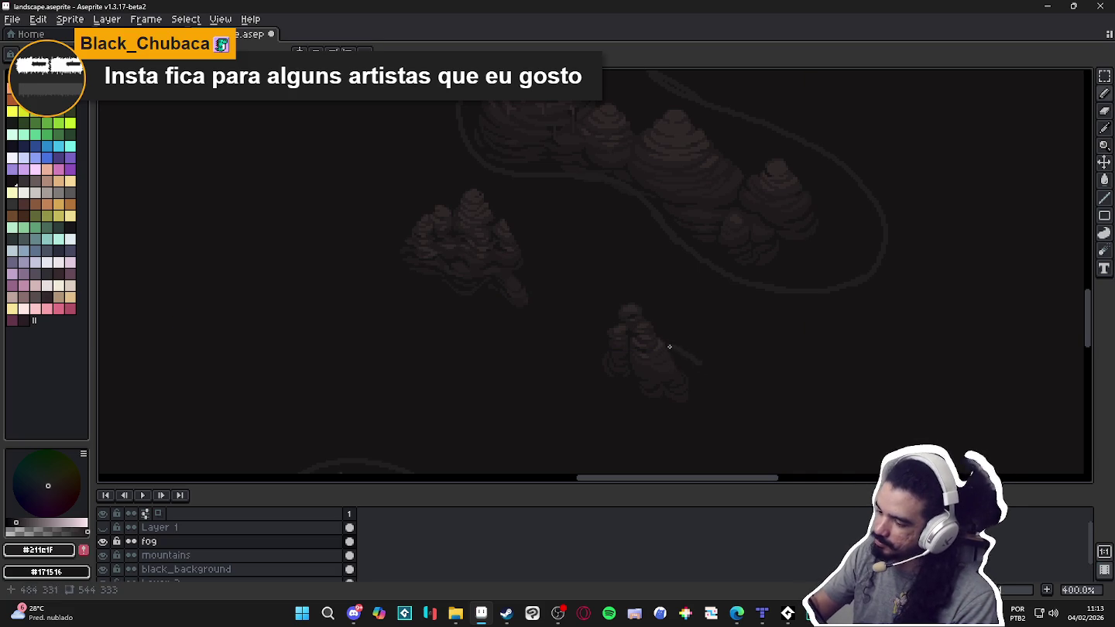
pyautogui.moveTo(744, 406); pyautogui.dragTo(568, 371)
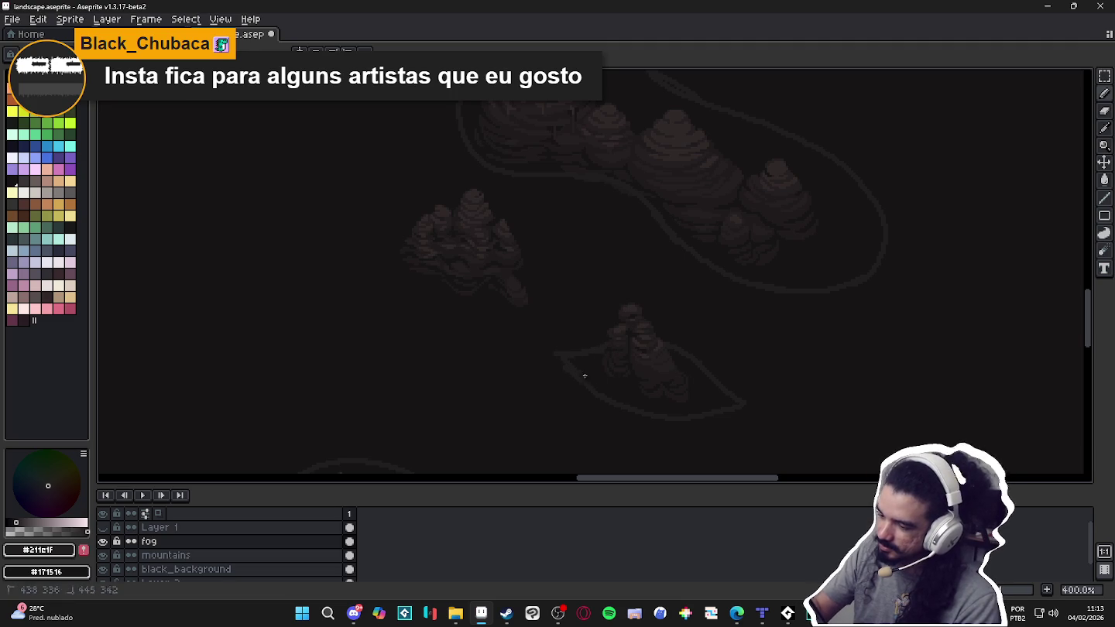
# Trace a closed outline around the left mountain's underside, right side and top.
pyautogui.moveTo(593, 304)
pyautogui.mouseDown()
pyautogui.moveTo(542, 325)
pyautogui.moveTo(423, 303)
pyautogui.moveTo(381, 212)
pyautogui.mouseUp()
pyautogui.moveTo(590, 308)
pyautogui.mouseDown()
pyautogui.moveTo(540, 280)
pyautogui.moveTo(521, 249)
pyautogui.mouseUp()
pyautogui.moveTo(373, 214); pyautogui.dragTo(408, 219)
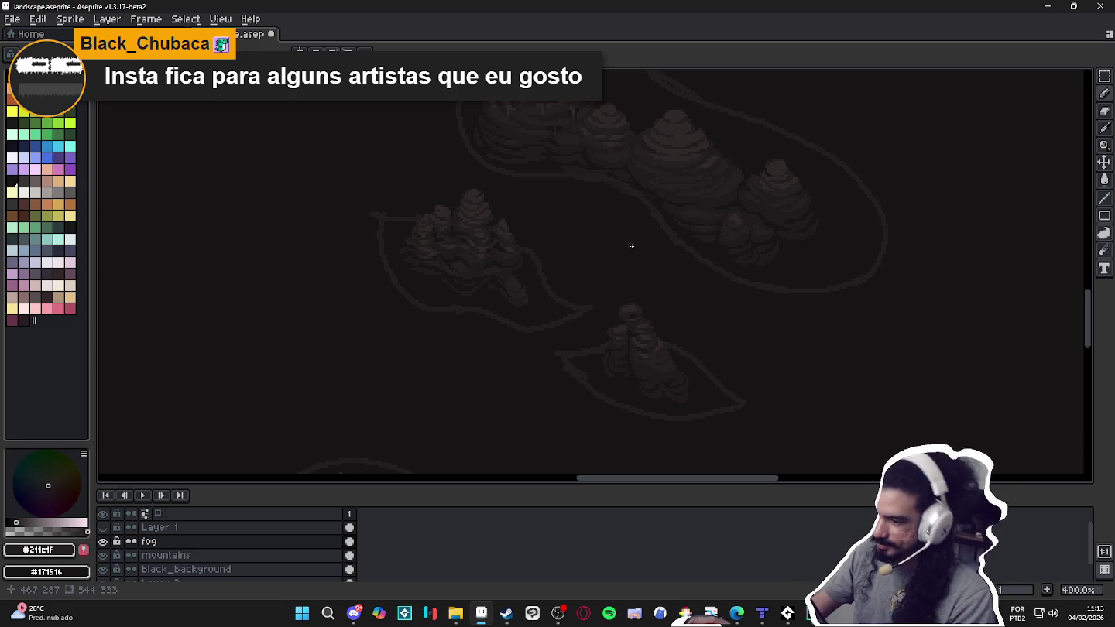
pyautogui.scroll(-2, 628, 271)
pyautogui.scroll(-1, 628, 329)
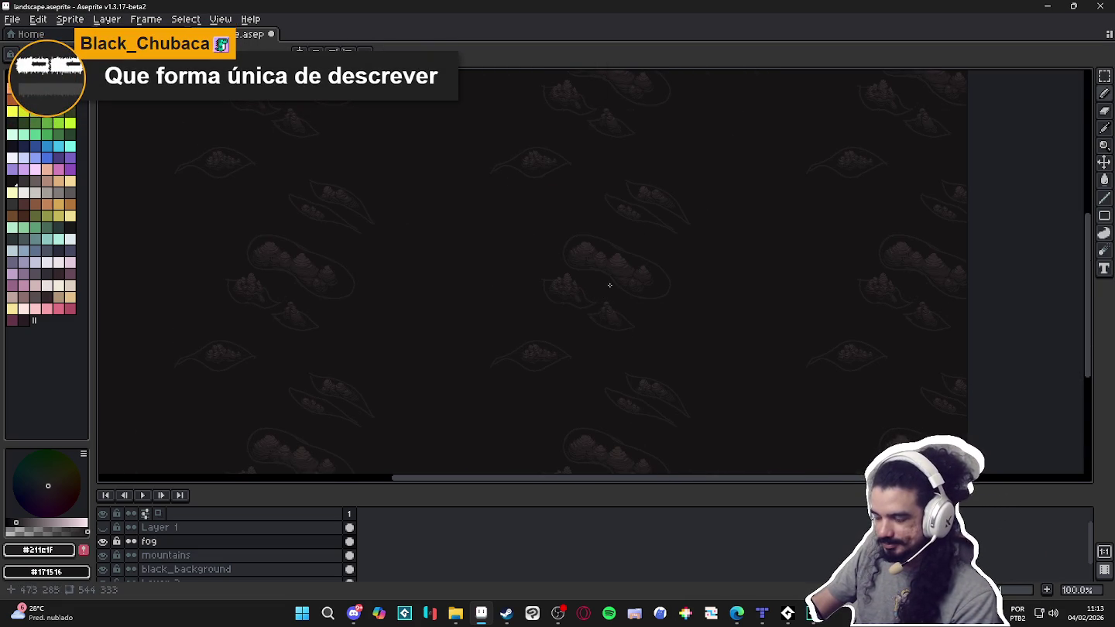
pyautogui.scroll(3, 600, 276)
pyautogui.scroll(2, 495, 303)
pyautogui.scroll(1, 464, 341)
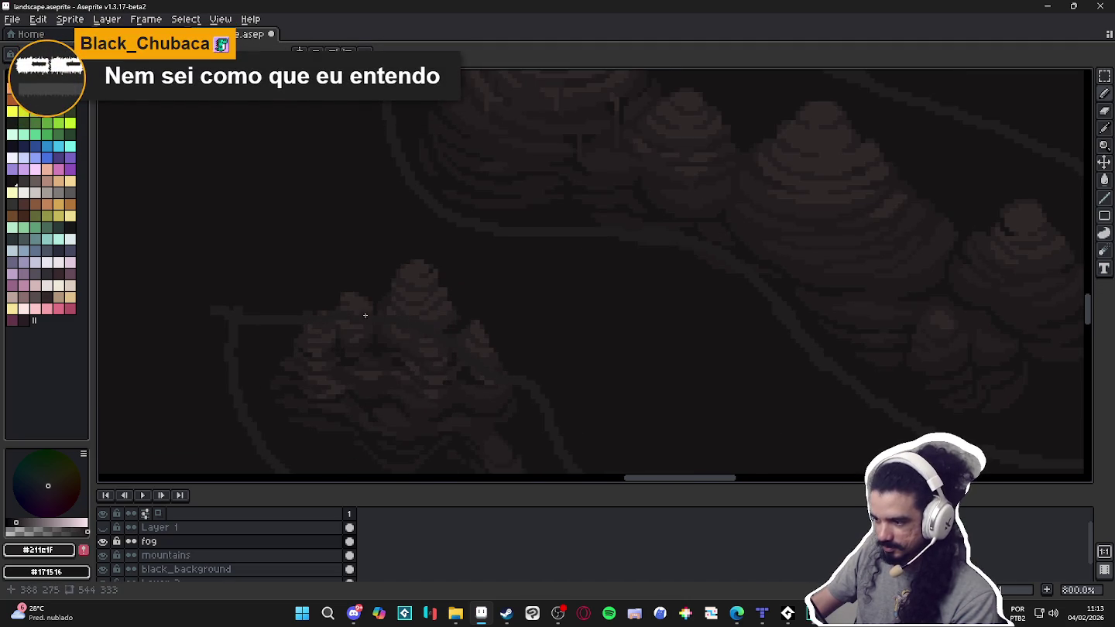
pyautogui.scroll(-1, 511, 281)
pyautogui.scroll(-1, 535, 291)
pyautogui.scroll(-1, 474, 299)
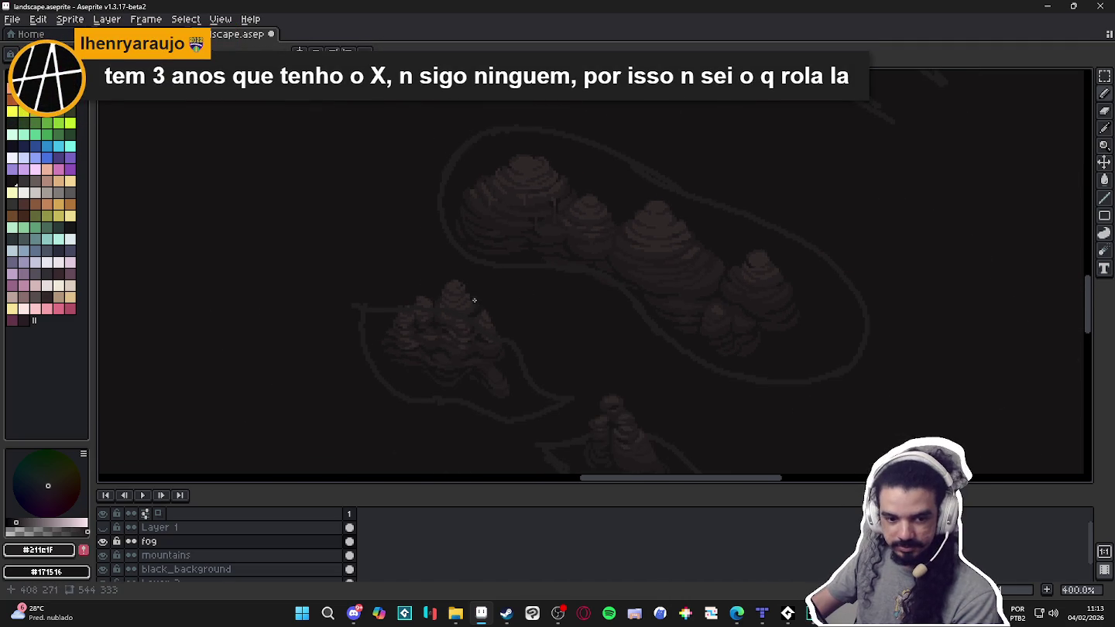
pyautogui.moveTo(475, 300); pyautogui.dragTo(511, 297)
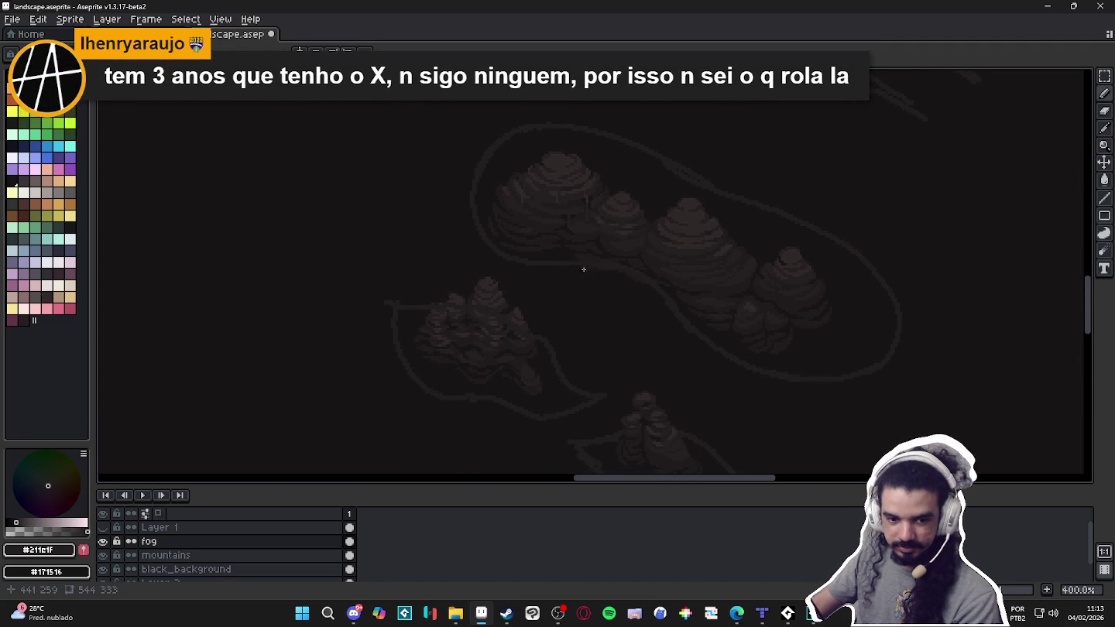
pyautogui.scroll(-1, 605, 260)
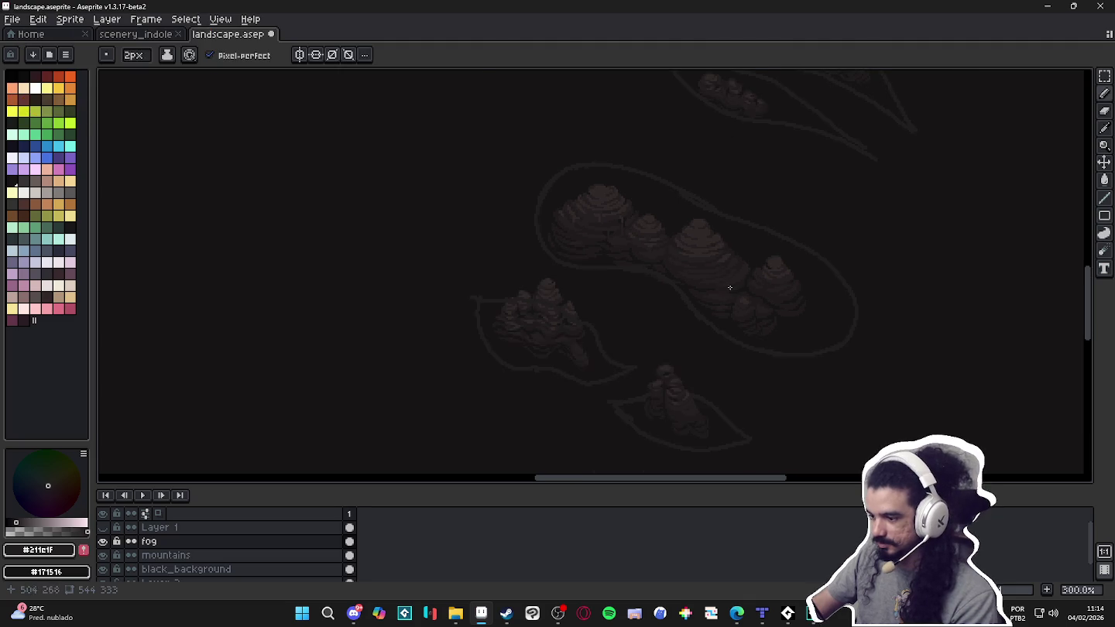
pyautogui.moveTo(693, 275); pyautogui.dragTo(687, 341)
pyautogui.scroll(1, 820, 229)
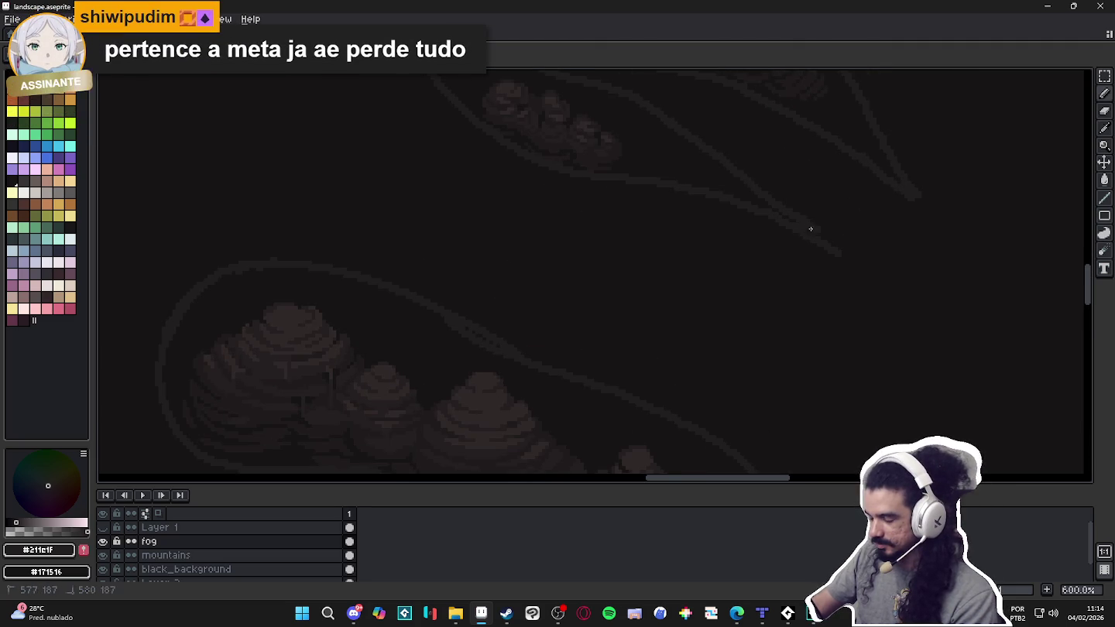
pyautogui.scroll(1, 813, 242)
pyautogui.moveTo(813, 242)
pyautogui.mouseDown()
pyautogui.moveTo(742, 273)
pyautogui.moveTo(709, 178)
pyautogui.mouseUp()
pyautogui.scroll(1, 633, 88)
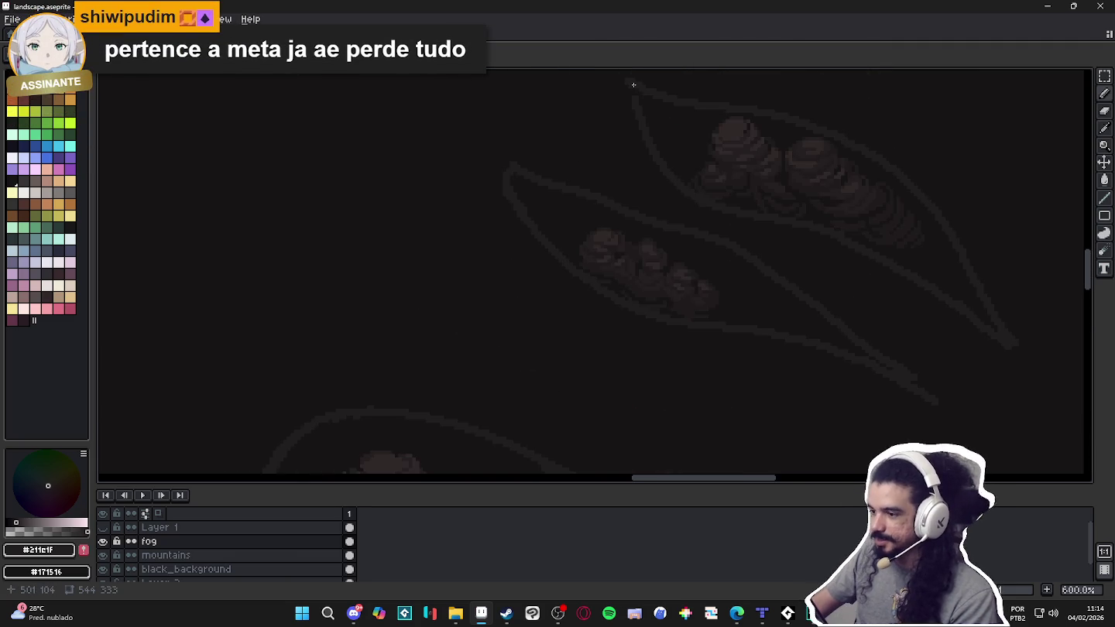
pyautogui.press('1')
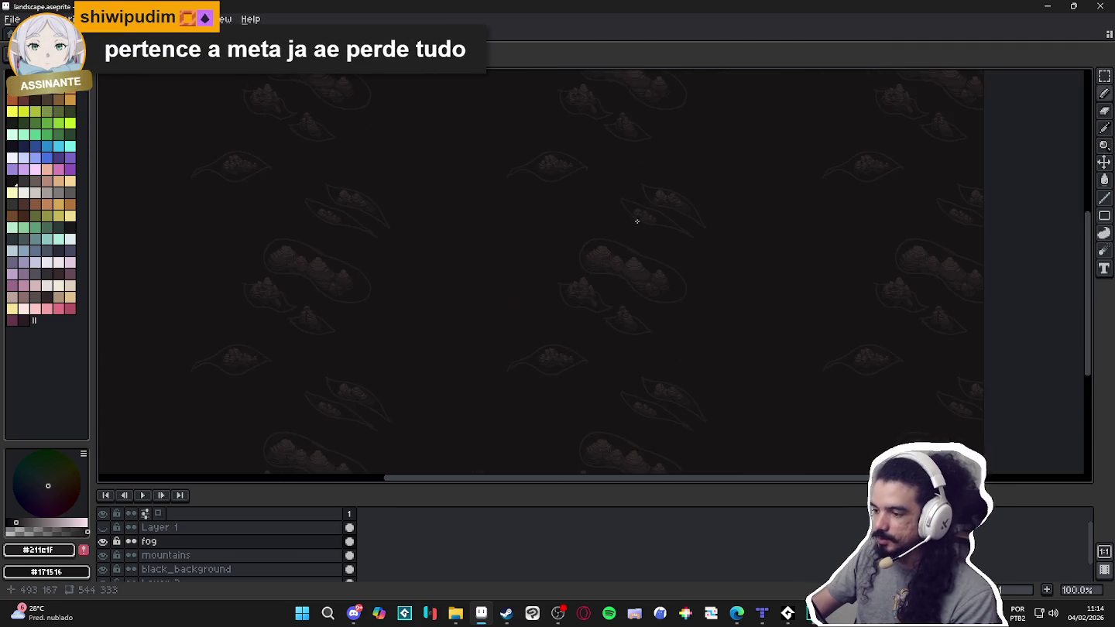
pyautogui.scroll(4, 558, 177)
pyautogui.scroll(1, 386, 171)
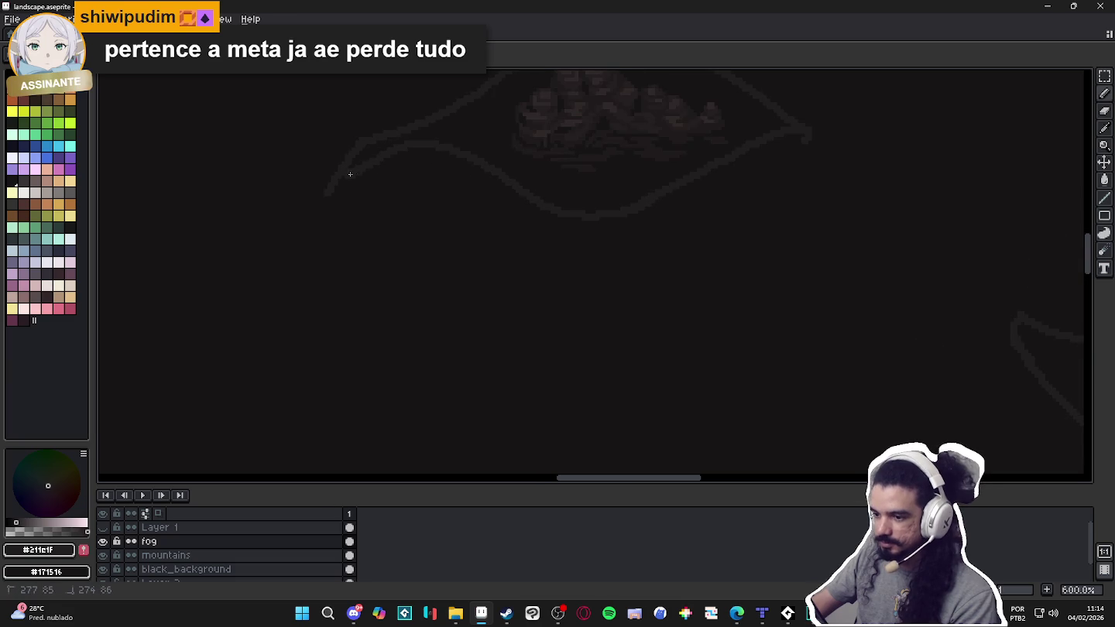
pyautogui.scroll(-4, 352, 169)
pyautogui.scroll(-1, 361, 212)
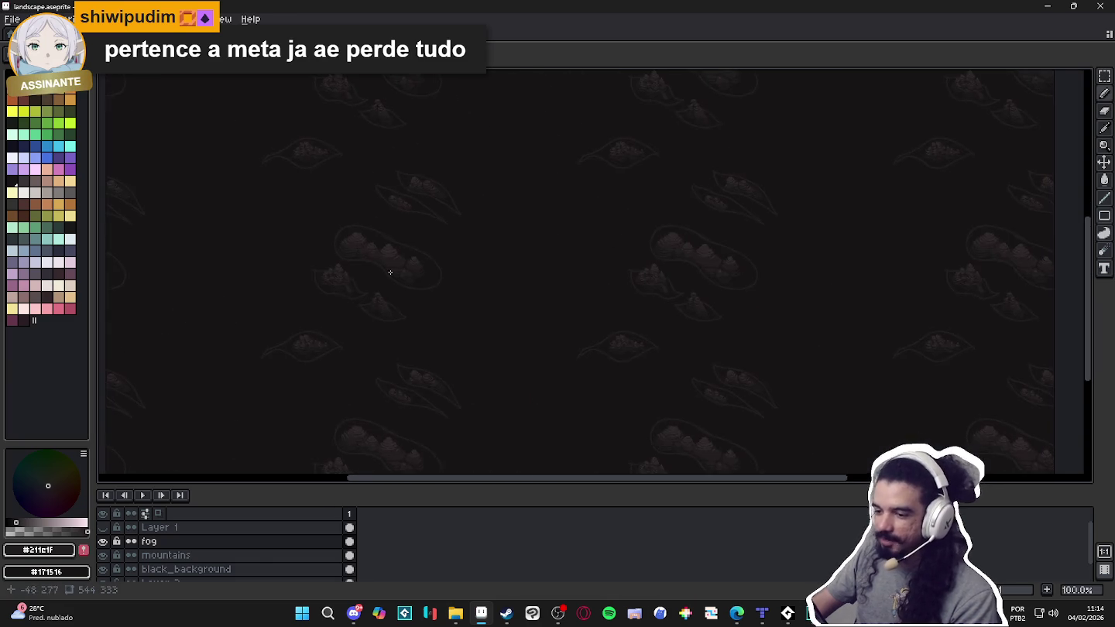
pyautogui.scroll(3, 438, 258)
pyautogui.press('g')
pyautogui.scroll(-2, 635, 346)
# Bucket-fill the area outside the outlines with dark fog, check it up close, then switch to the browser.
pyautogui.click(636, 346)
pyautogui.scroll(-2, 635, 347)
pyautogui.scroll(2, 716, 325)
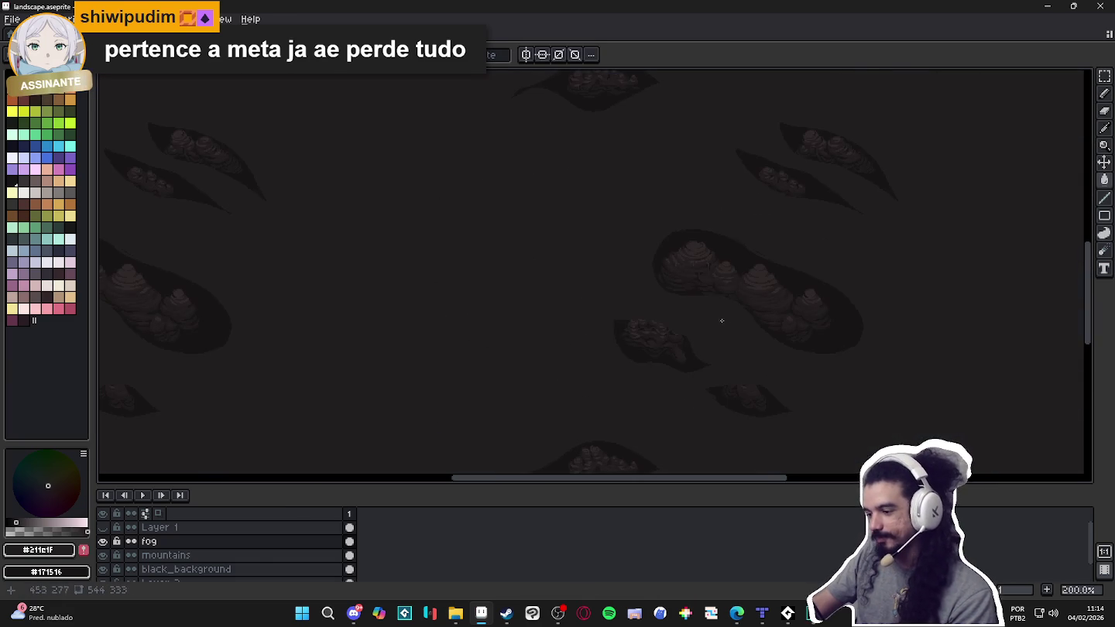
pyautogui.scroll(4, 751, 294)
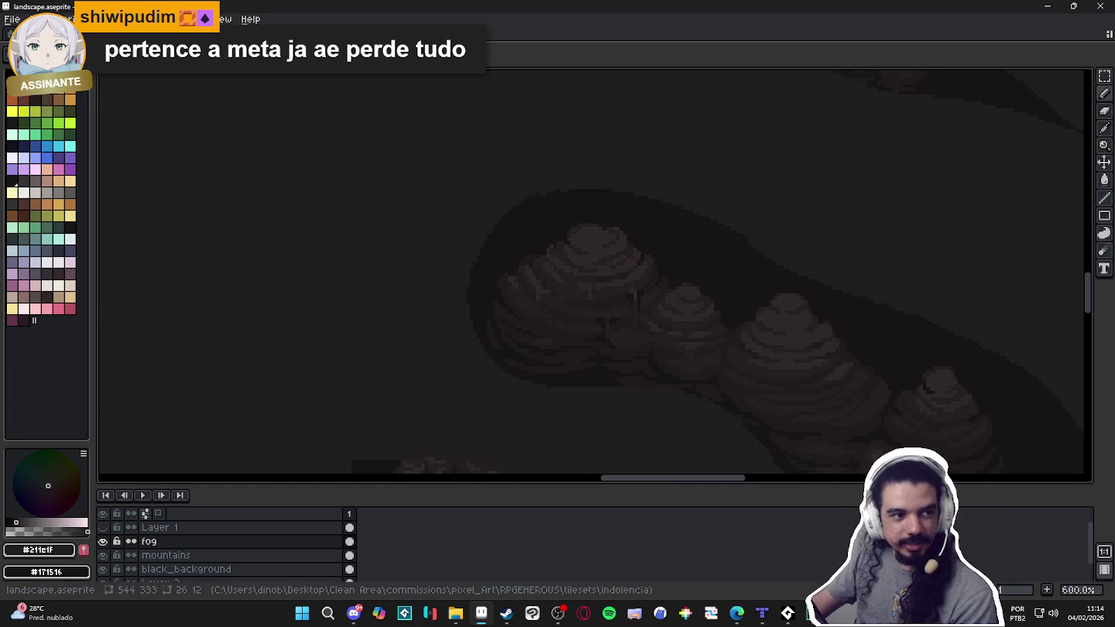
pyautogui.hotkey('alt', 'Tab')
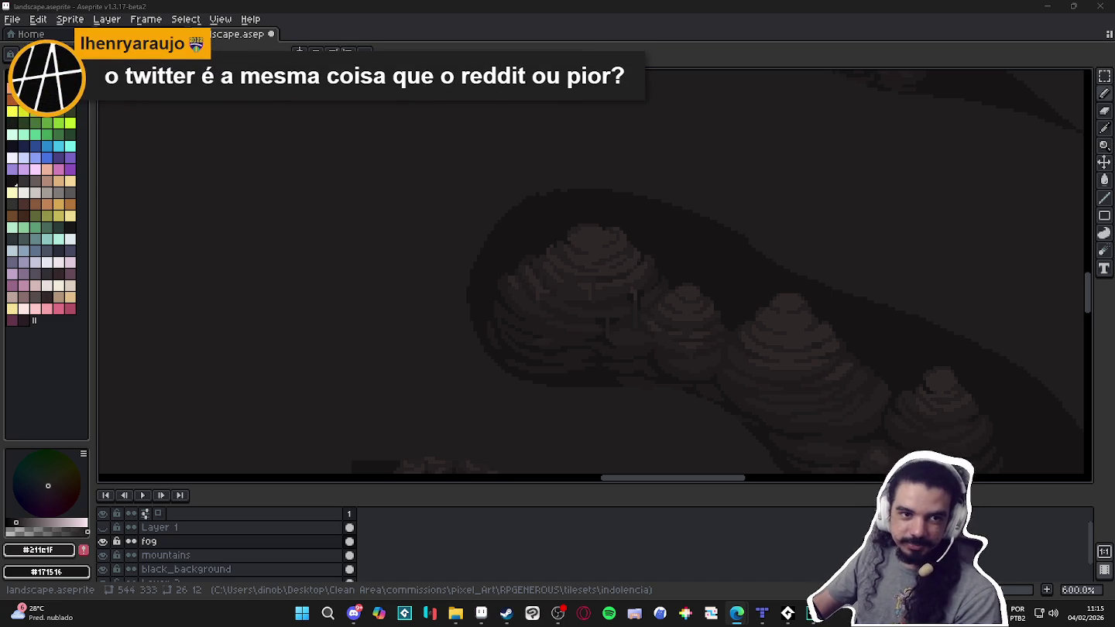
pyautogui.hotkey('alt', 'Tab')
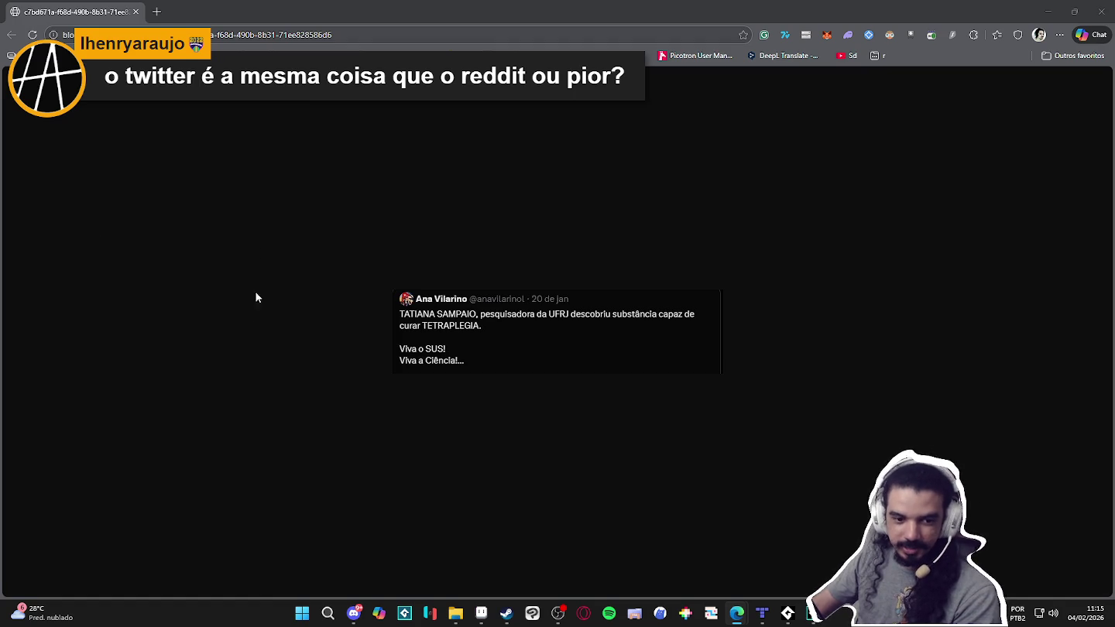
# Scroll through the tweet in Edge and close the browser window to return to Aseprite.
pyautogui.scroll(4, 532, 326)
pyautogui.scroll(1, 538, 310)
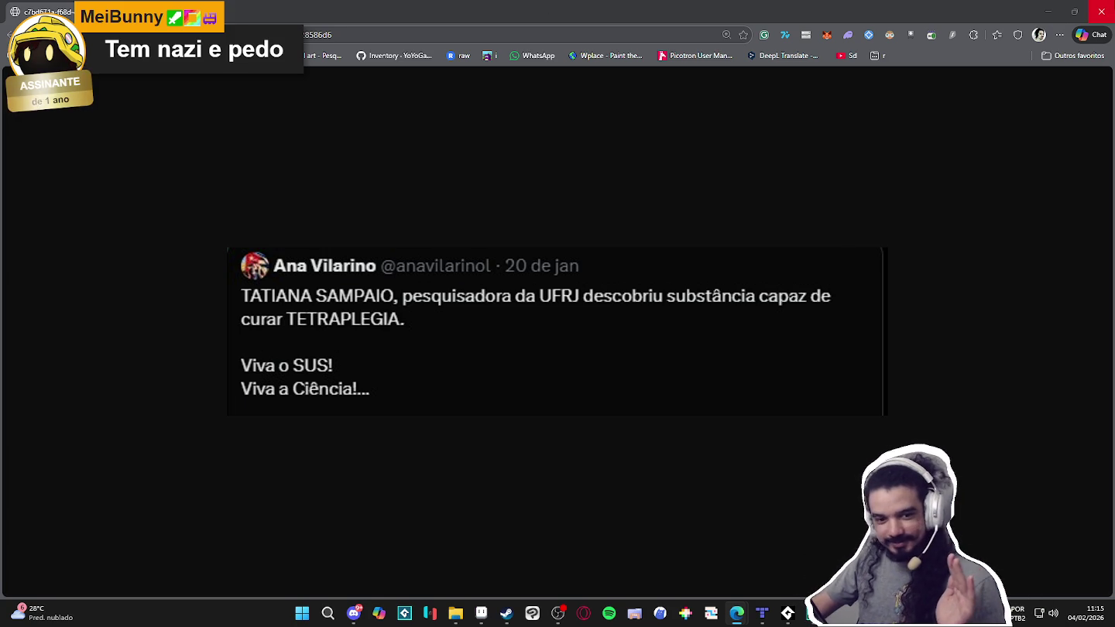
pyautogui.click(1101, 11)
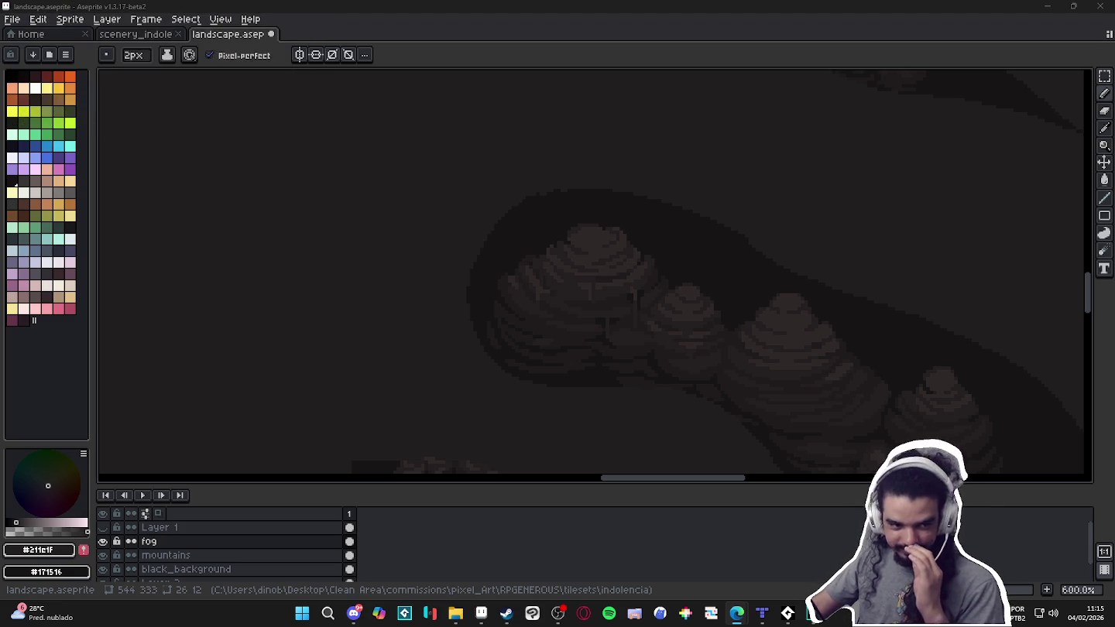
pyautogui.hotkey('alt', 'Tab')
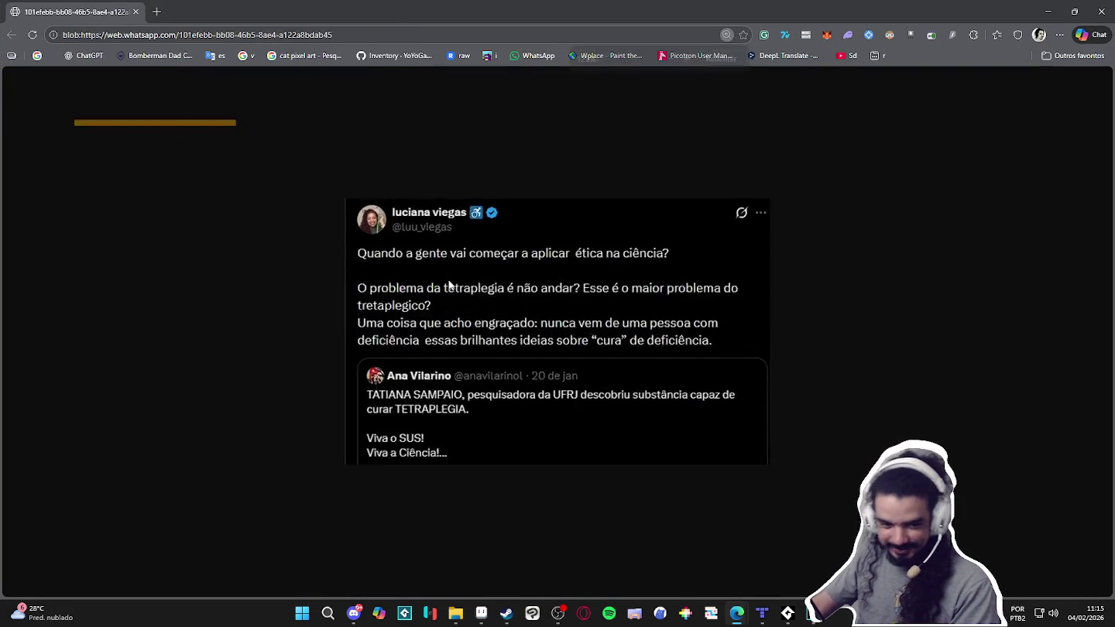
pyautogui.scroll(5, 448, 282)
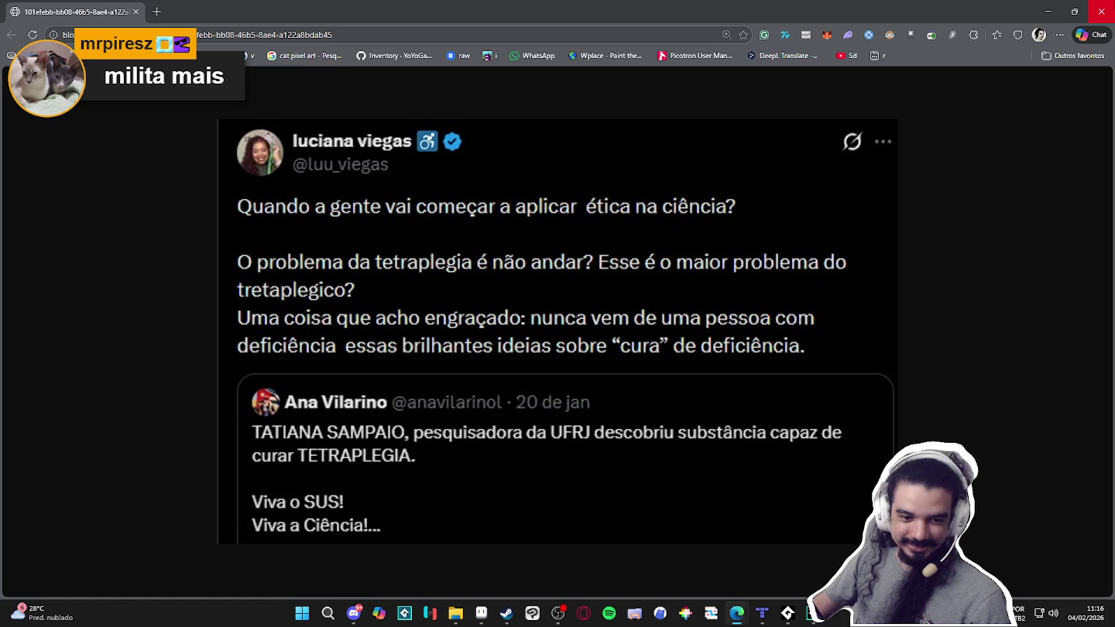
pyautogui.click(1101, 11)
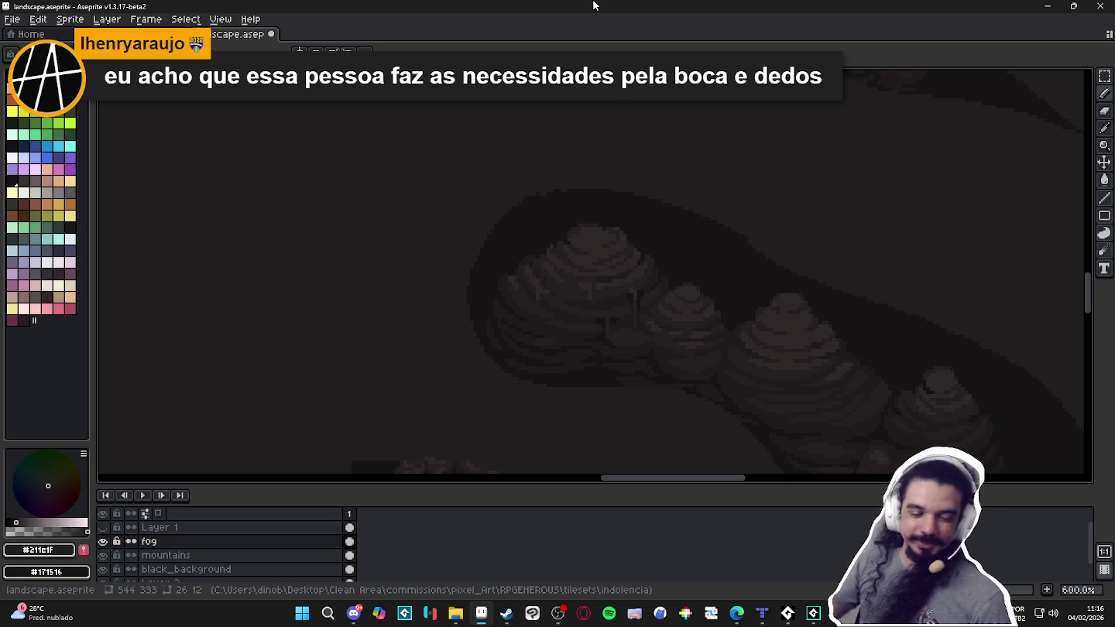
# Back in Aseprite, move the fog layer beneath the mountains layer.
pyautogui.hotkey('alt', 'Tab')
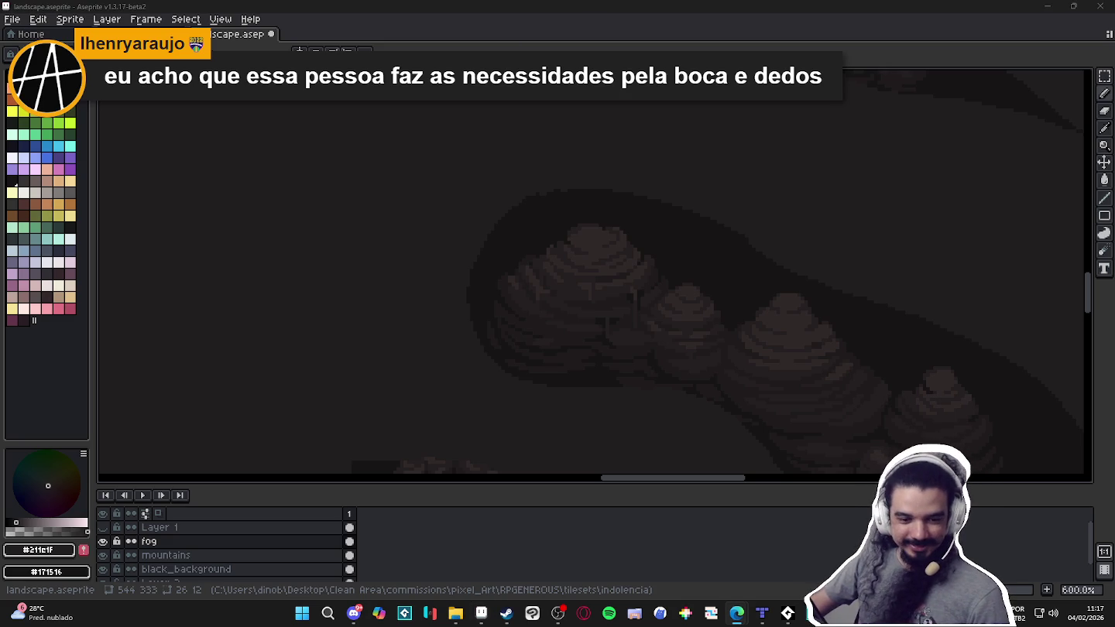
pyautogui.hotkey('alt', 'Tab')
pyautogui.scroll(-4, 711, 273)
pyautogui.scroll(-2, 712, 273)
pyautogui.scroll(1, 696, 280)
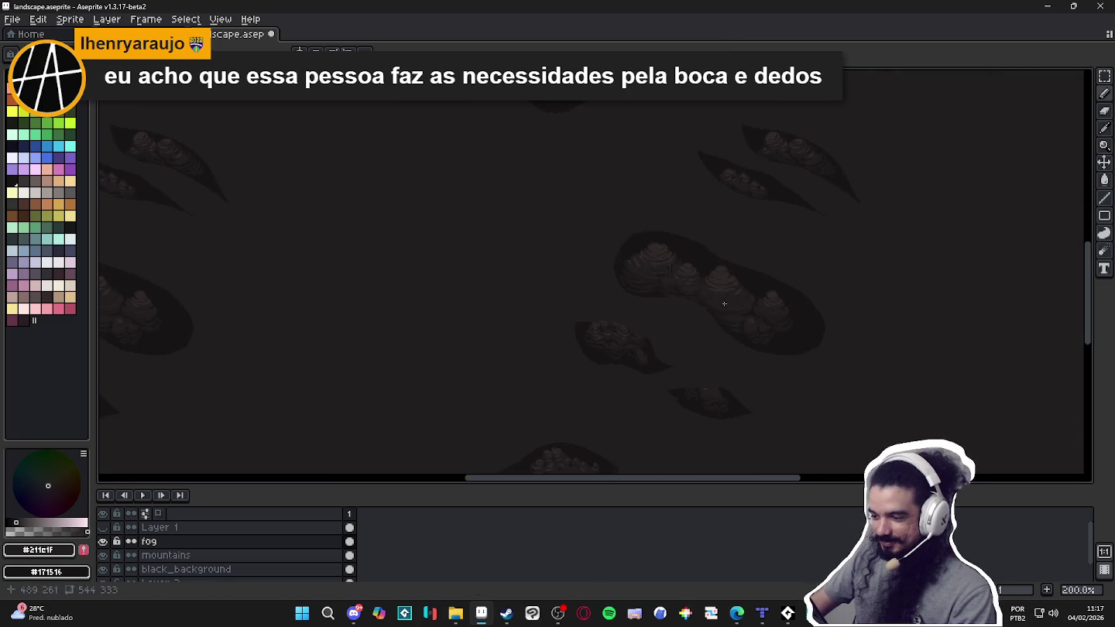
pyautogui.scroll(1, 694, 283)
pyautogui.scroll(2, 617, 319)
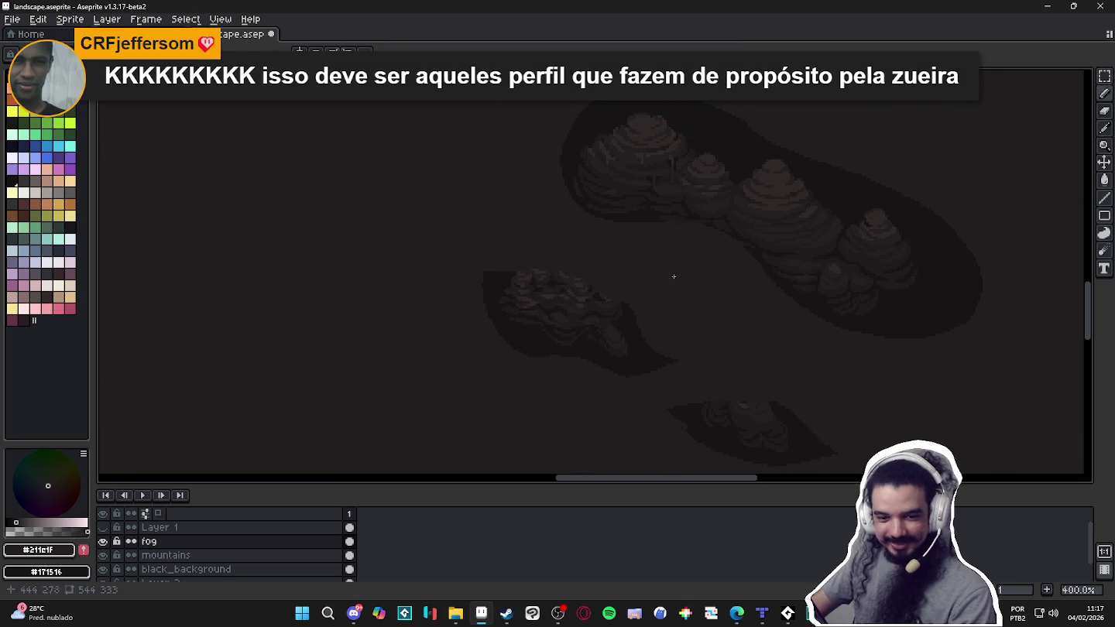
pyautogui.hotkey('ctrl', 'z')
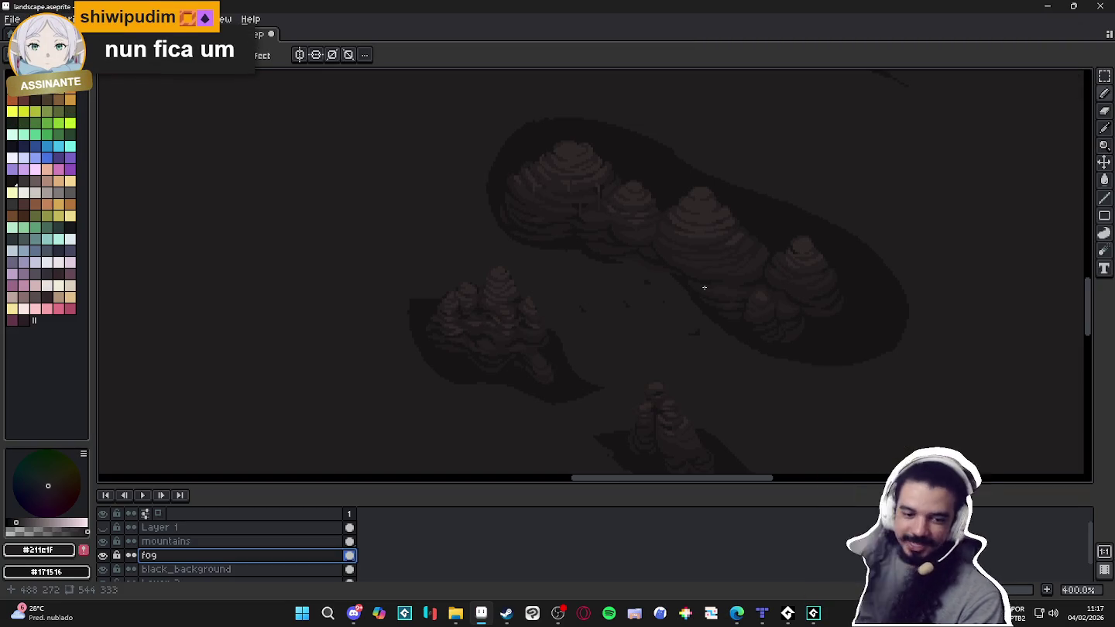
# Darken the fog's edge beside the mountain cluster with the pencil.
pyautogui.press('e')
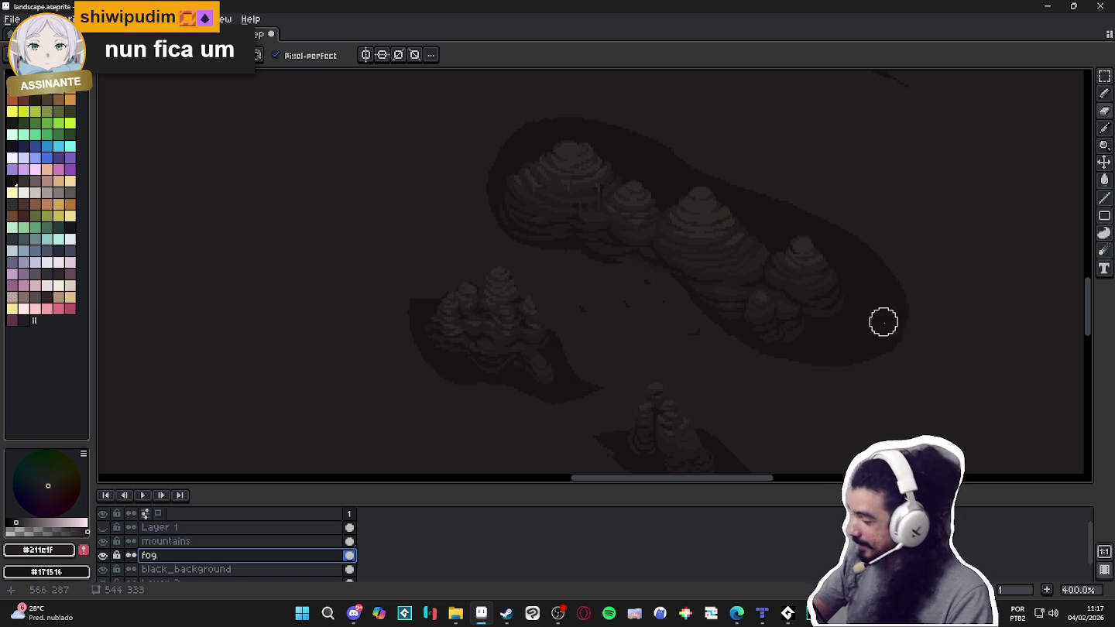
pyautogui.press('v')
pyautogui.press('e')
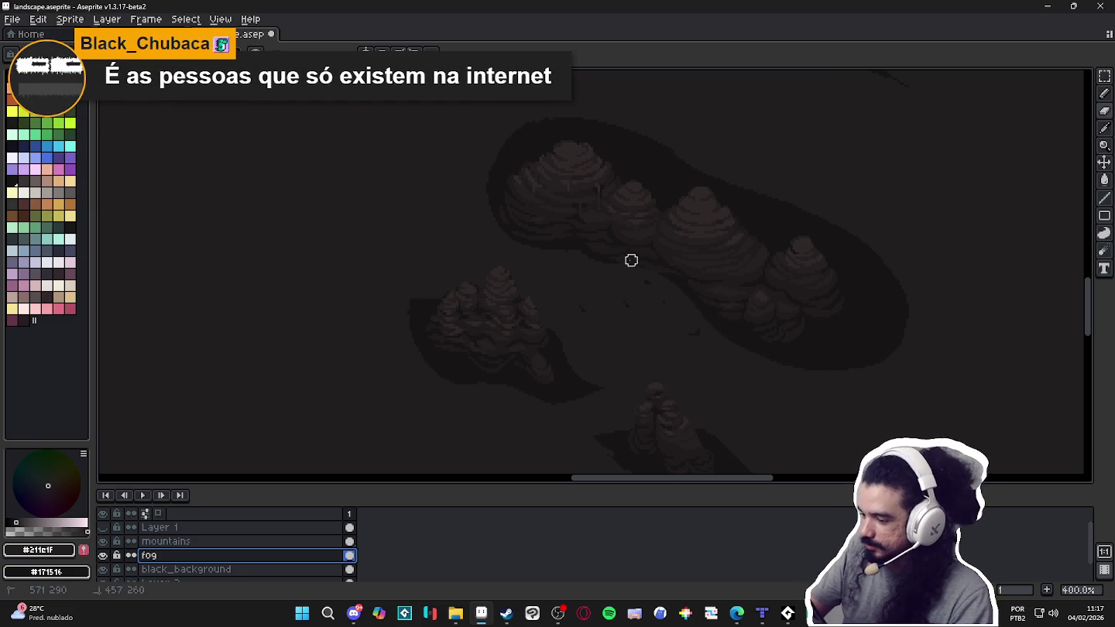
pyautogui.moveTo(485, 202); pyautogui.dragTo(498, 150)
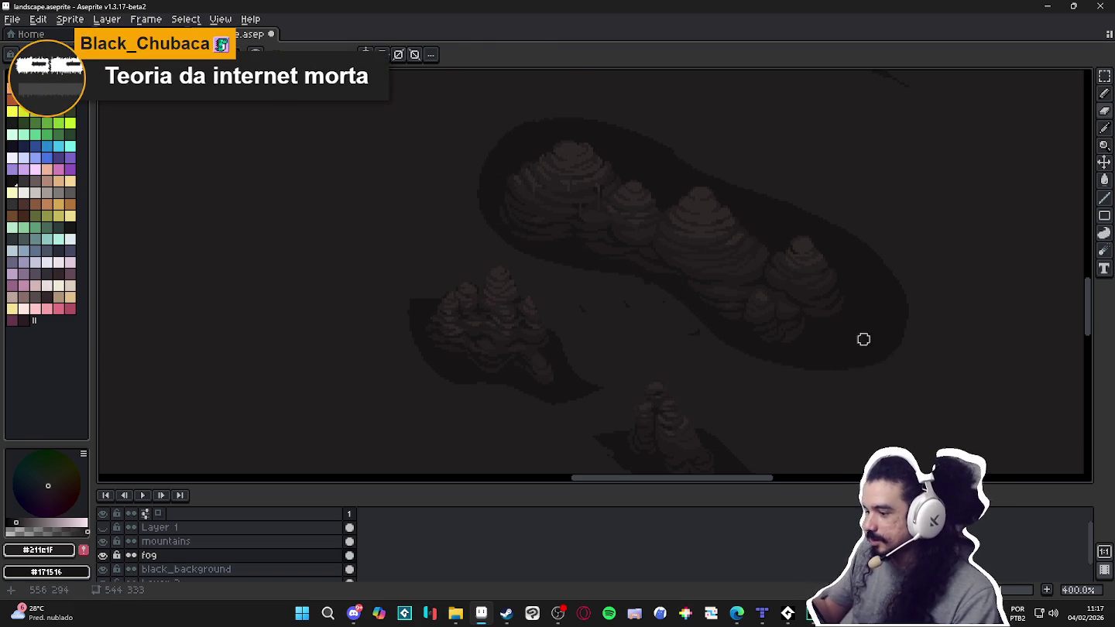
pyautogui.press('b')
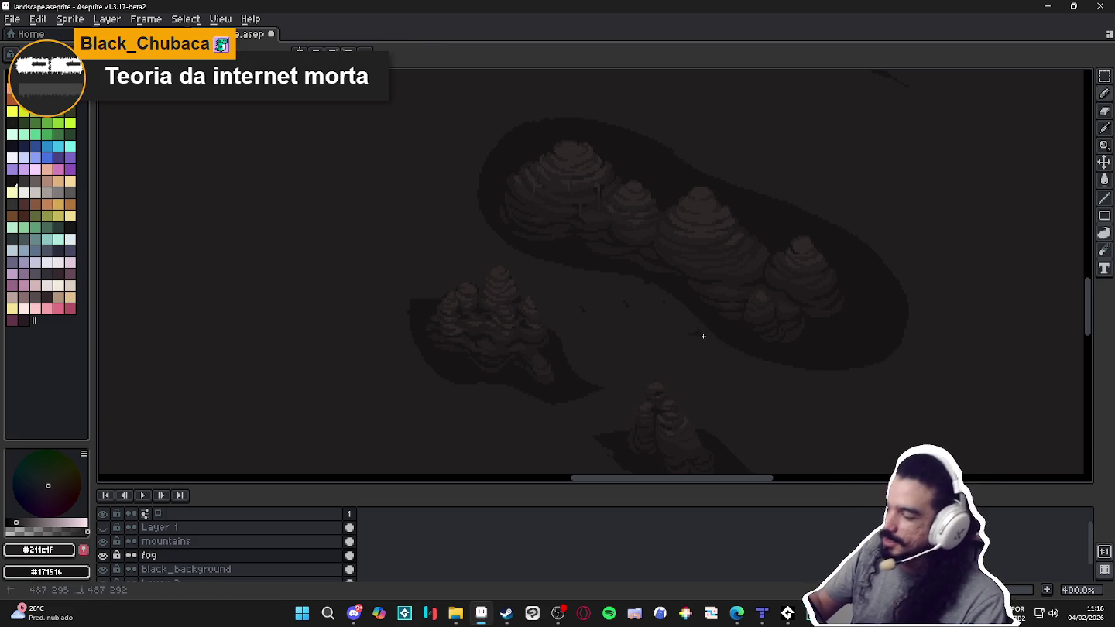
# Toggle the fog and mountains layers' visibility to compare, then reselect the fog layer.
pyautogui.click(105, 556)
pyautogui.click(105, 555)
pyautogui.click(178, 542)
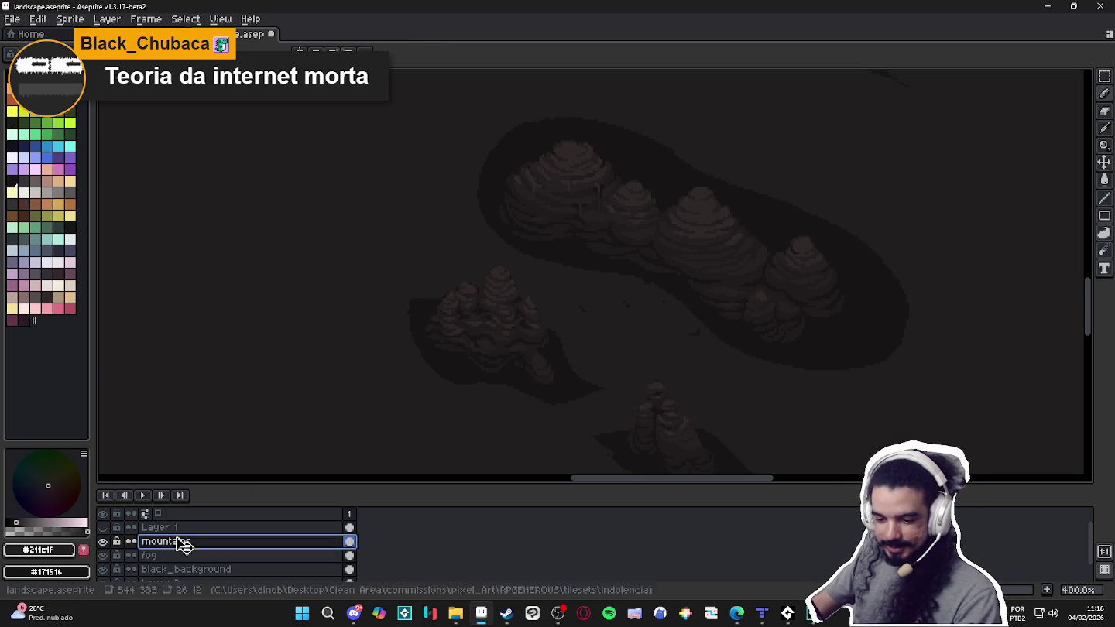
pyautogui.click(104, 541)
pyautogui.click(104, 540)
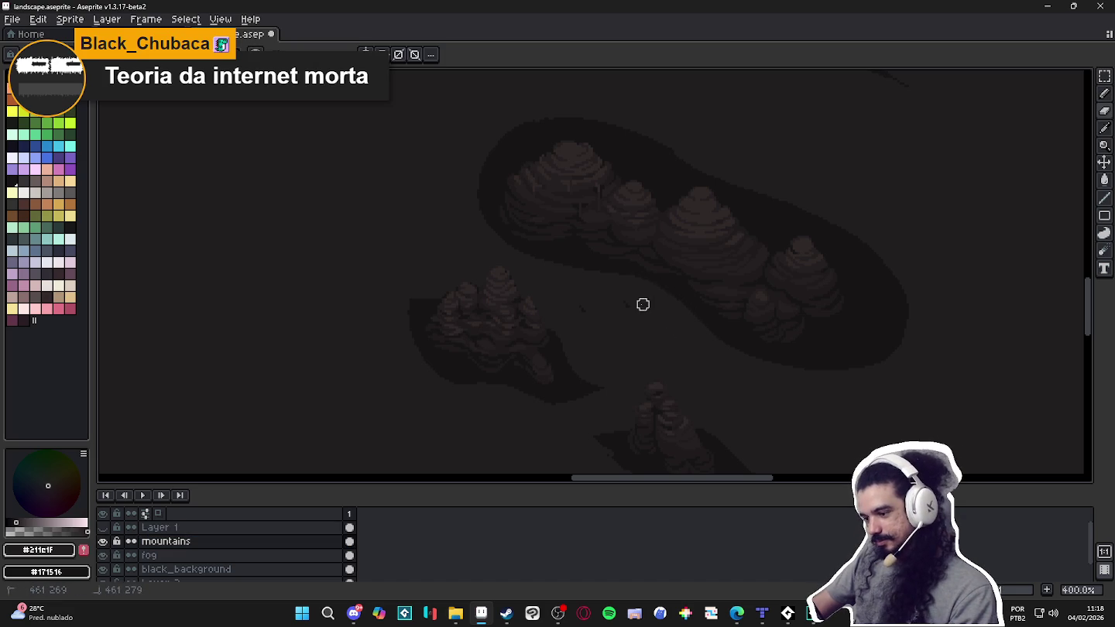
pyautogui.scroll(-4, 569, 310)
pyautogui.scroll(1, 619, 361)
pyautogui.scroll(2, 627, 325)
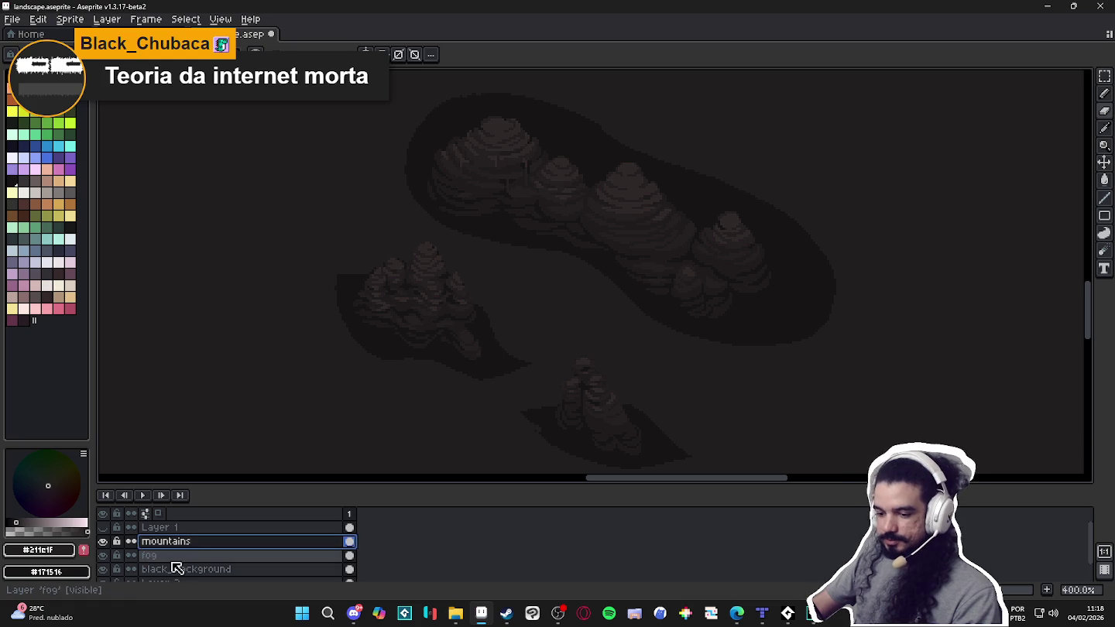
pyautogui.click(185, 554)
pyautogui.scroll(2, 680, 330)
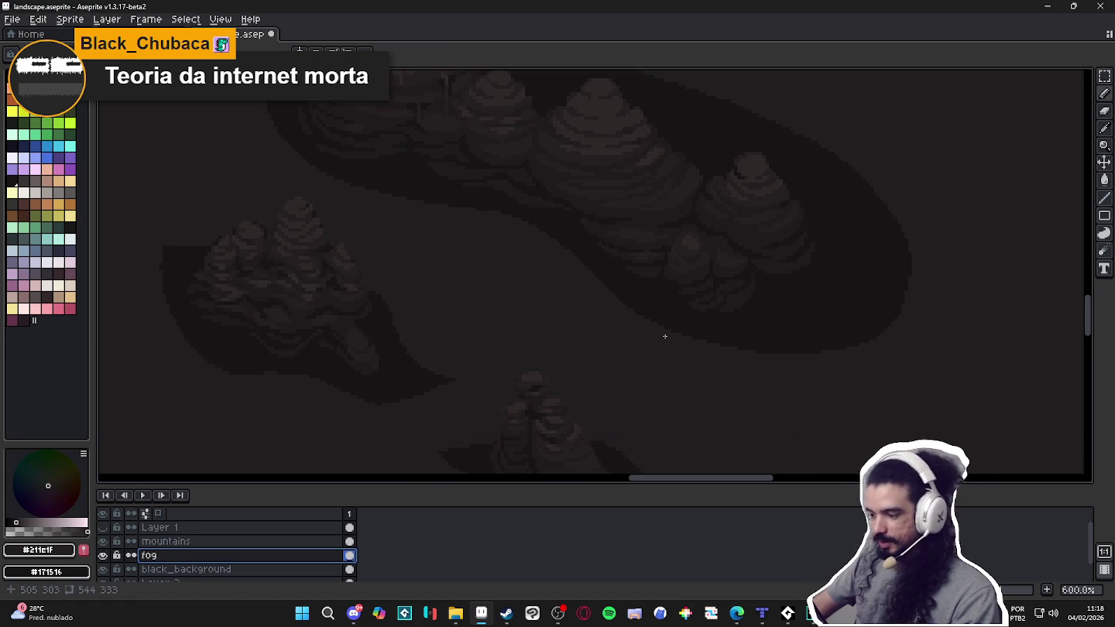
# Pick fog colours #171516 and #211E1F and draw a thin wispy line through the lower fog.
pyautogui.scroll(-1, 679, 335)
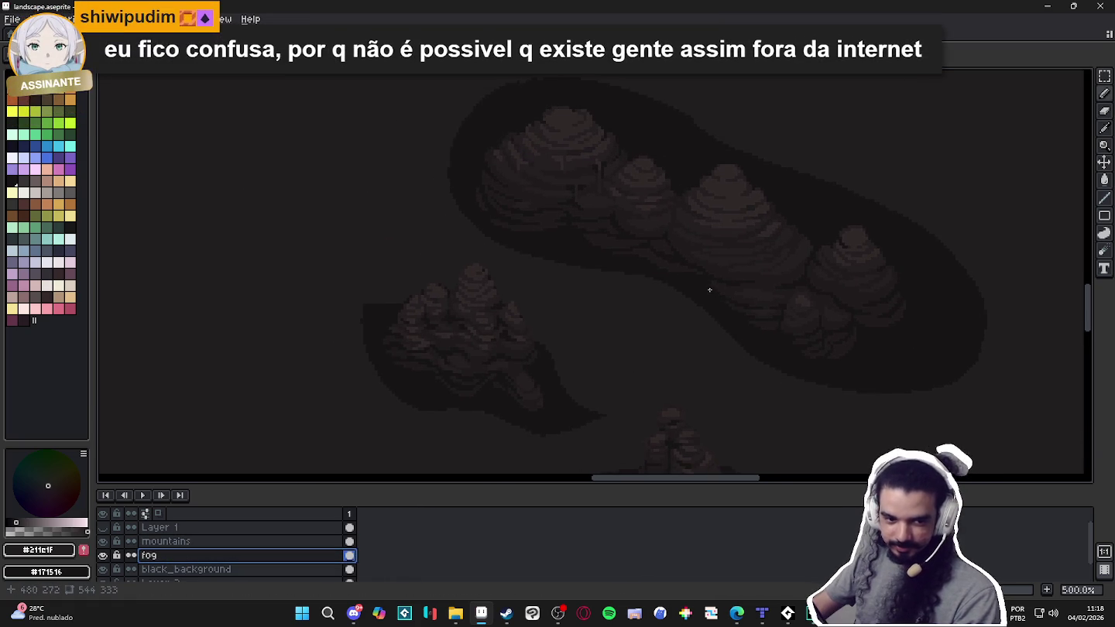
pyautogui.press('e')
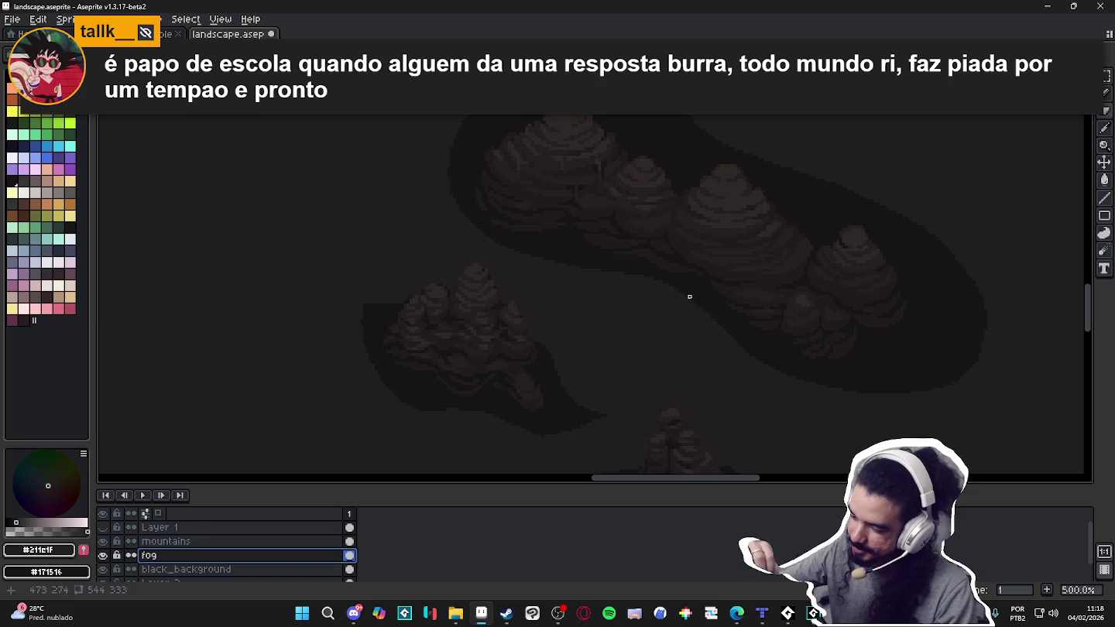
pyautogui.keyDown('shift'); pyautogui.click(872, 393); pyautogui.keyUp('shift')
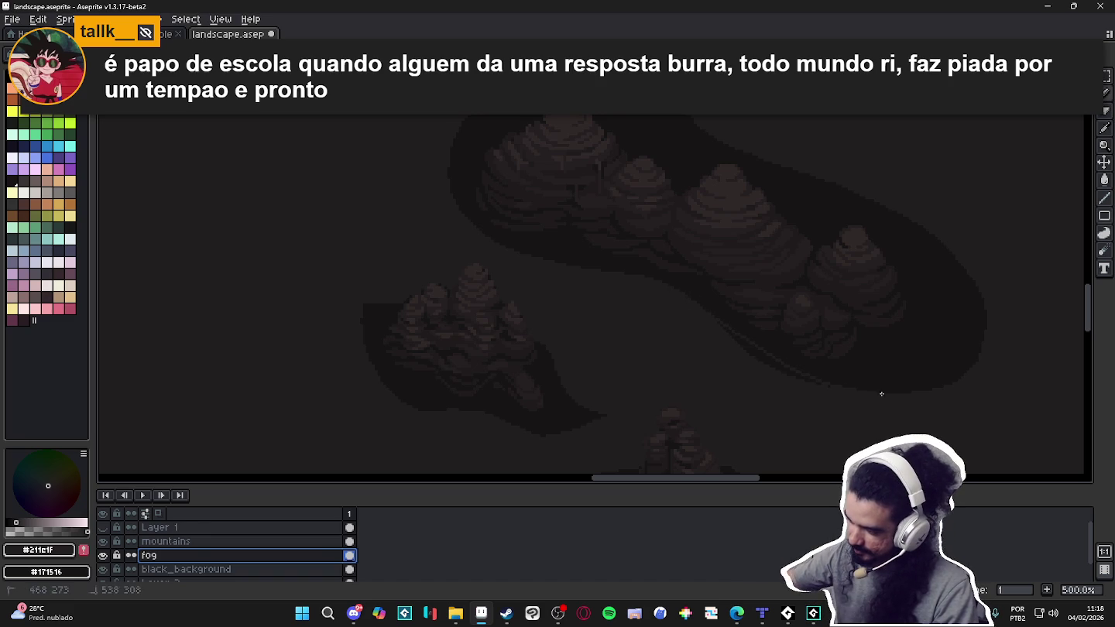
pyautogui.keyDown('alt'); pyautogui.click(732, 334); pyautogui.keyUp('alt')
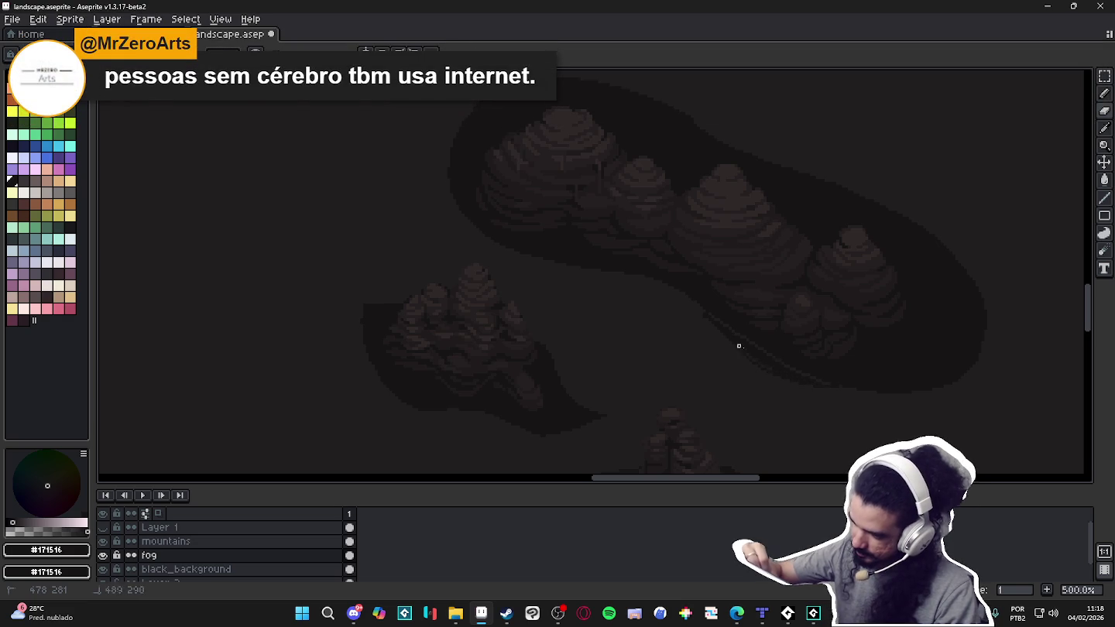
pyautogui.keyDown('alt'); pyautogui.click(685, 304); pyautogui.keyUp('alt')
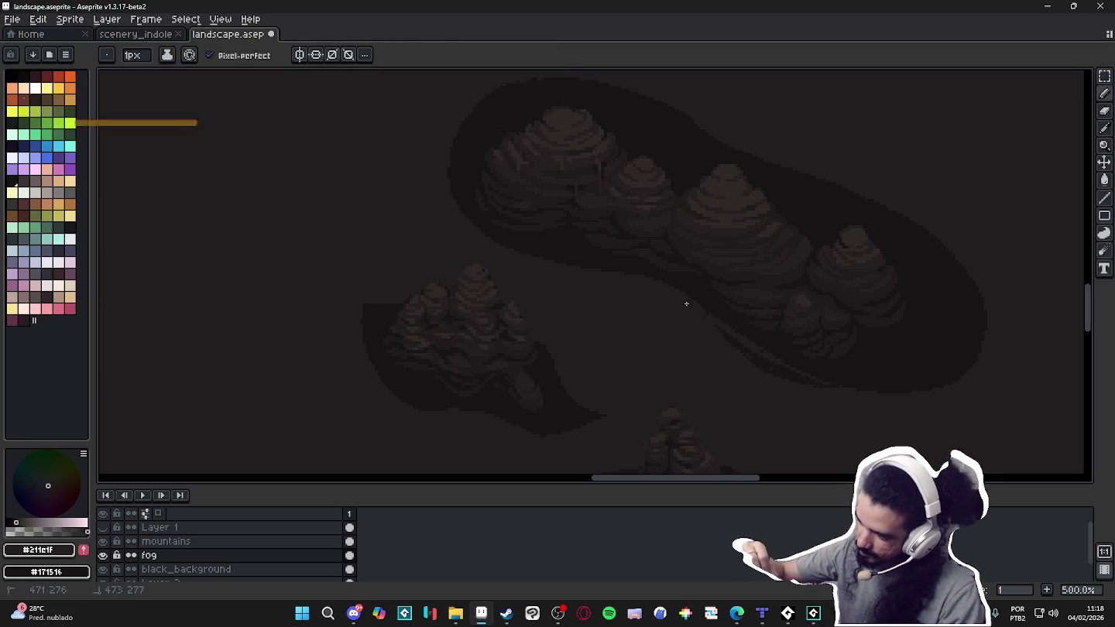
pyautogui.moveTo(746, 352); pyautogui.dragTo(724, 334)
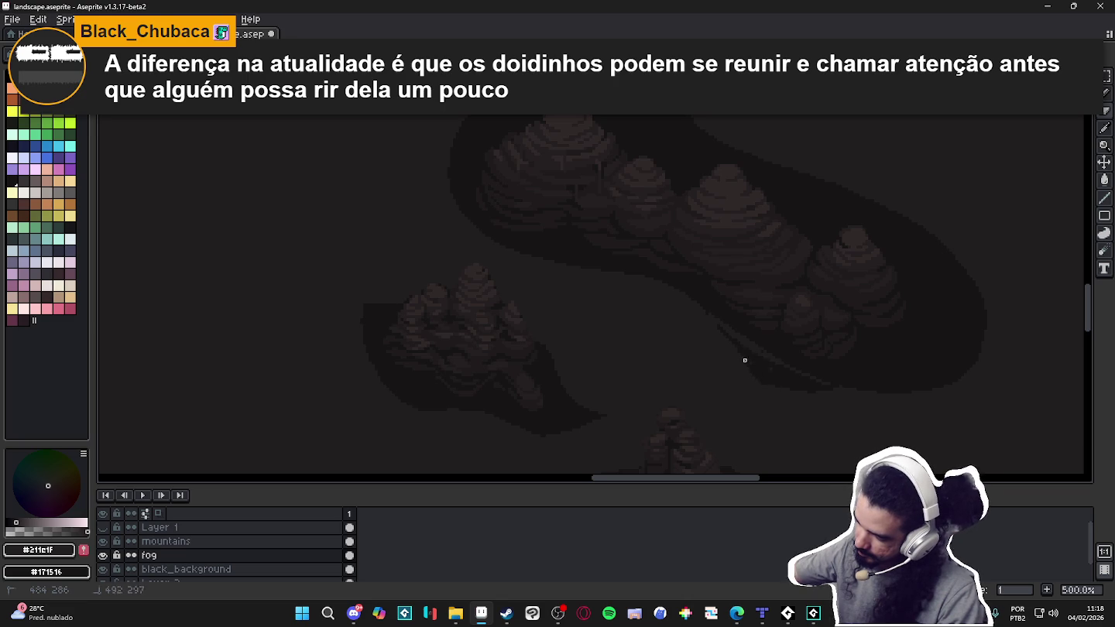
pyautogui.moveTo(689, 317); pyautogui.dragTo(765, 360)
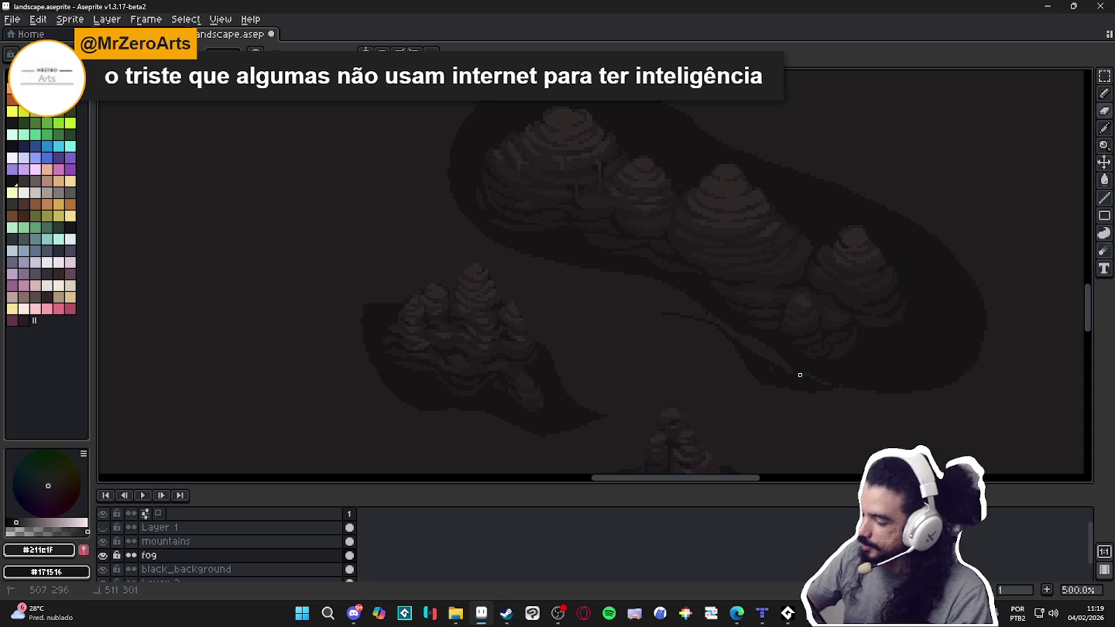
pyautogui.press('b')
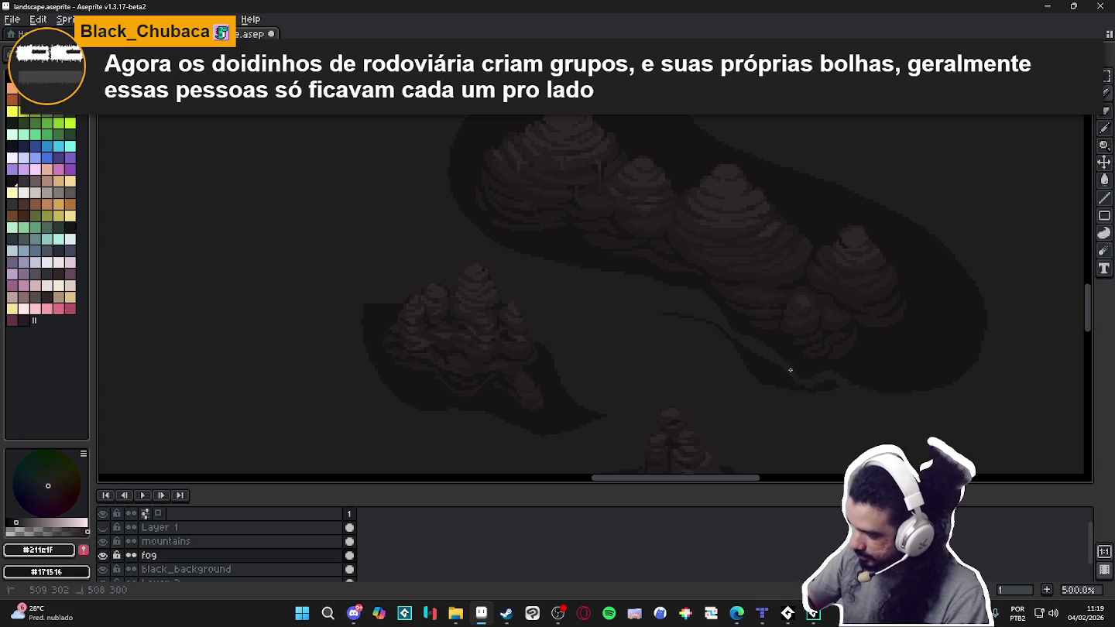
# Trim part of the wispy line and extend the contour up the fog's right side.
pyautogui.press('e')
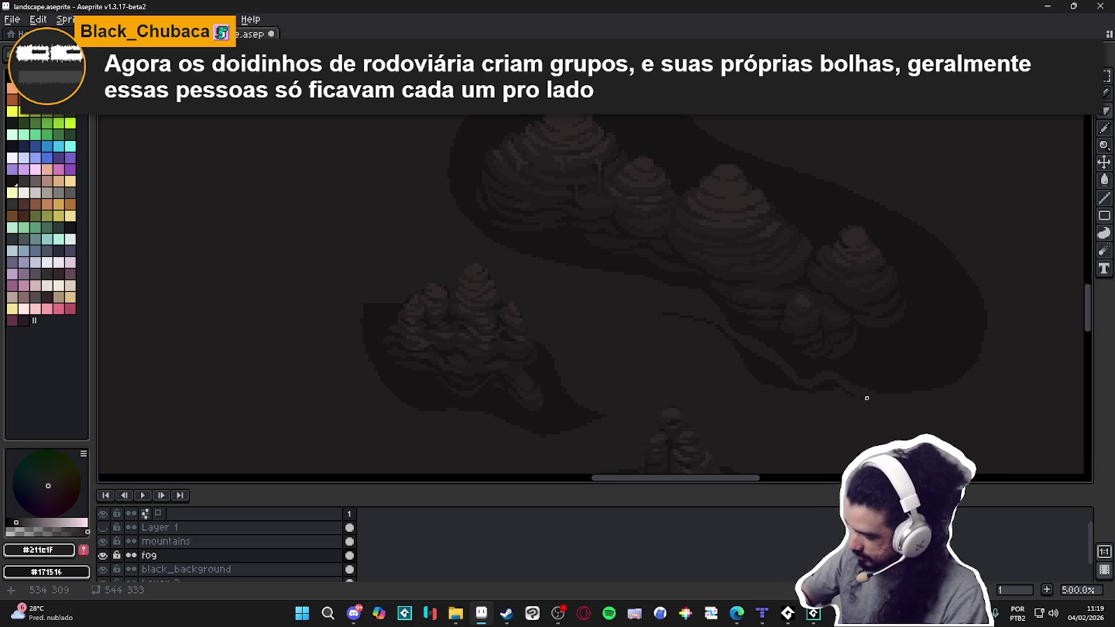
pyautogui.moveTo(847, 388); pyautogui.dragTo(854, 408)
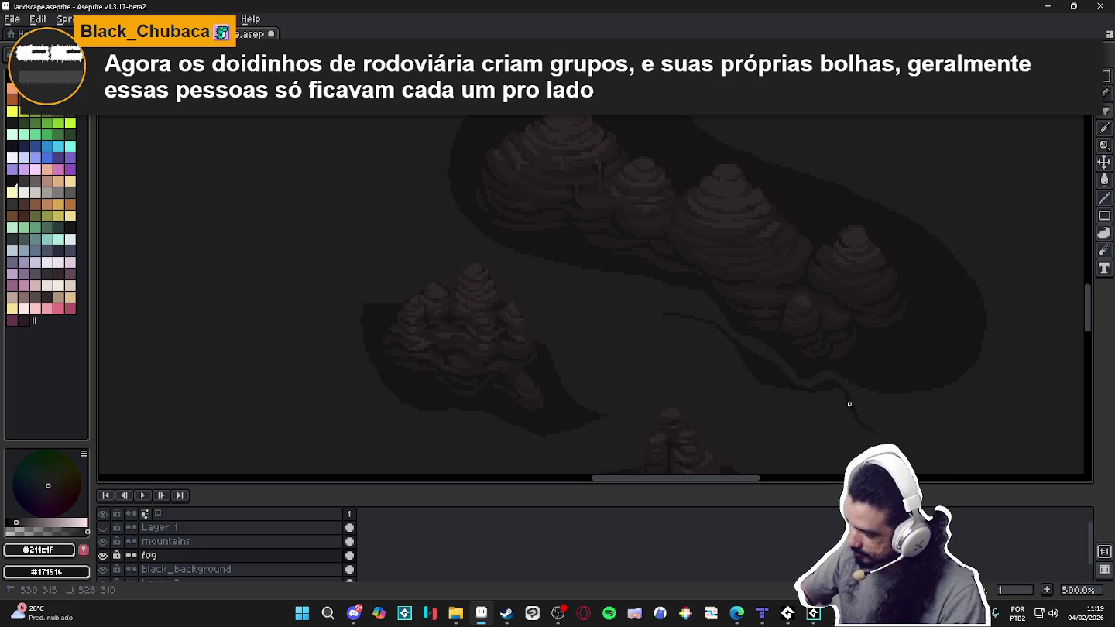
pyautogui.press('b')
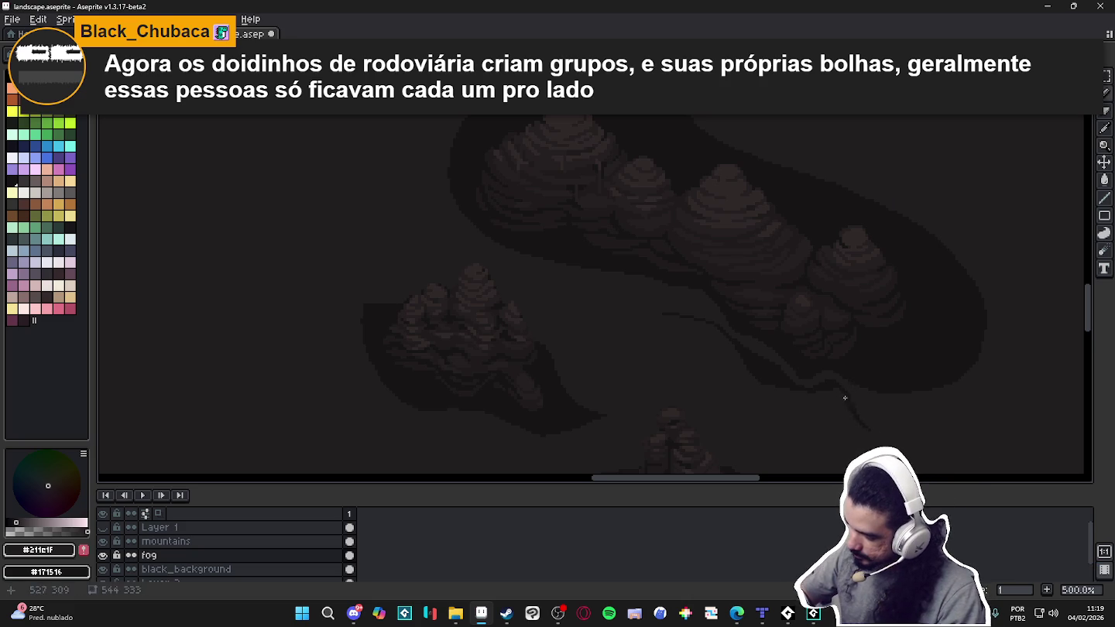
pyautogui.press('e')
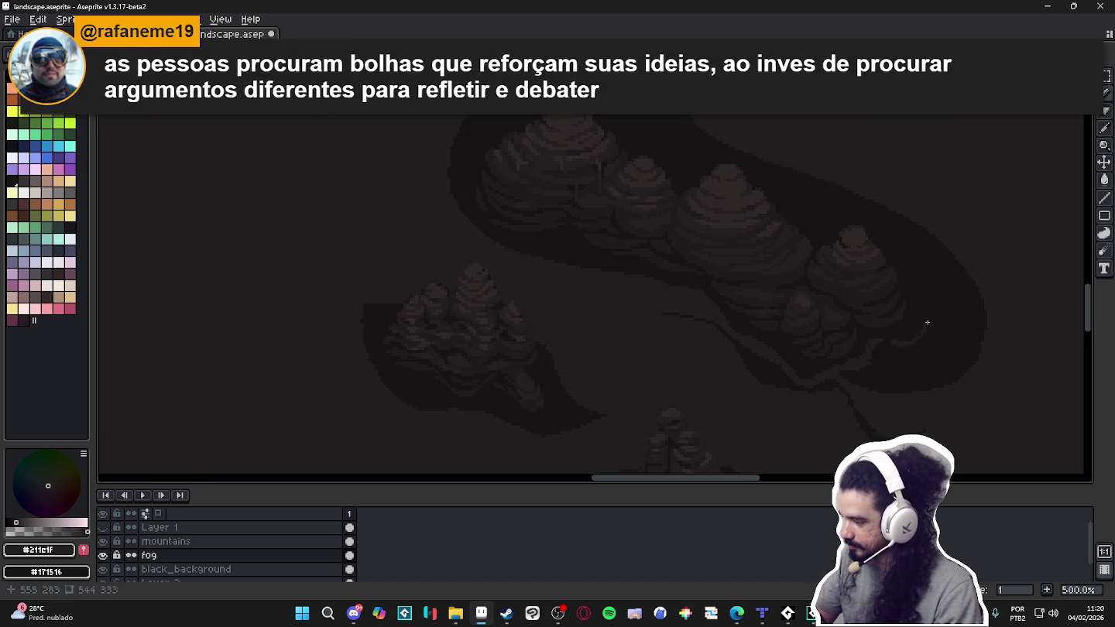
pyautogui.moveTo(926, 324); pyautogui.dragTo(925, 310)
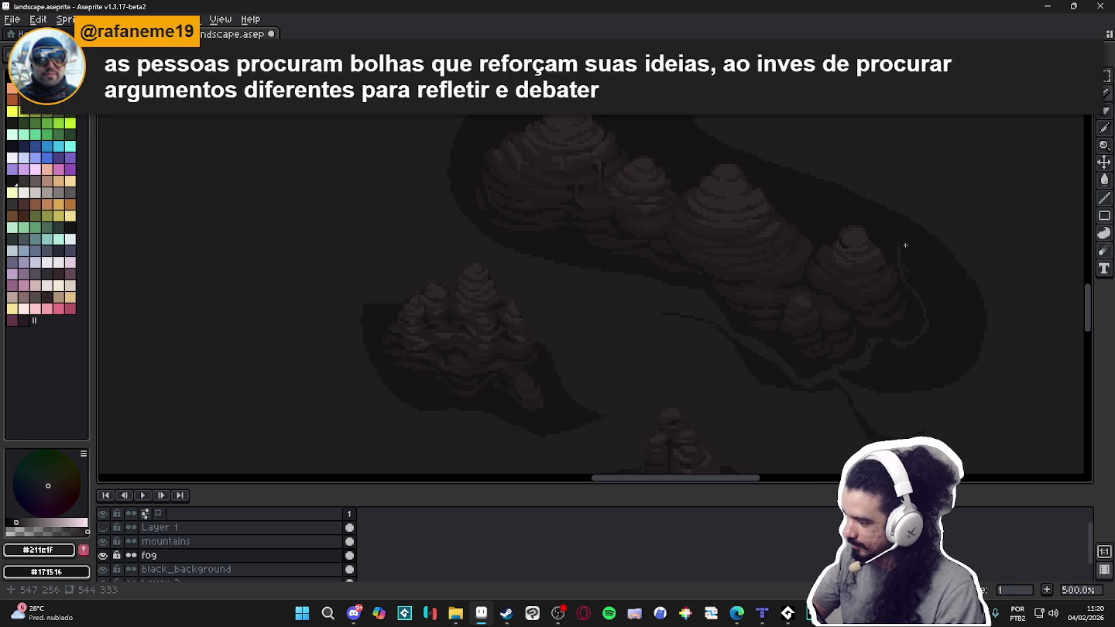
pyautogui.moveTo(875, 199); pyautogui.dragTo(899, 231)
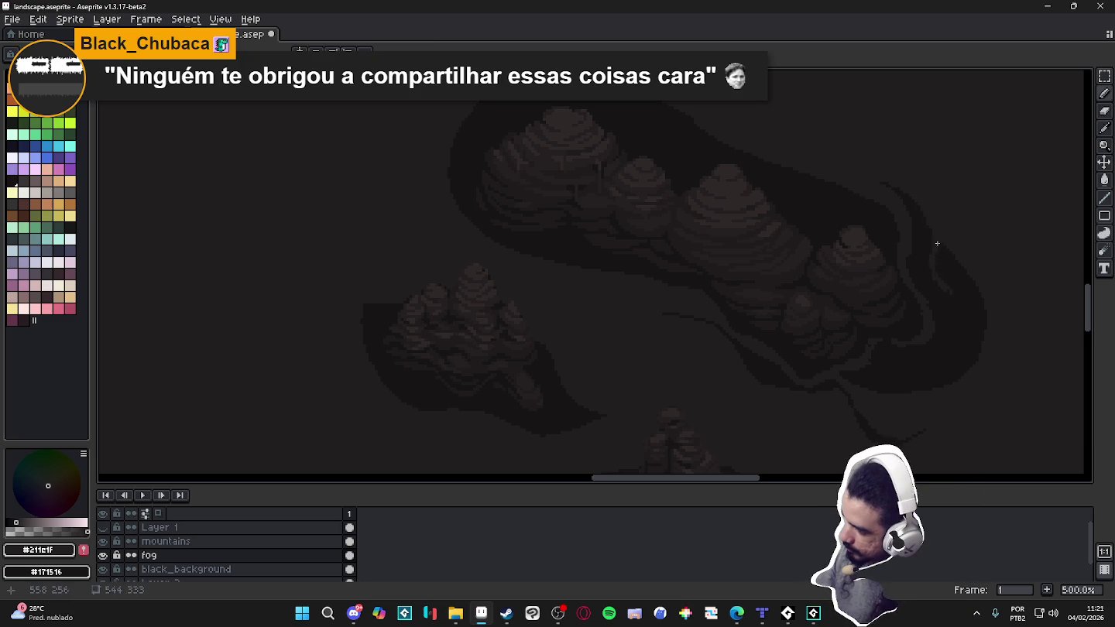
# Touch up the fog wisps to the right of the large mountain cluster with pencil dabs.
pyautogui.press('e')
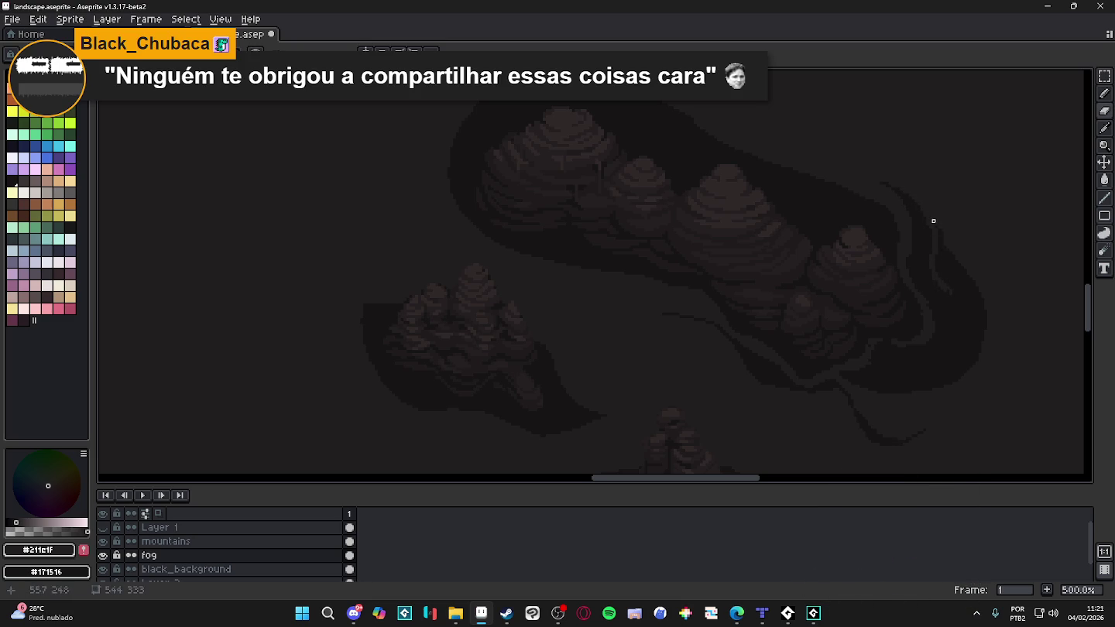
pyautogui.press('b')
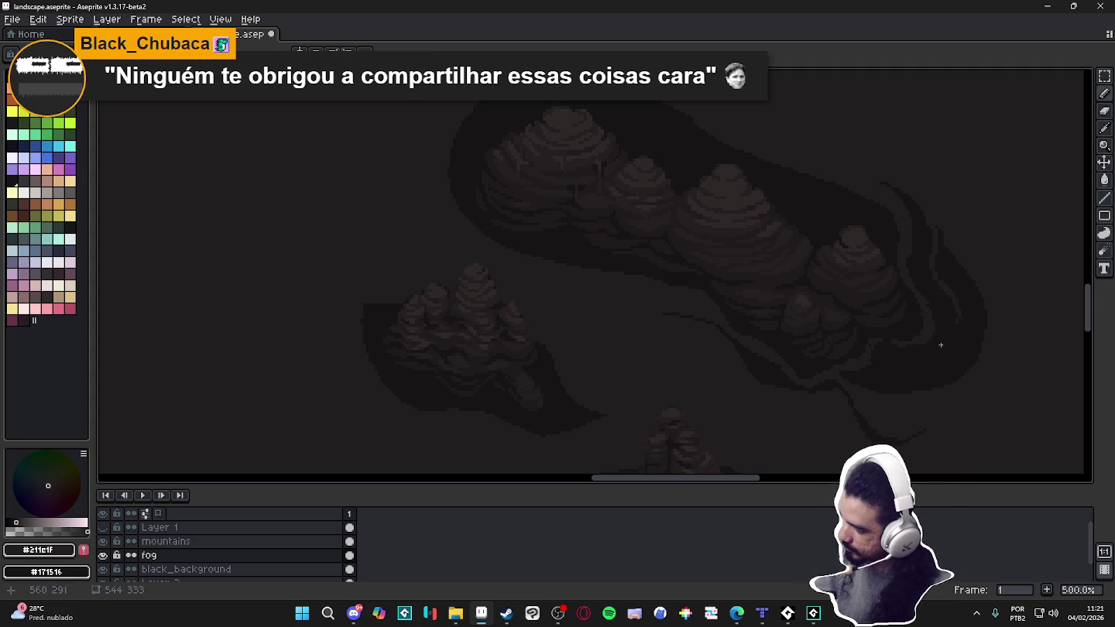
pyautogui.click(919, 372)
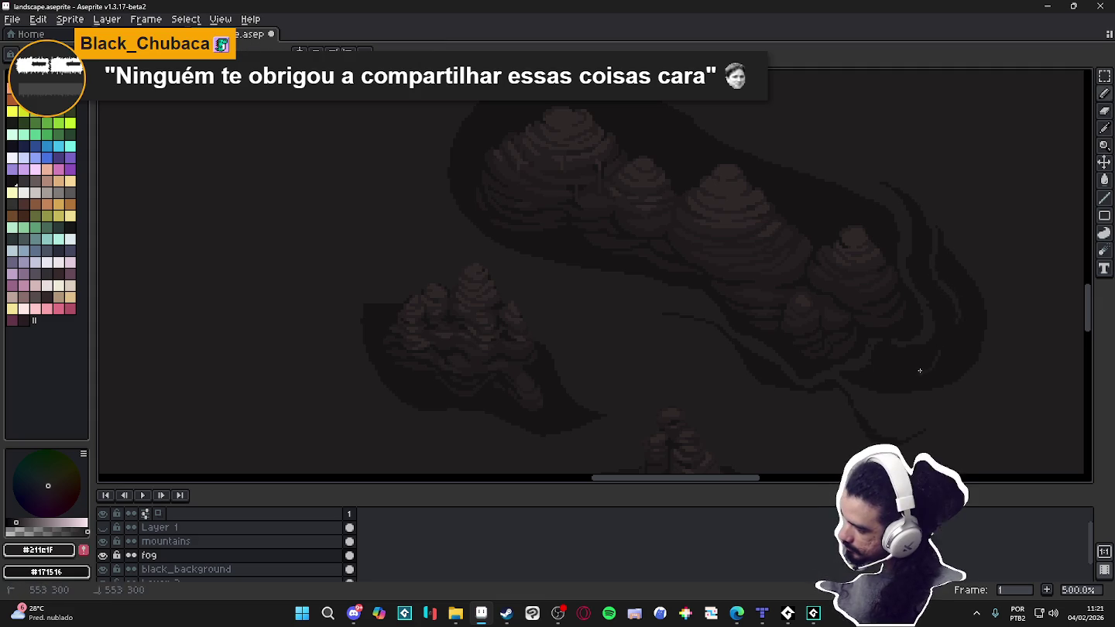
pyautogui.click(879, 380)
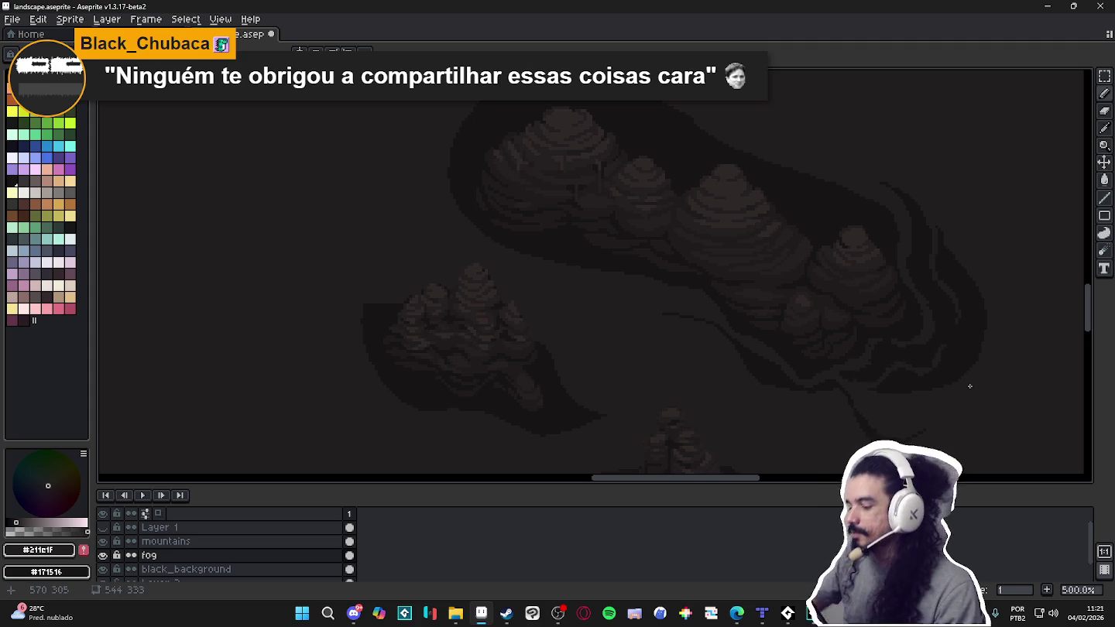
pyautogui.scroll(-2, 977, 390)
pyautogui.scroll(-2, 996, 398)
pyautogui.moveTo(997, 398); pyautogui.dragTo(869, 379)
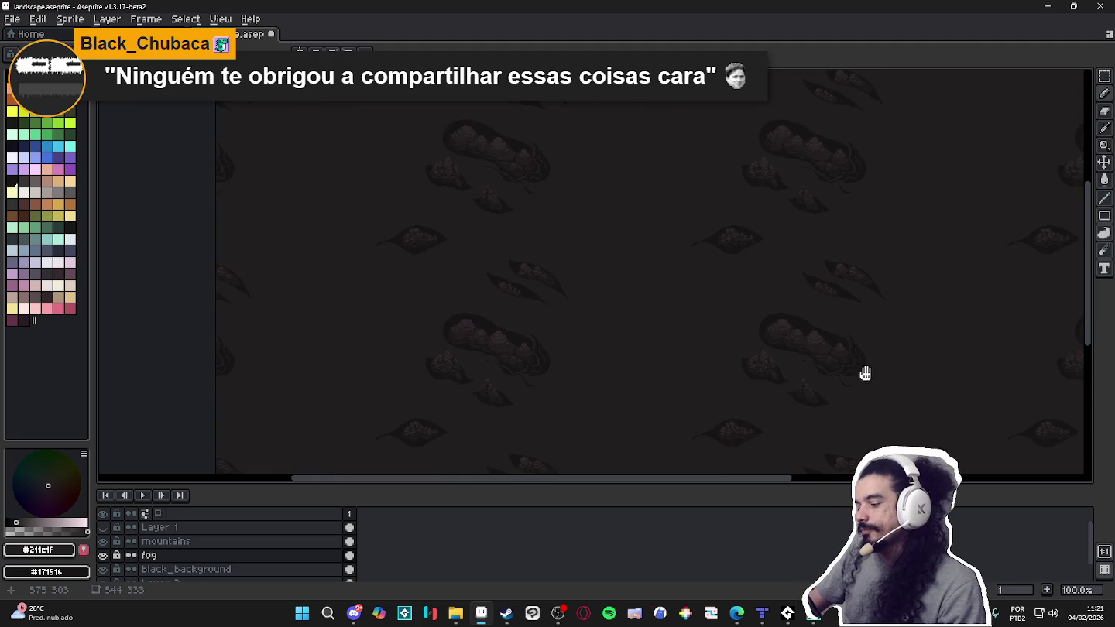
pyautogui.scroll(2, 864, 379)
pyautogui.scroll(1, 844, 372)
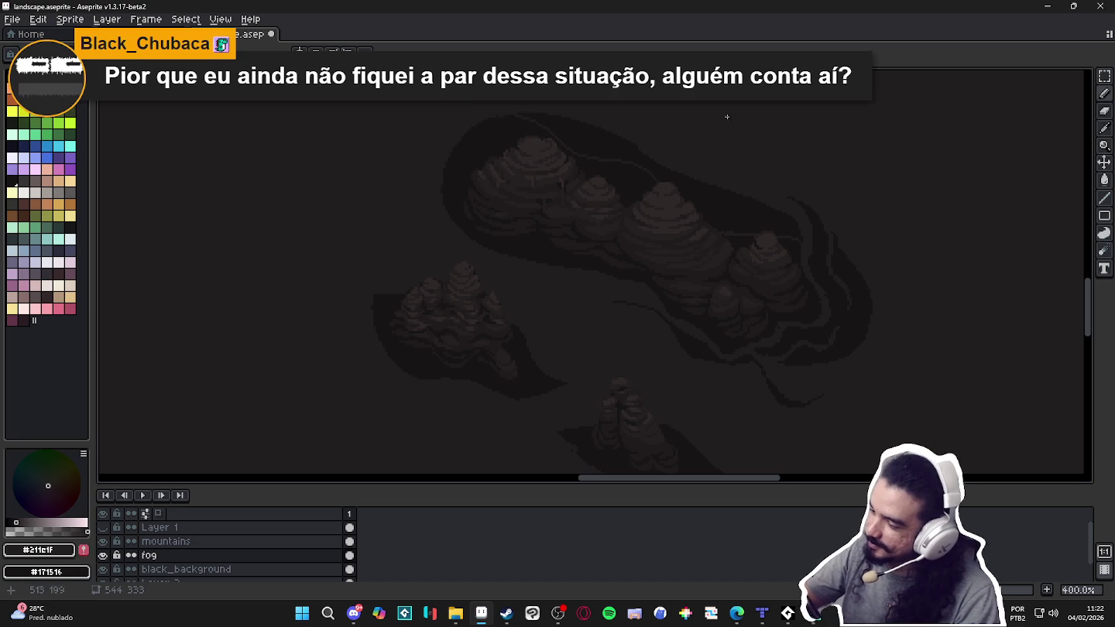
pyautogui.press('g')
pyautogui.click(757, 199)
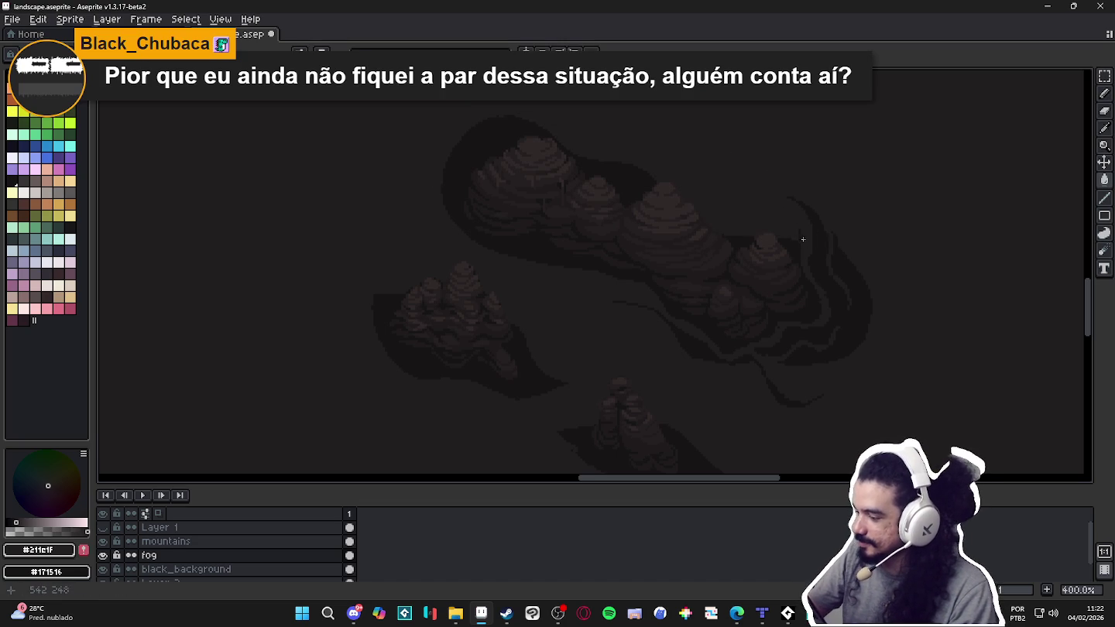
# Erase spots on the fog contour and draw a short contour stroke above the mountains.
pyautogui.press('b')
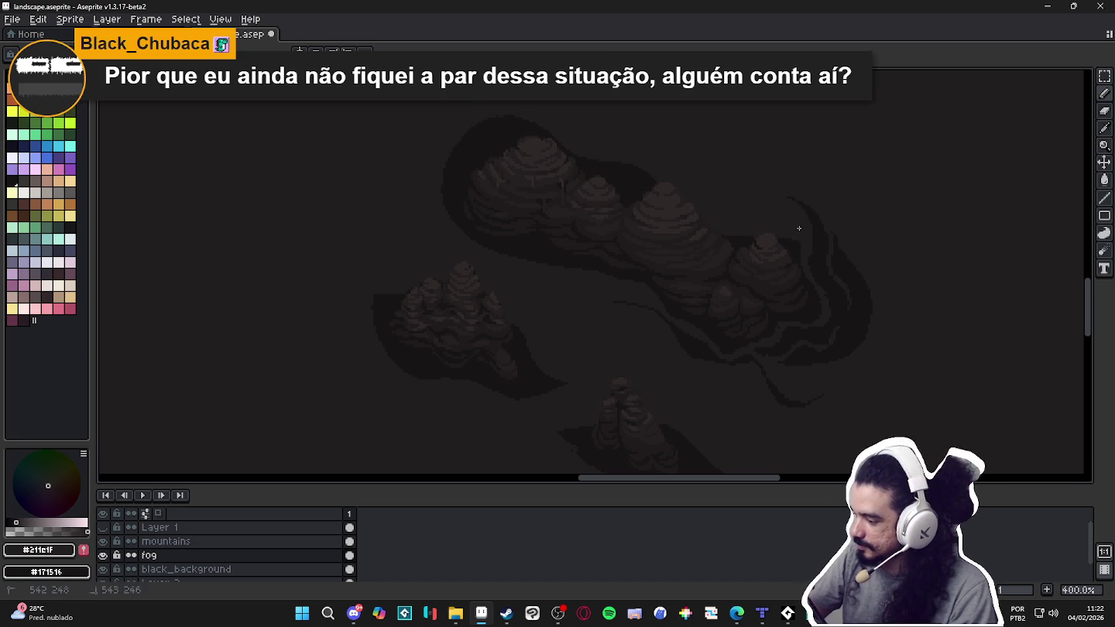
pyautogui.press('e')
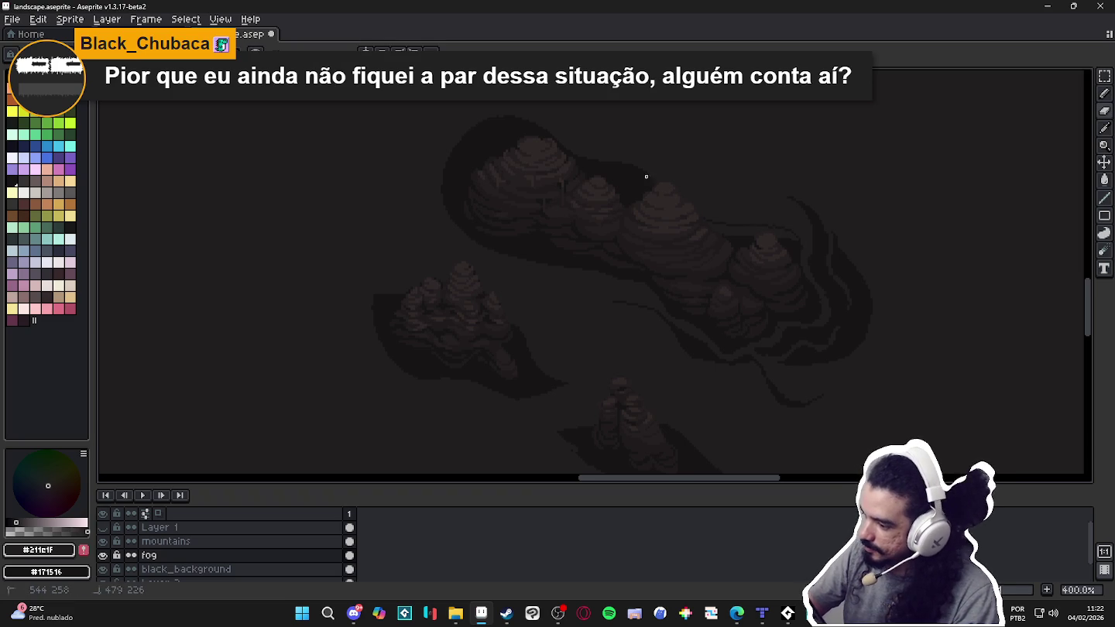
pyautogui.click(802, 244)
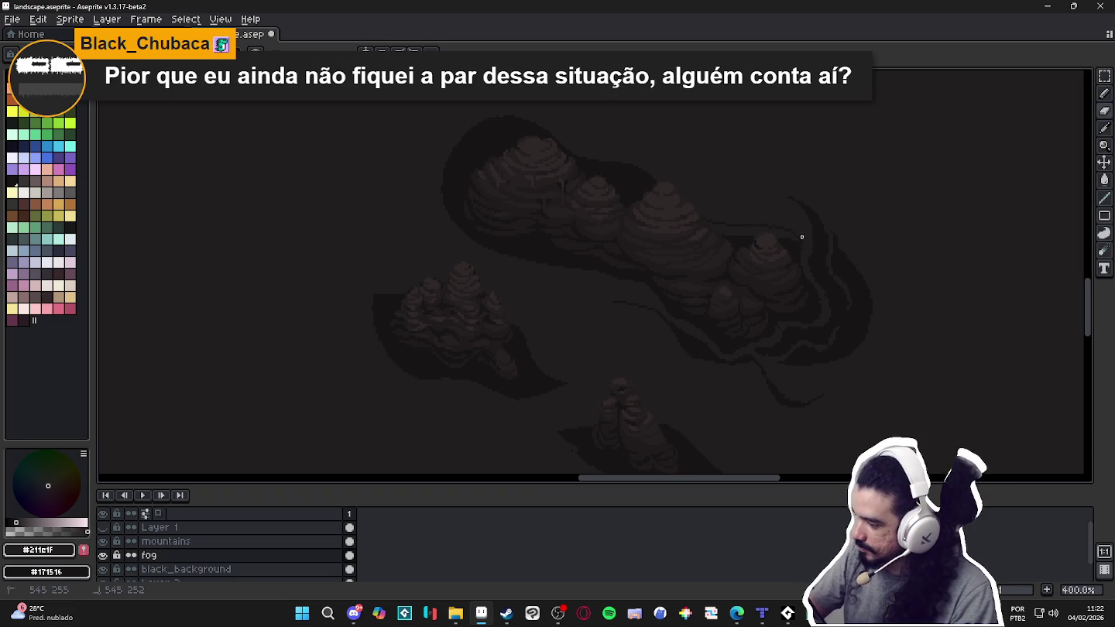
pyautogui.moveTo(798, 241); pyautogui.dragTo(803, 239)
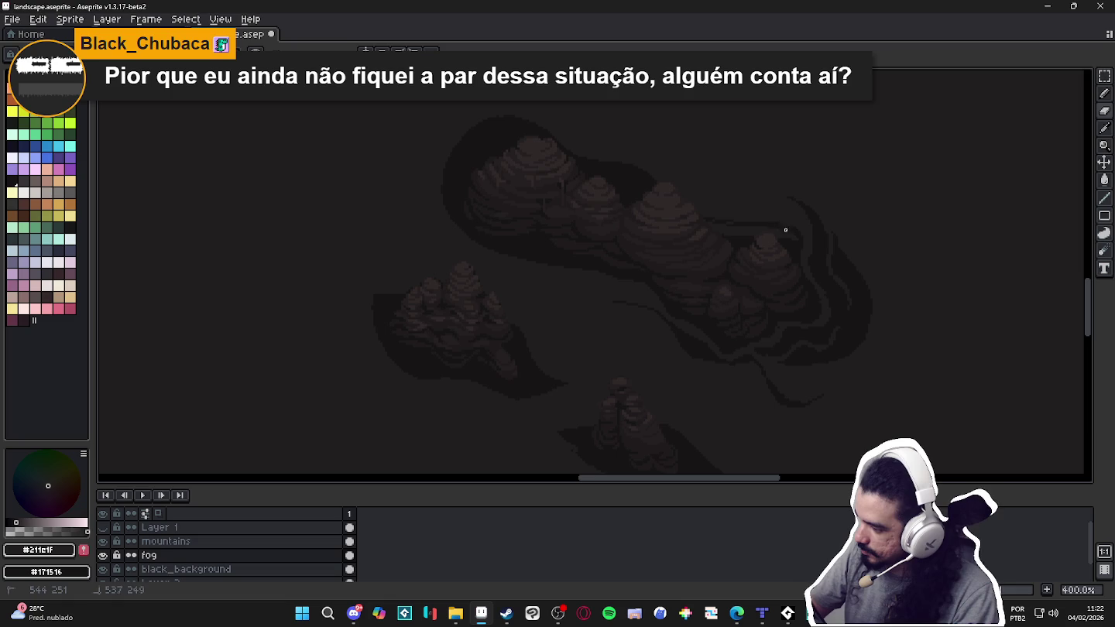
pyautogui.press('b')
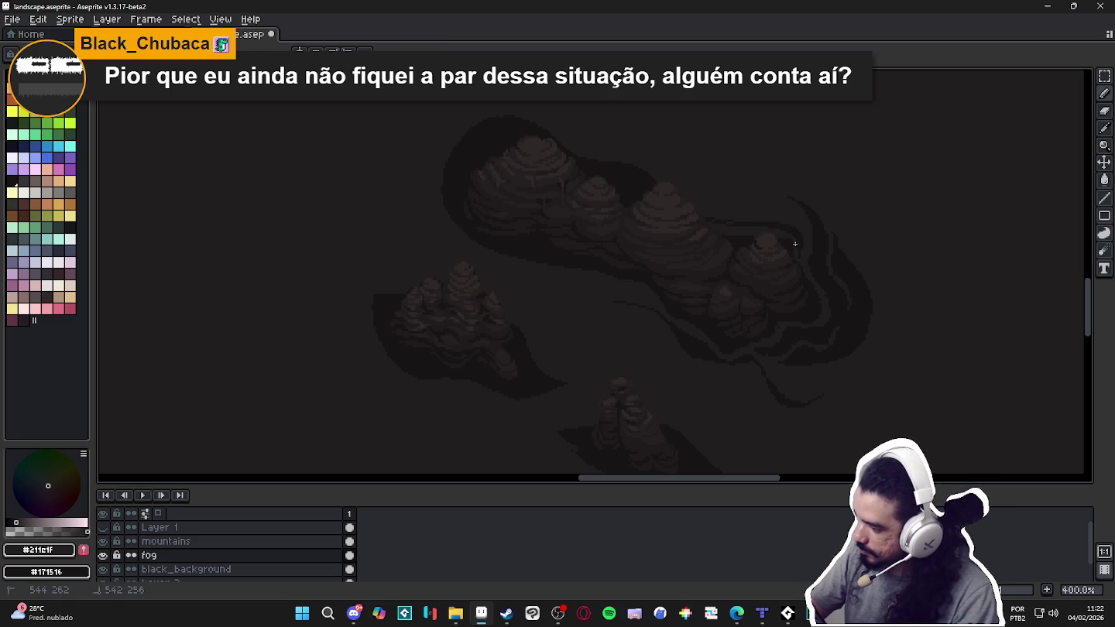
pyautogui.press('e')
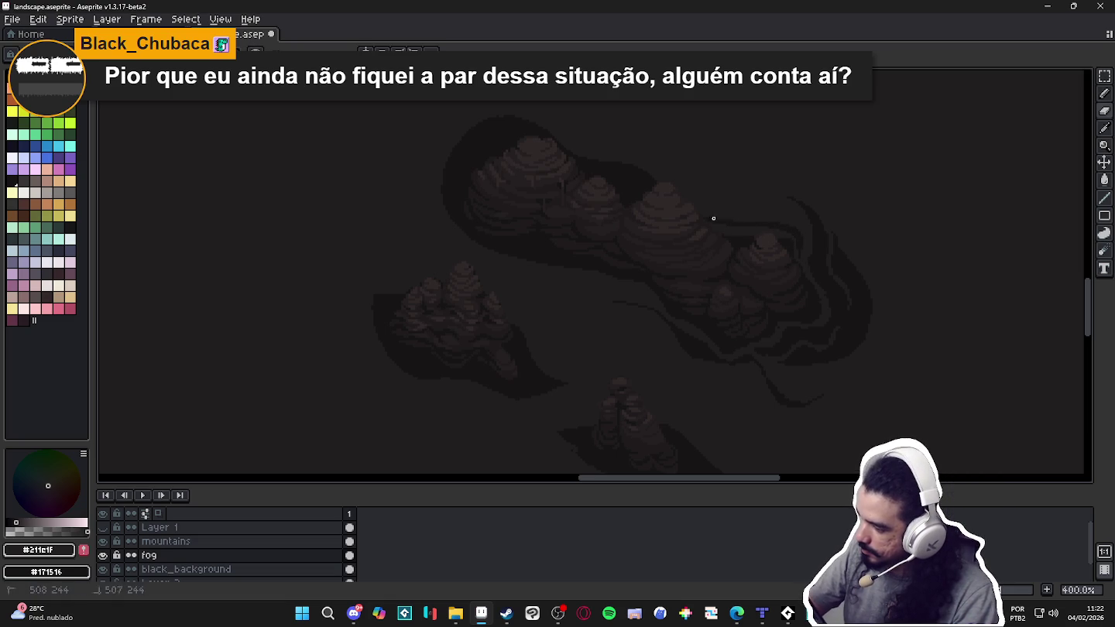
pyautogui.press('b')
pyautogui.moveTo(635, 165); pyautogui.dragTo(645, 188)
pyautogui.press('e')
pyautogui.press('b')
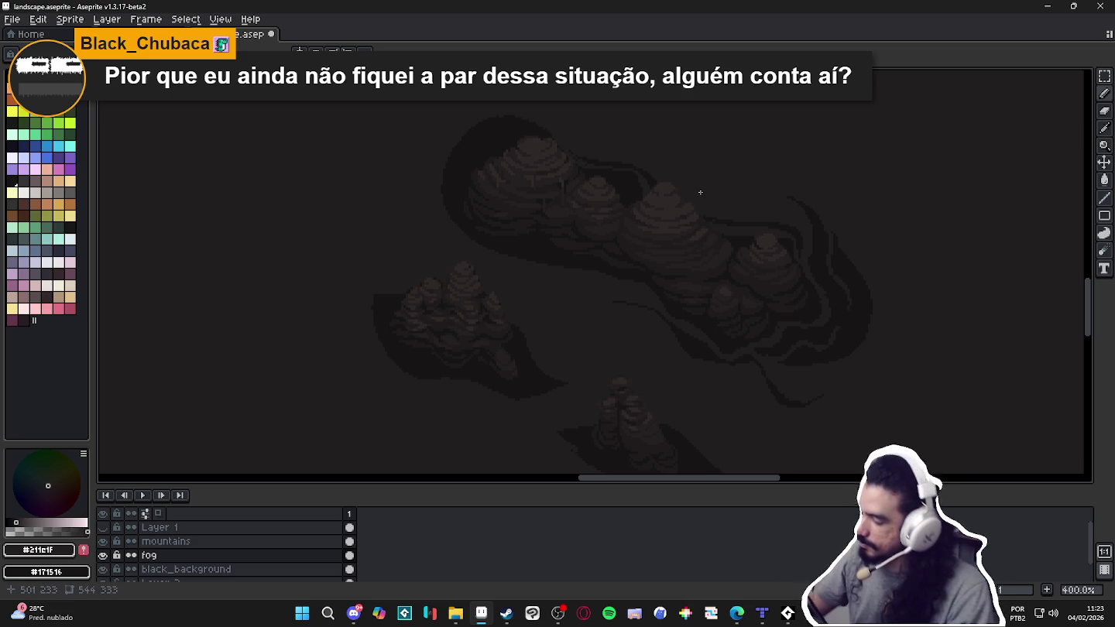
# Zoom to 300% on the fog blob and erase along its left edge by the large cluster.
pyautogui.scroll(-1, 828, 254)
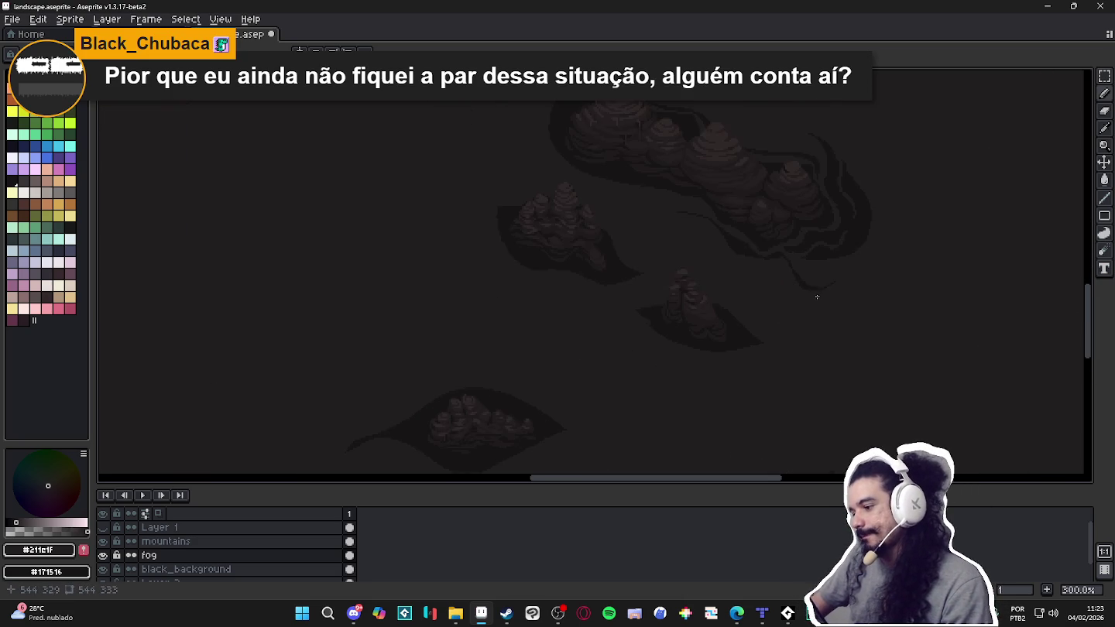
pyautogui.scroll(-1, 834, 289)
pyautogui.scroll(1, 851, 263)
pyautogui.scroll(-1, 823, 286)
pyautogui.moveTo(822, 286)
pyautogui.mouseDown()
pyautogui.moveTo(793, 310)
pyautogui.moveTo(797, 327)
pyautogui.mouseUp()
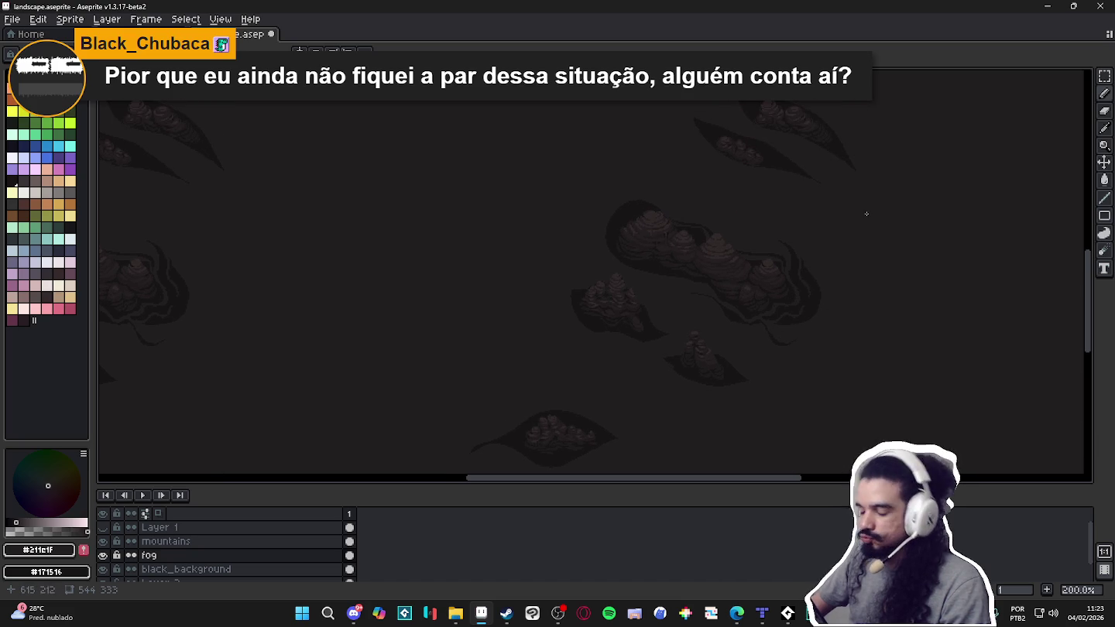
pyautogui.scroll(-1, 736, 229)
pyautogui.scroll(1, 738, 226)
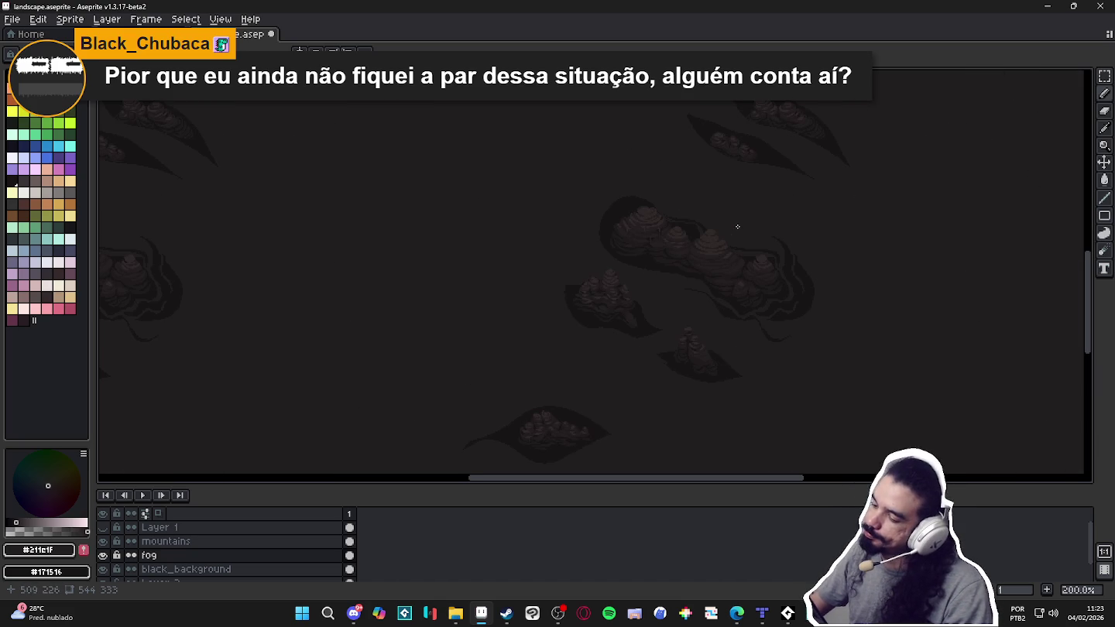
pyautogui.scroll(-1, 736, 226)
pyautogui.scroll(2, 734, 230)
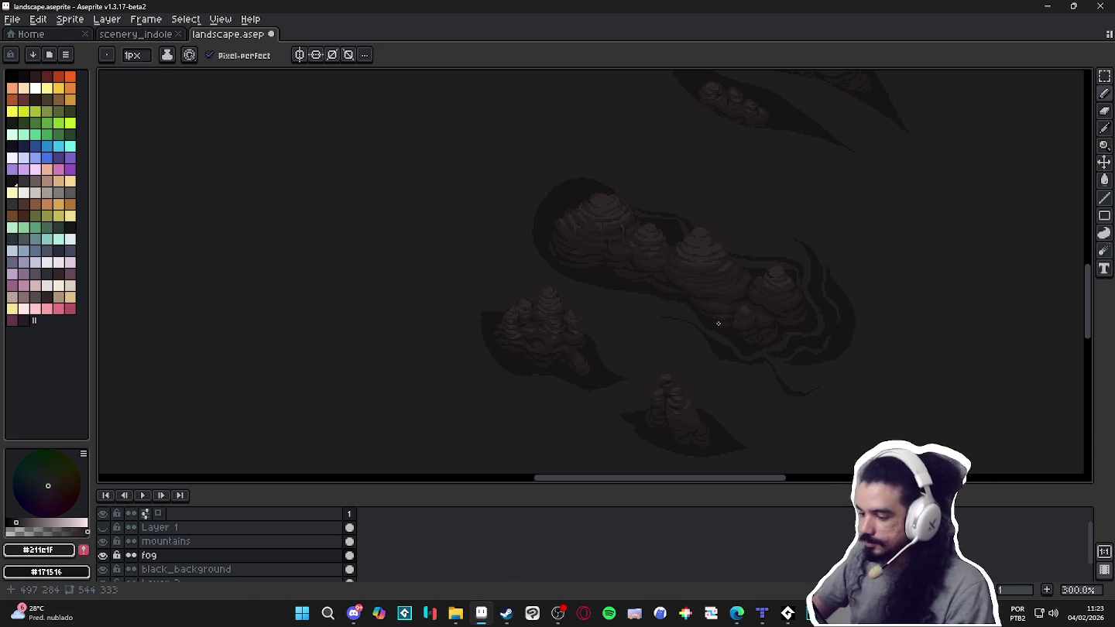
pyautogui.press('e')
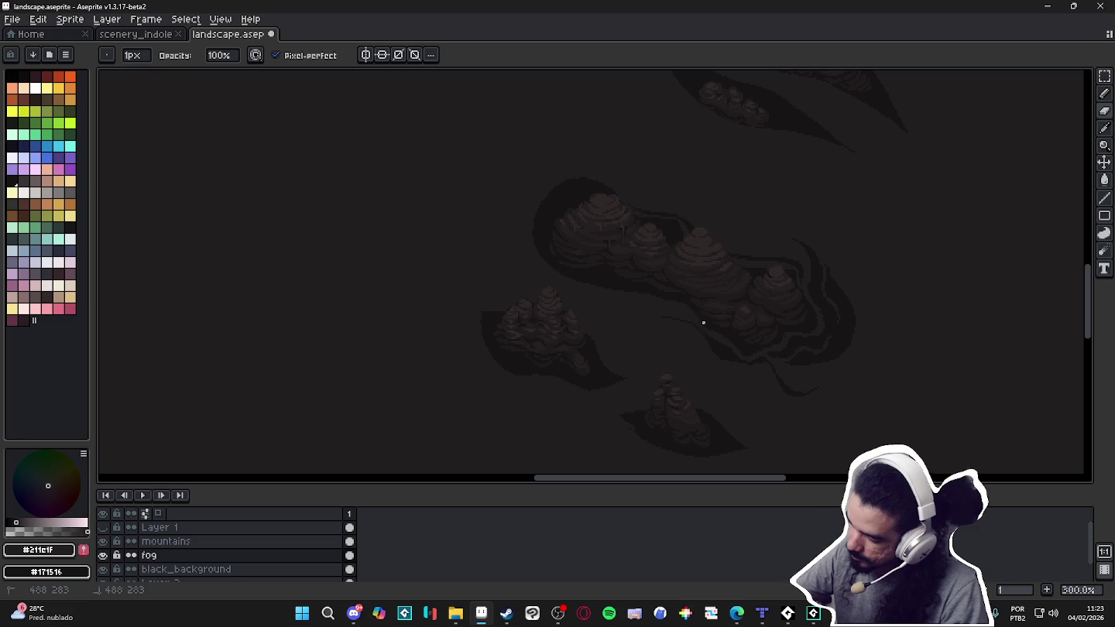
pyautogui.moveTo(569, 289)
pyautogui.mouseDown()
pyautogui.moveTo(545, 204)
pyautogui.moveTo(541, 270)
pyautogui.mouseUp()
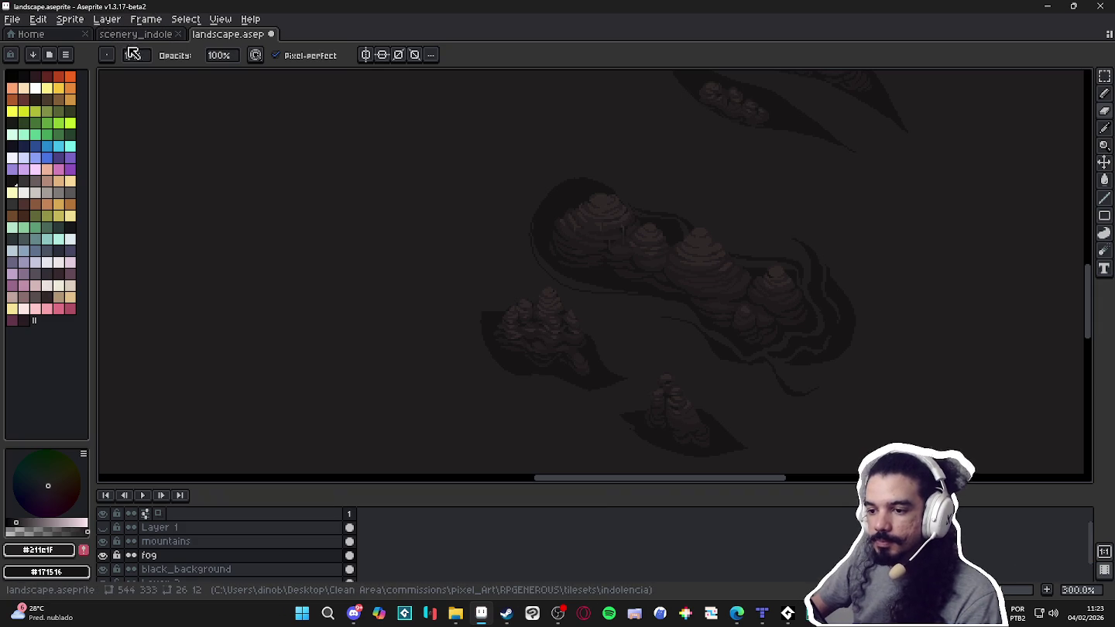
# Enable pen-pressure control of brush size in the Dynamics settings.
pyautogui.click(256, 55)
pyautogui.click(329, 115)
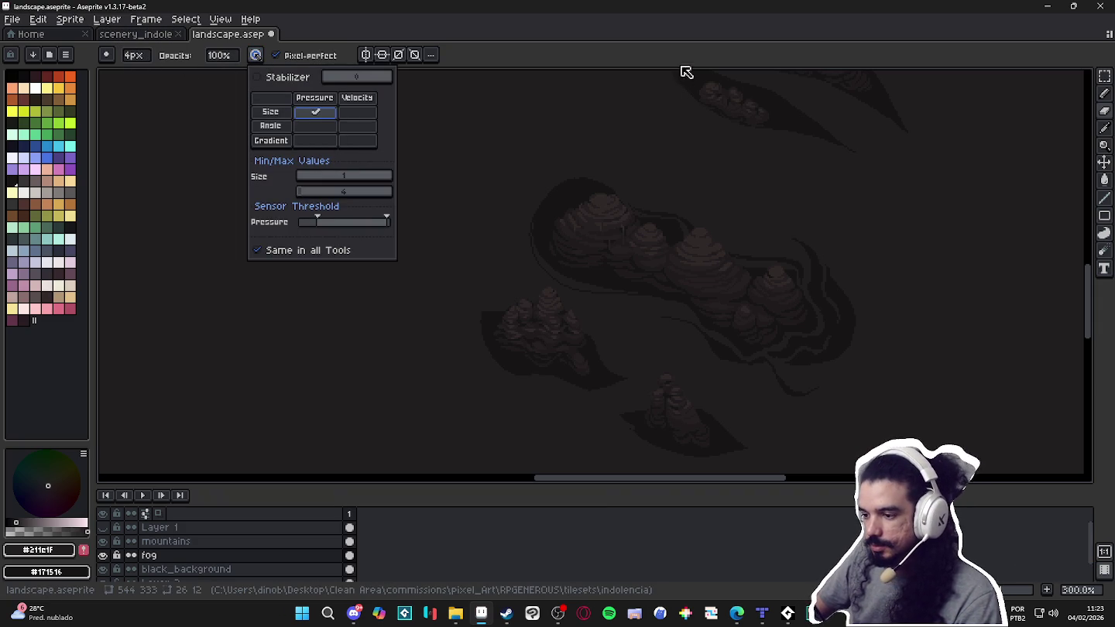
pyautogui.click(637, 31)
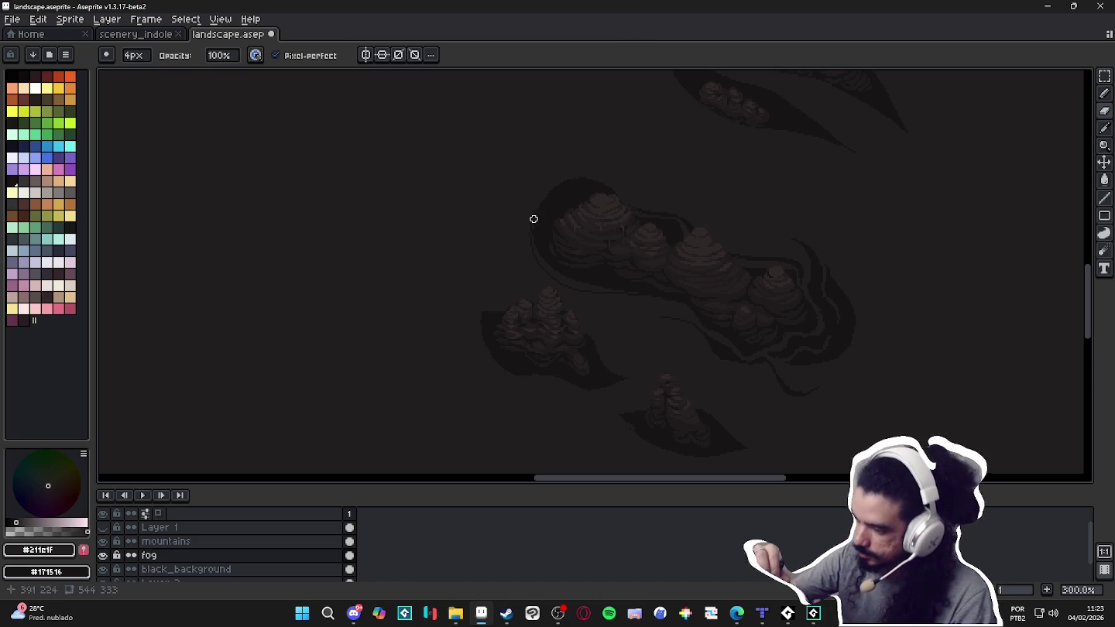
# Undo the erasing on the fog's left edge and return to the Pencil.
pyautogui.hotkey('ctrl', 'z')
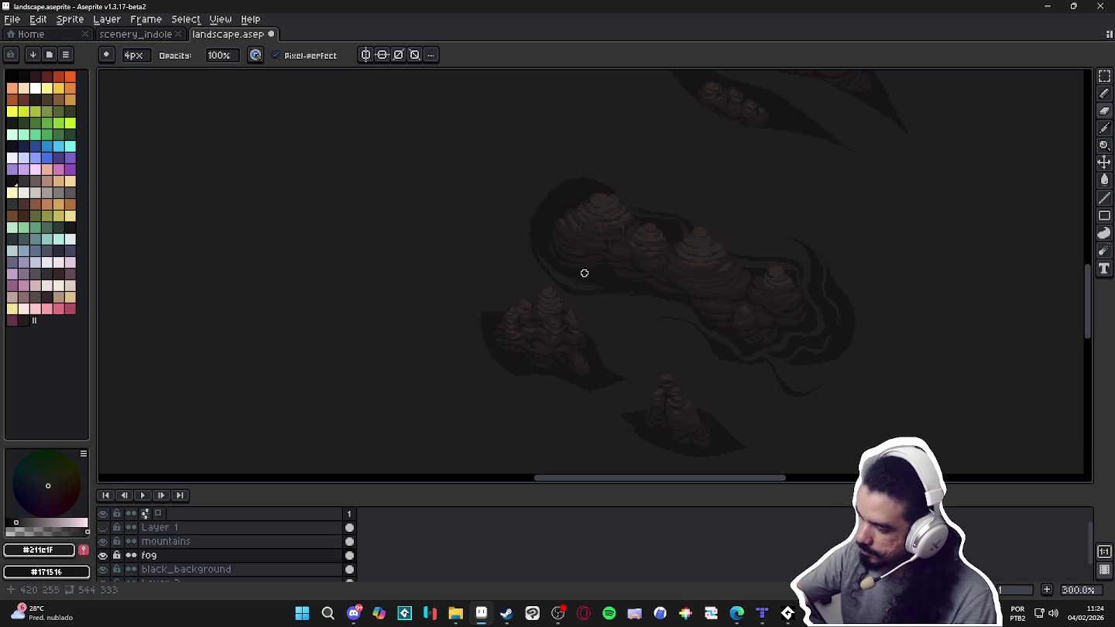
pyautogui.press('b')
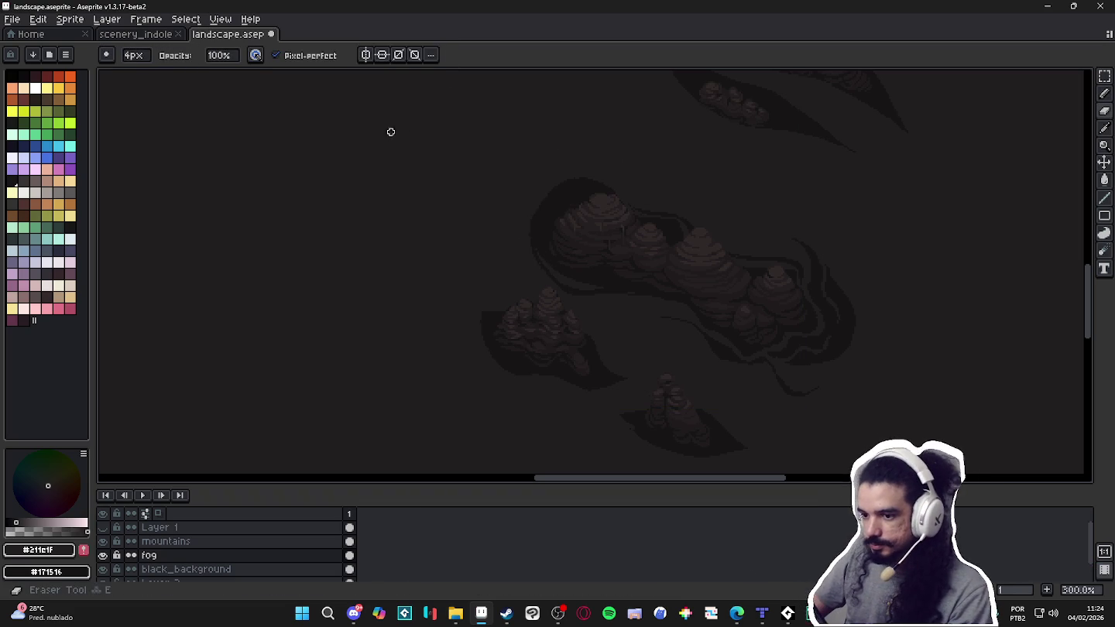
pyautogui.click(189, 54)
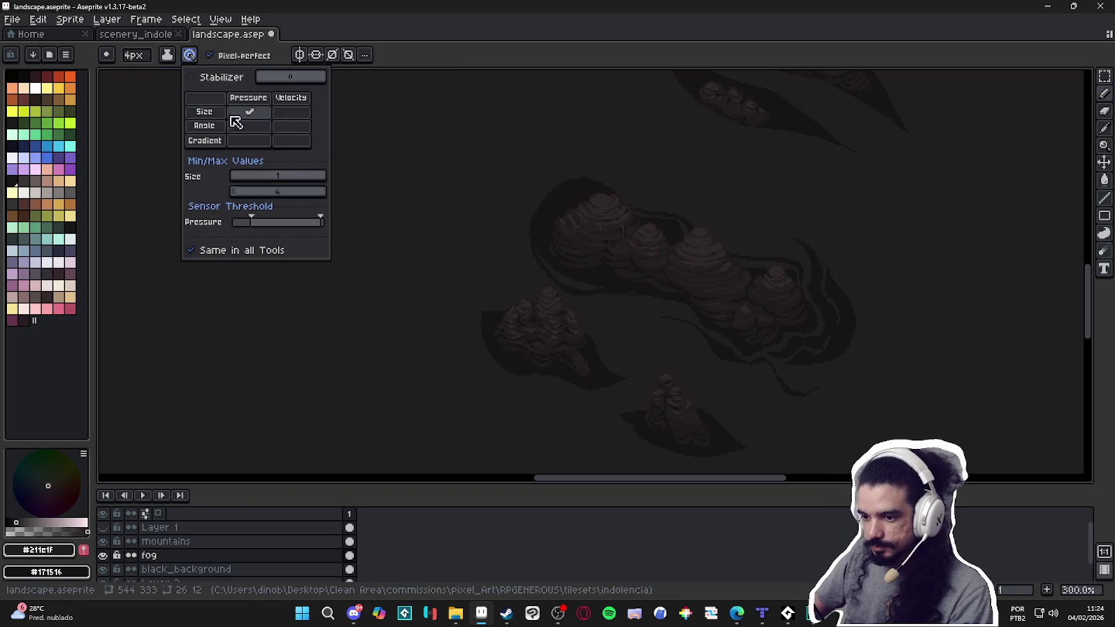
# Enlarge the brush to 15px and try a large fog dab near the mountain top, then undo it.
pyautogui.click(546, 224)
pyautogui.press('+')
pyautogui.press('+')
pyautogui.press('+')
pyautogui.scroll(4, 594, 201)
pyautogui.press('+')
pyautogui.press('+')
pyautogui.press('+')
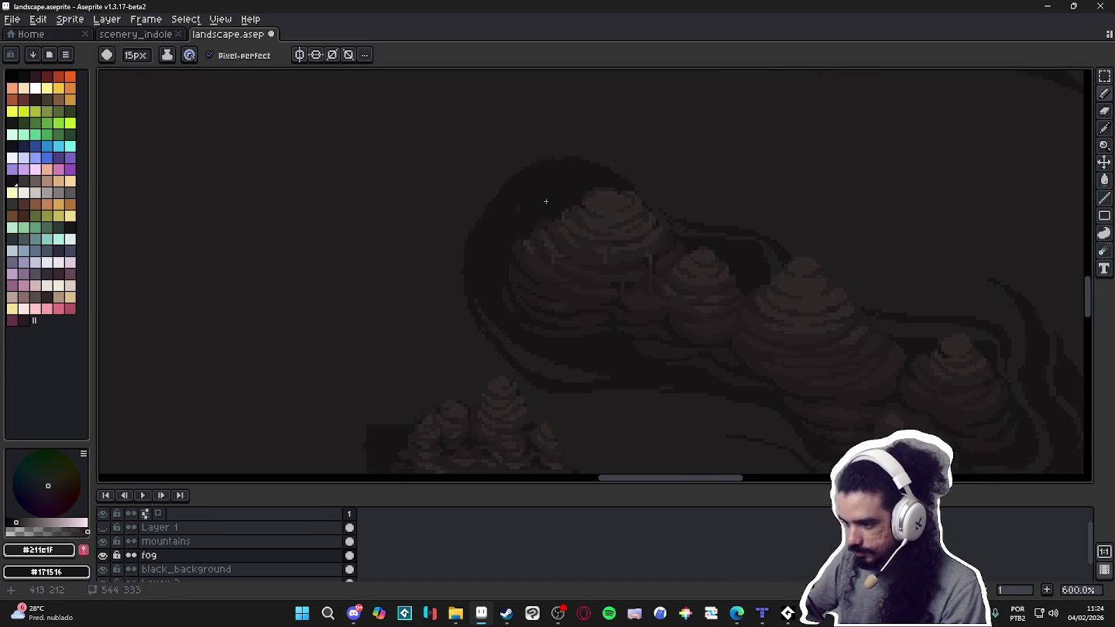
pyautogui.scroll(3, 542, 202)
pyautogui.click(496, 196)
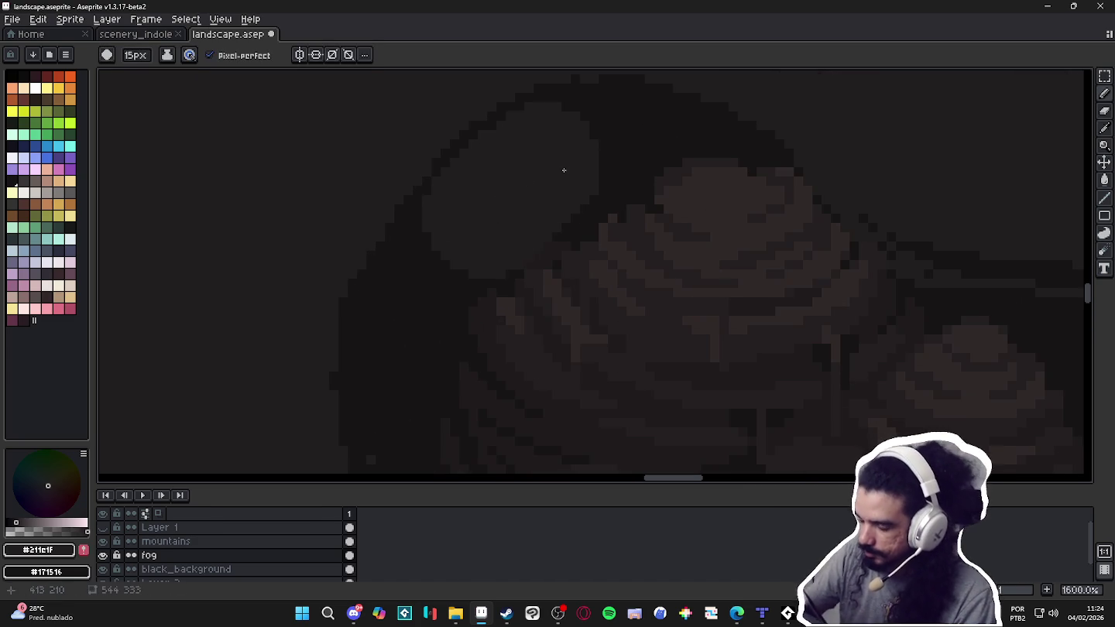
pyautogui.hotkey('ctrl', 'z')
pyautogui.scroll(-4, 540, 182)
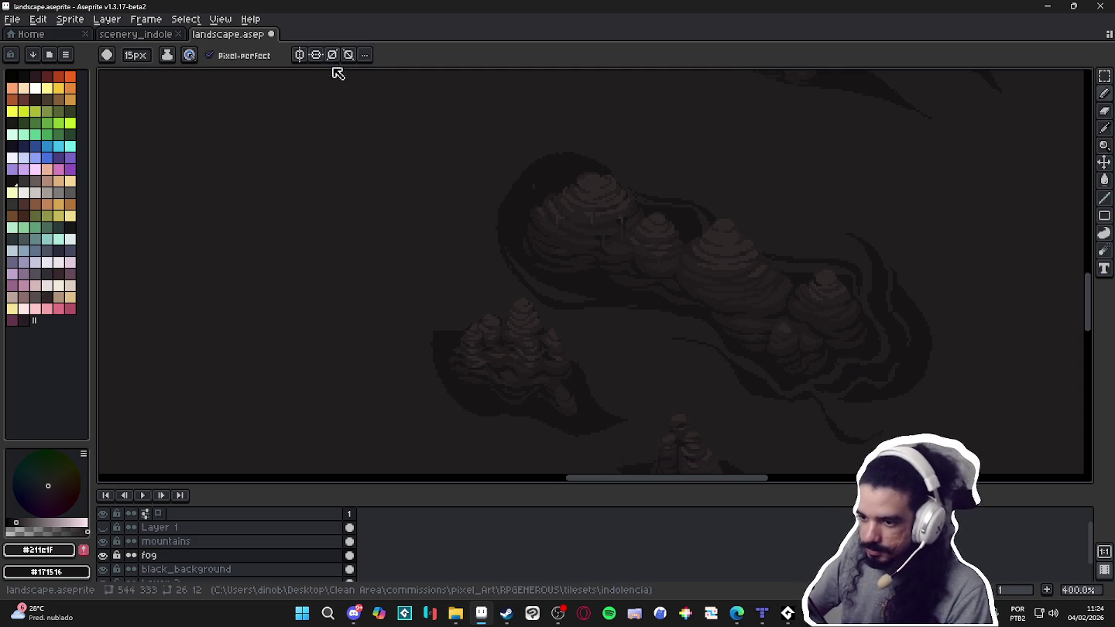
# Lower the brush's maximum pressure size to 4, trace trial contour strokes, then undo them.
pyautogui.click(189, 56)
pyautogui.moveTo(250, 195); pyautogui.dragTo(242, 194)
pyautogui.click(627, 91)
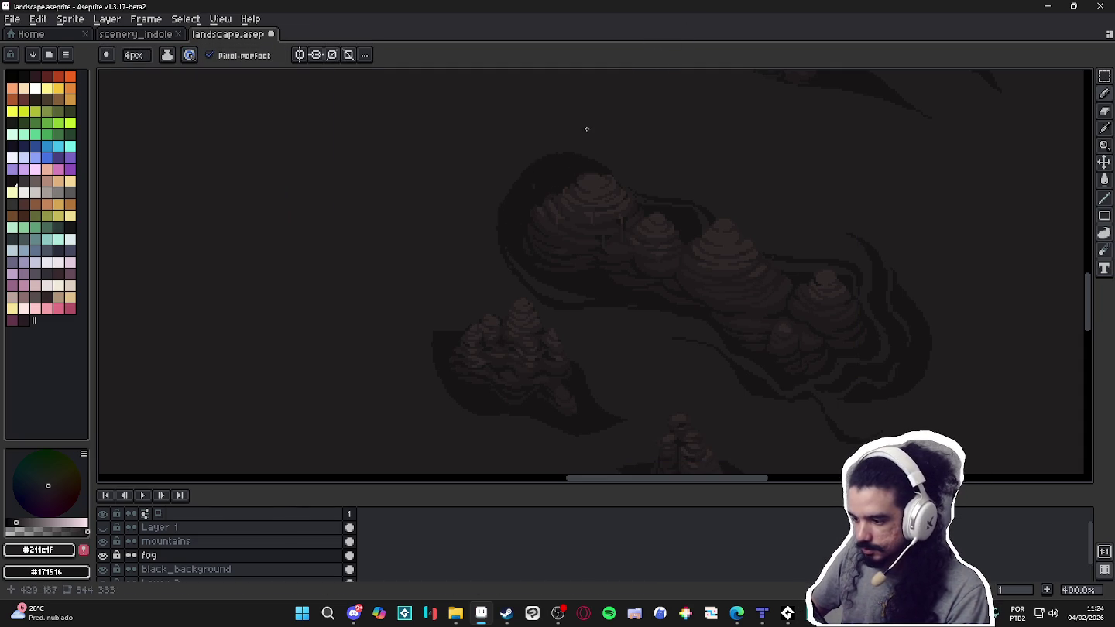
pyautogui.scroll(-1, 615, 311)
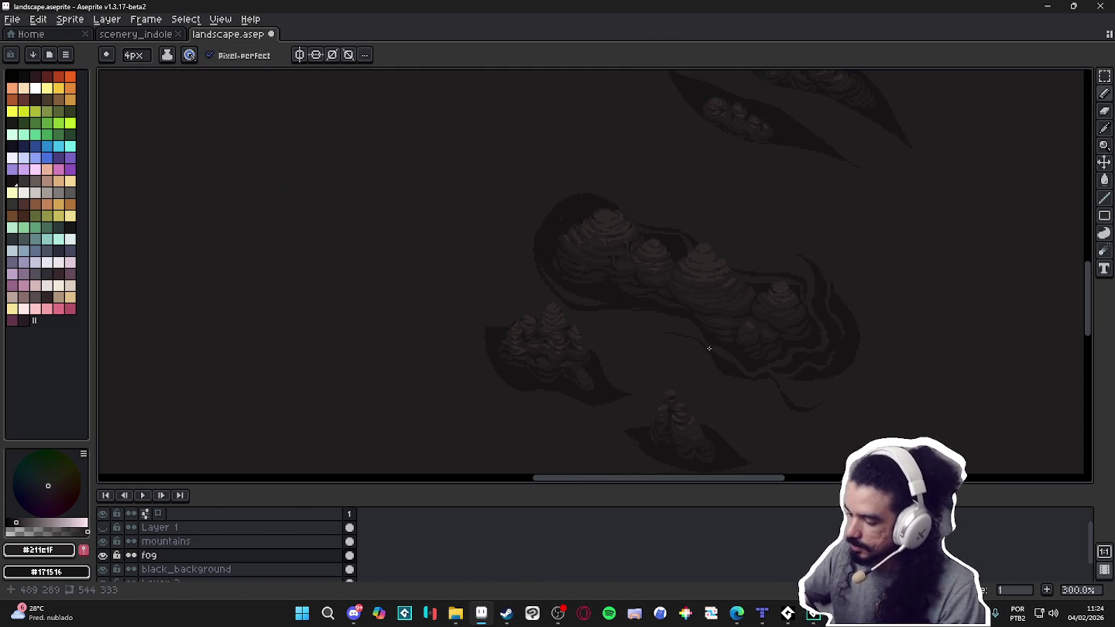
pyautogui.press('b')
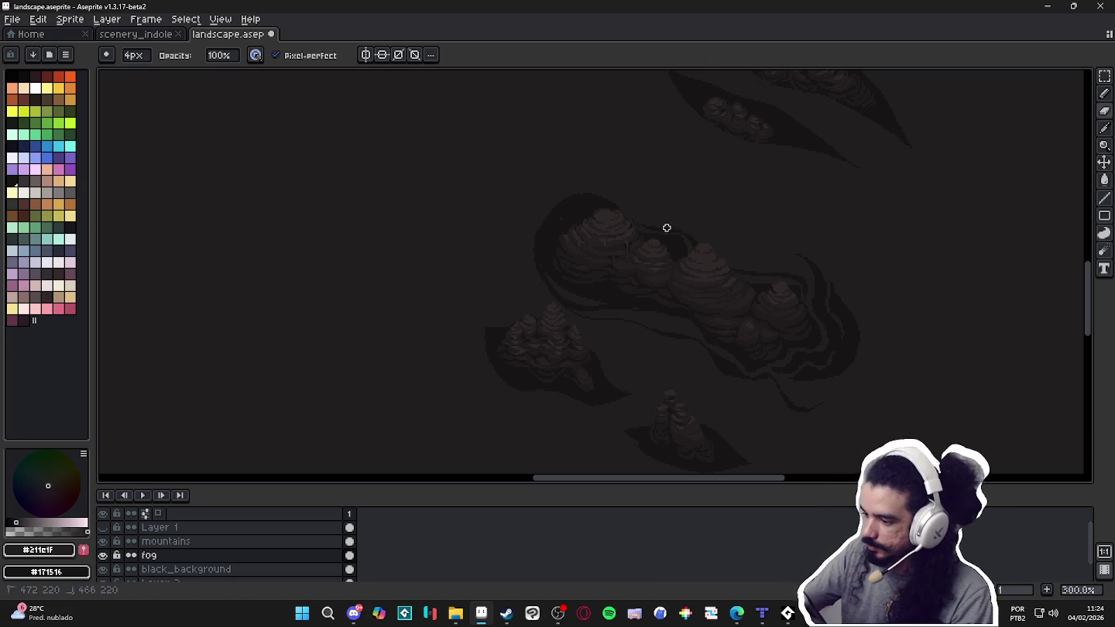
pyautogui.moveTo(597, 184); pyautogui.dragTo(548, 207)
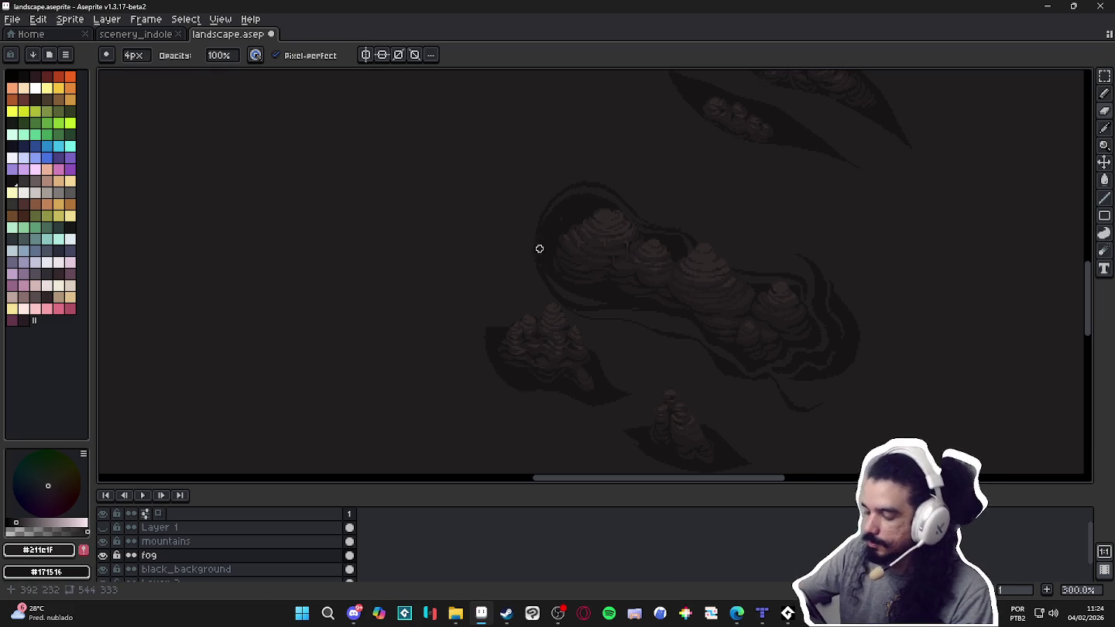
pyautogui.moveTo(561, 189)
pyautogui.mouseDown()
pyautogui.moveTo(534, 209)
pyautogui.moveTo(534, 264)
pyautogui.moveTo(612, 317)
pyautogui.mouseUp()
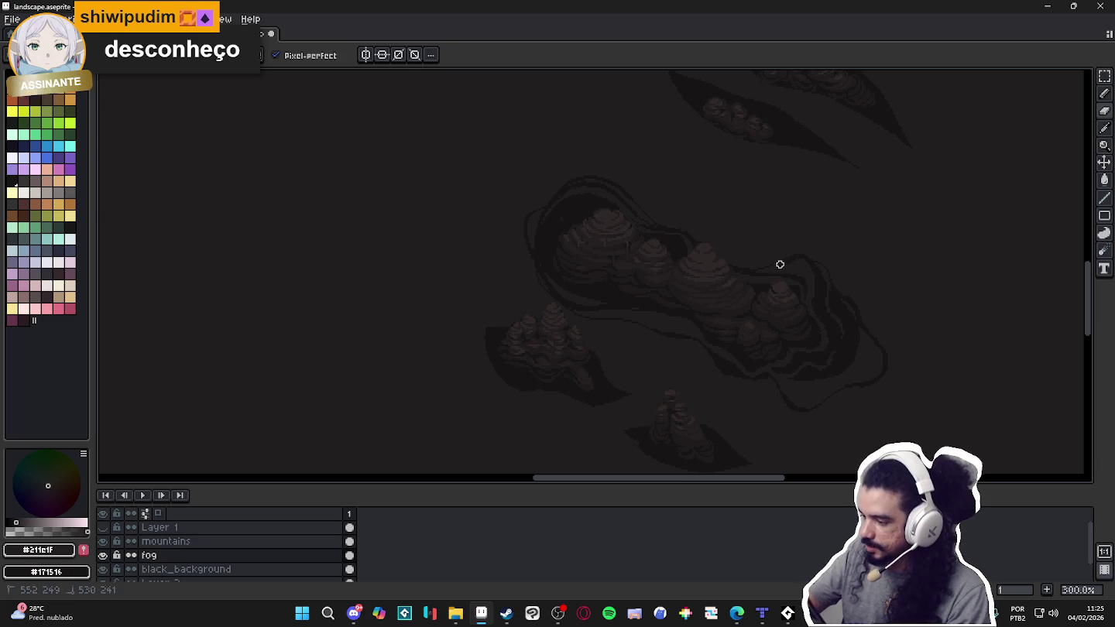
pyautogui.hotkey('ctrl', 'z')
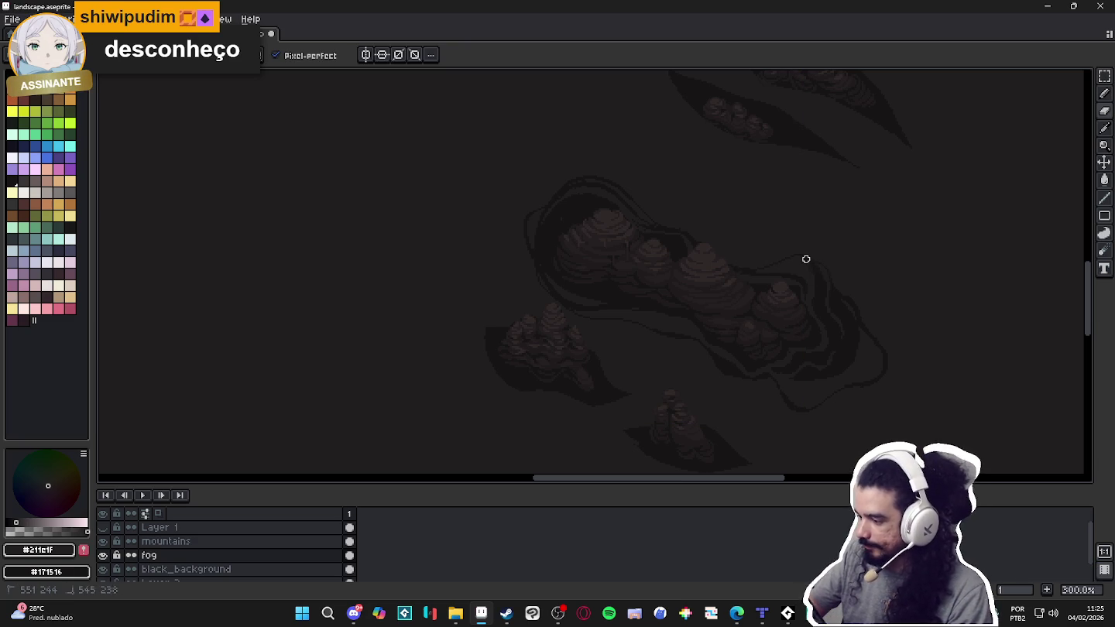
pyautogui.hotkey('ctrl', 'z')
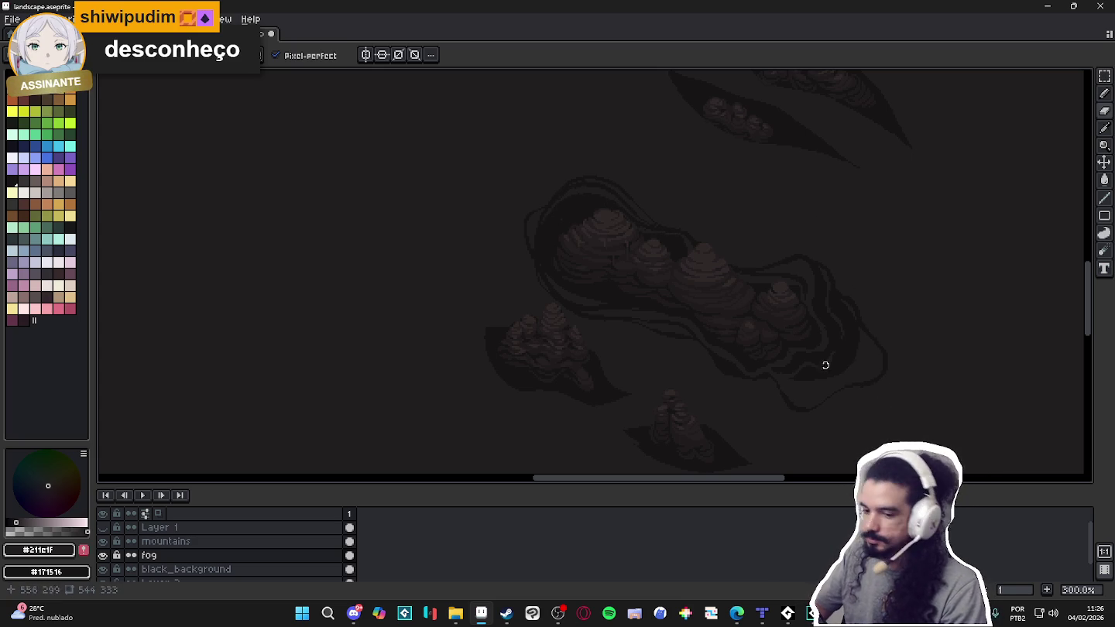
# Draw a looping wispy outline along the cluster's left side, redoing the first attempt.
pyautogui.press('e')
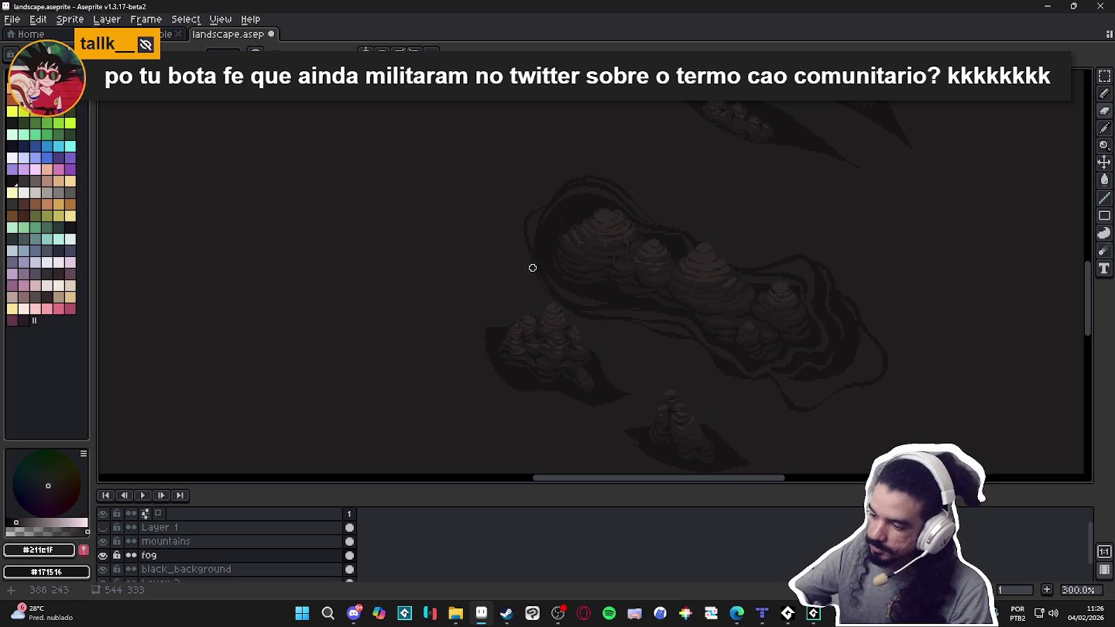
pyautogui.moveTo(524, 251)
pyautogui.mouseDown()
pyautogui.moveTo(473, 205)
pyautogui.moveTo(487, 186)
pyautogui.moveTo(598, 188)
pyautogui.mouseUp()
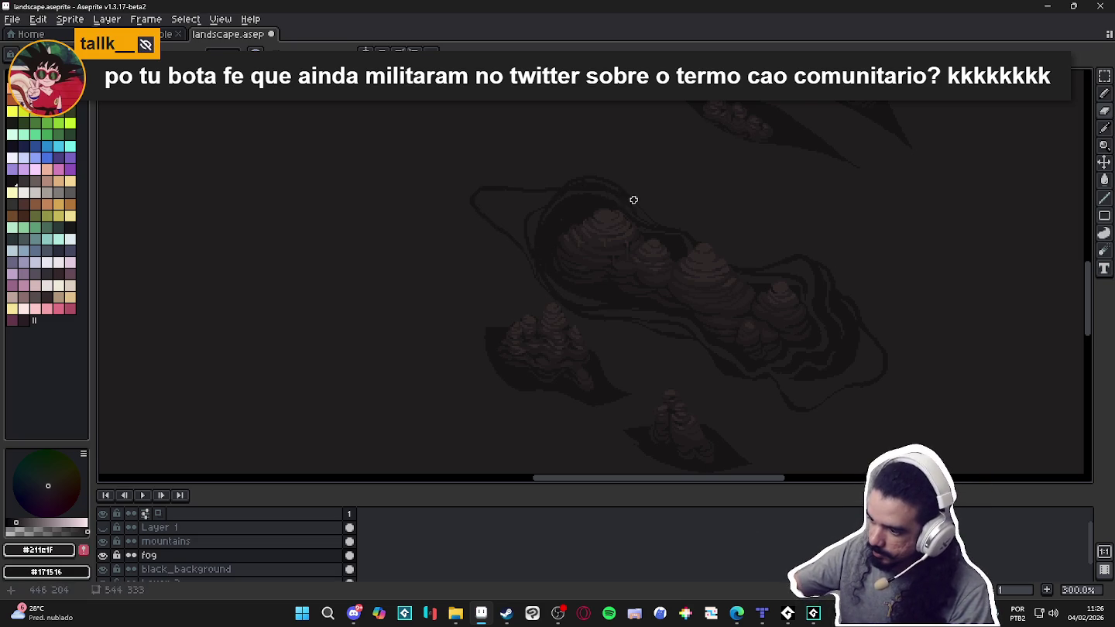
pyautogui.hotkey('ctrl', 'z')
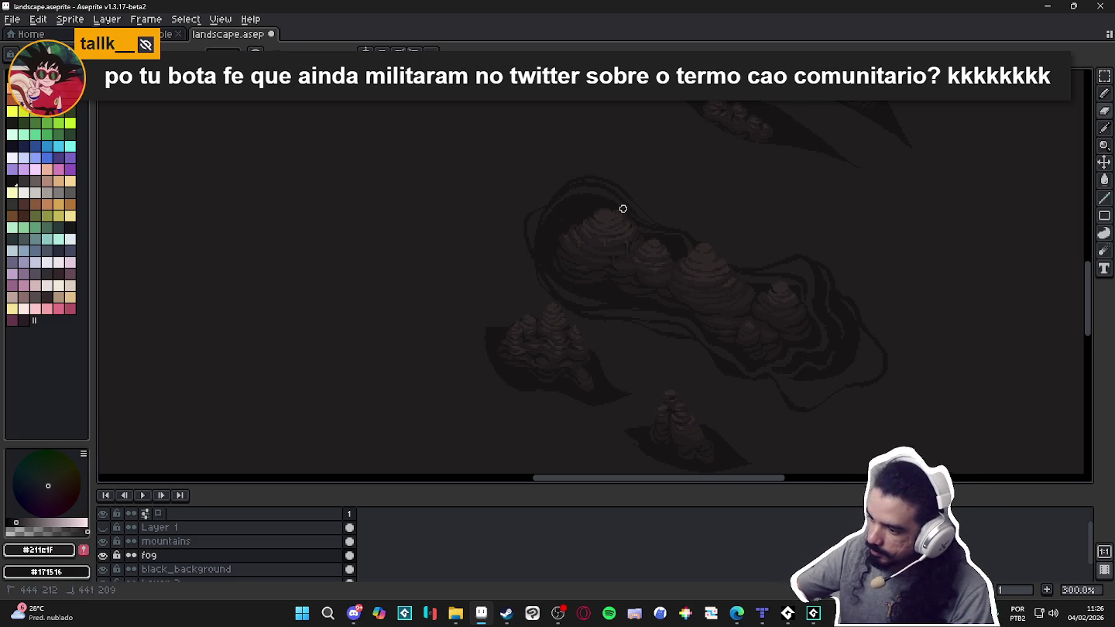
pyautogui.moveTo(596, 195)
pyautogui.mouseDown()
pyautogui.moveTo(511, 197)
pyautogui.moveTo(480, 222)
pyautogui.moveTo(518, 255)
pyautogui.mouseUp()
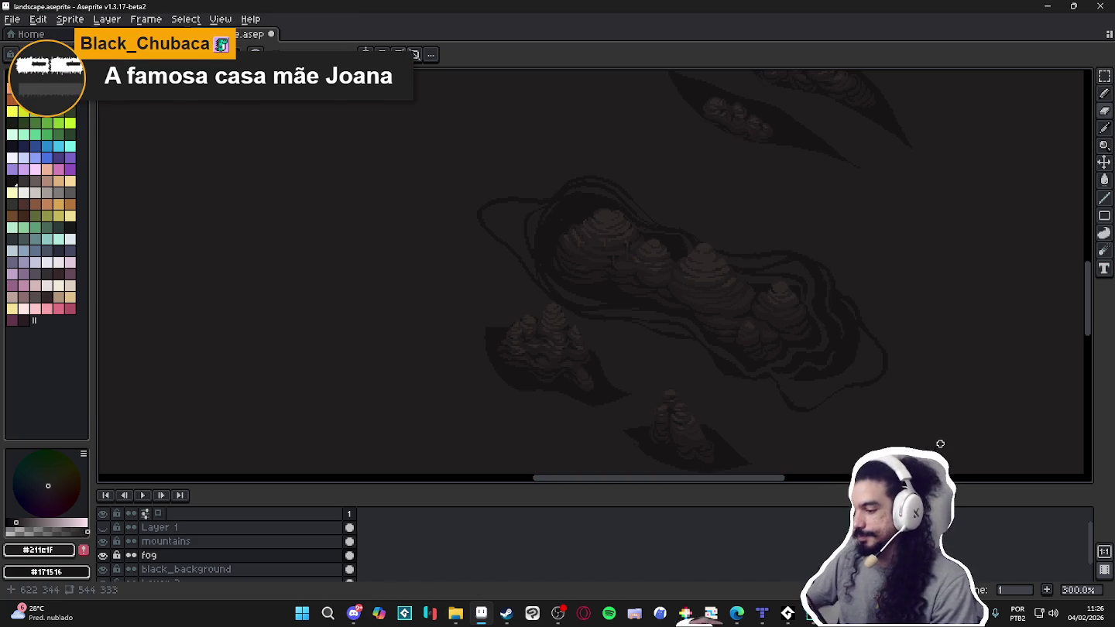
# Zoom the canvas out and back to 200% around the lower-left cluster and lone rock.
pyautogui.scroll(-2, 761, 301)
pyautogui.scroll(-1, 821, 329)
pyautogui.scroll(2, 804, 347)
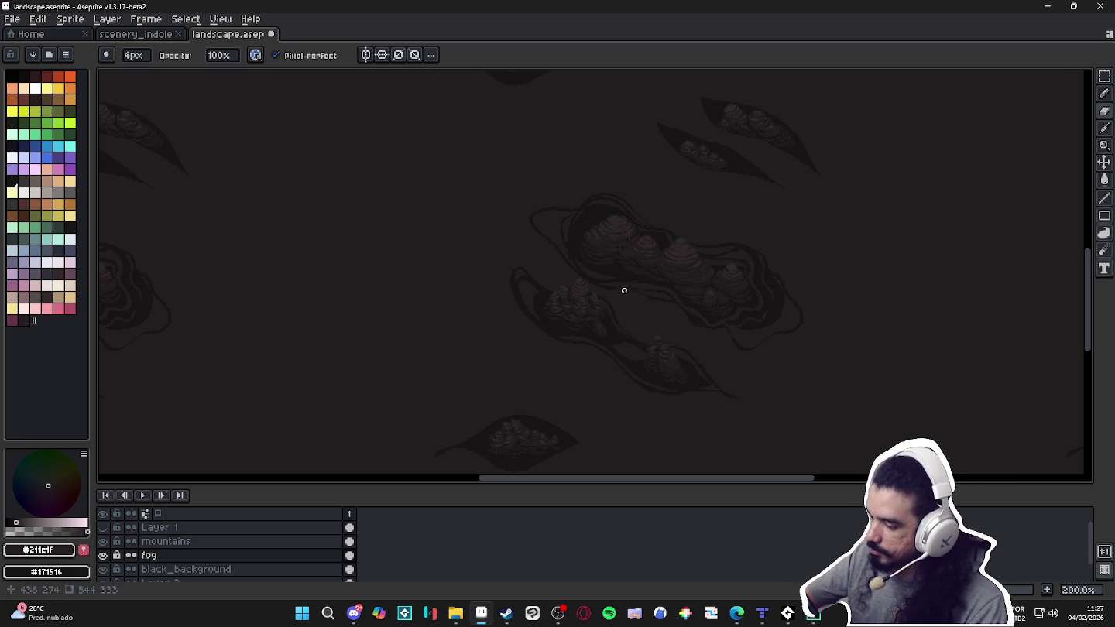
# Undo four recent edits, including two pencil strokes, restoring the erased wisp below the lone rock.
pyautogui.press('e')
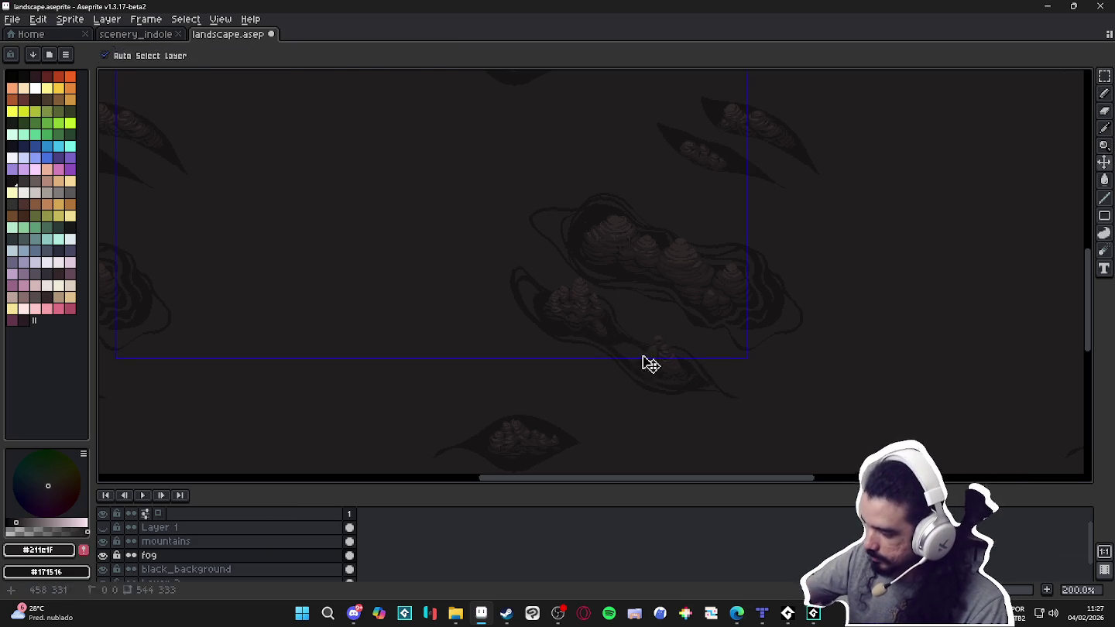
pyautogui.hotkey('ctrl', 'z')
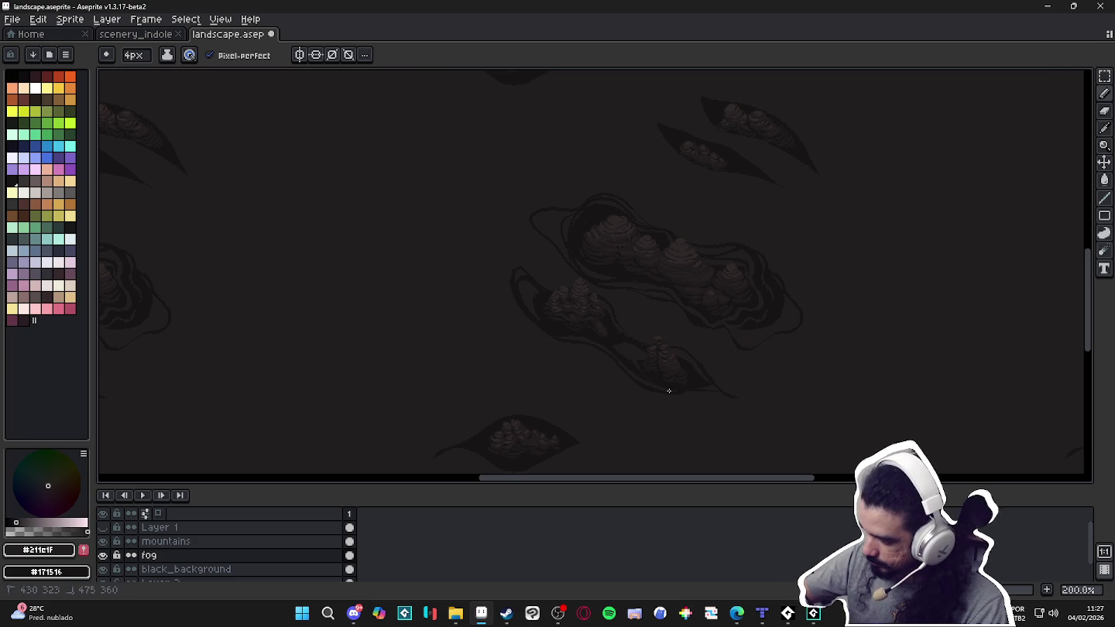
pyautogui.hotkey('ctrl', 'z')
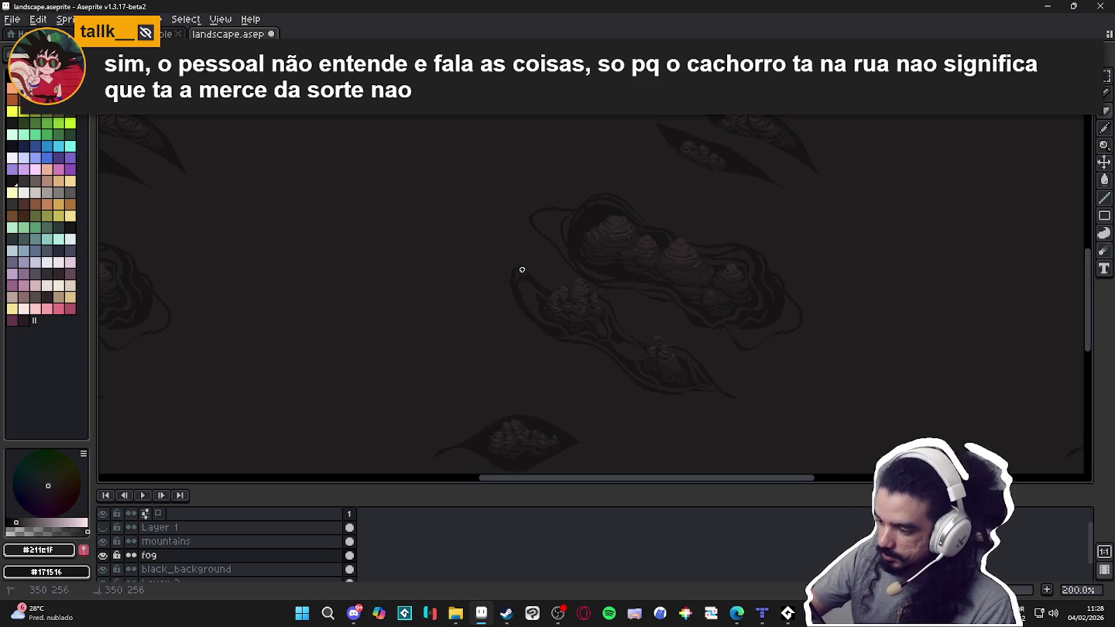
pyautogui.hotkey('ctrl', 'z')
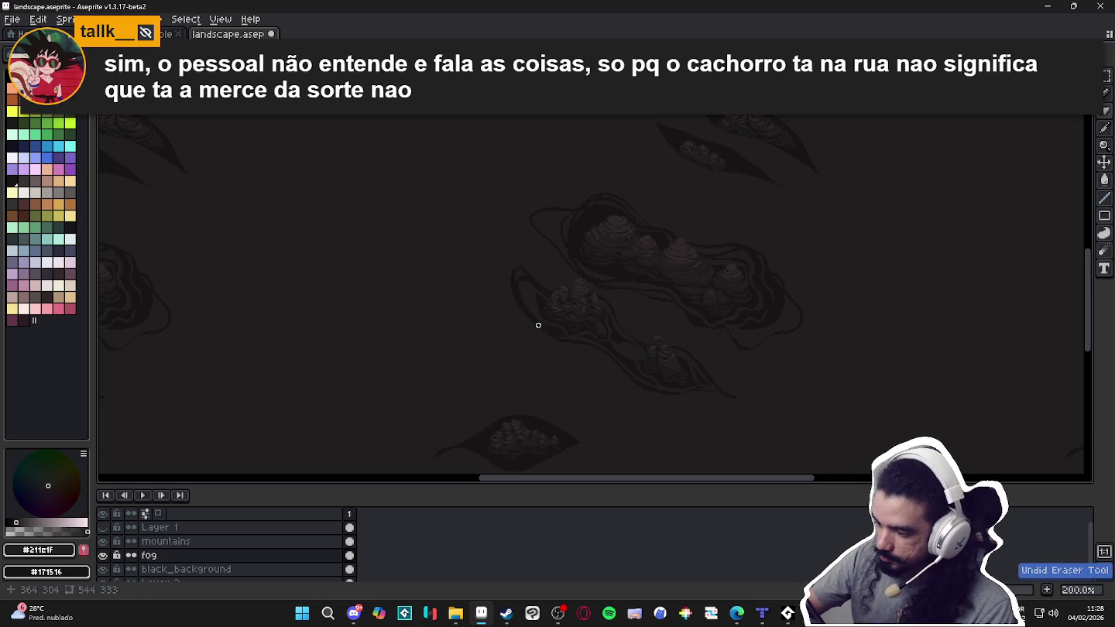
pyautogui.hotkey('ctrl', 'z')
pyautogui.hotkey('ctrl', 'z')
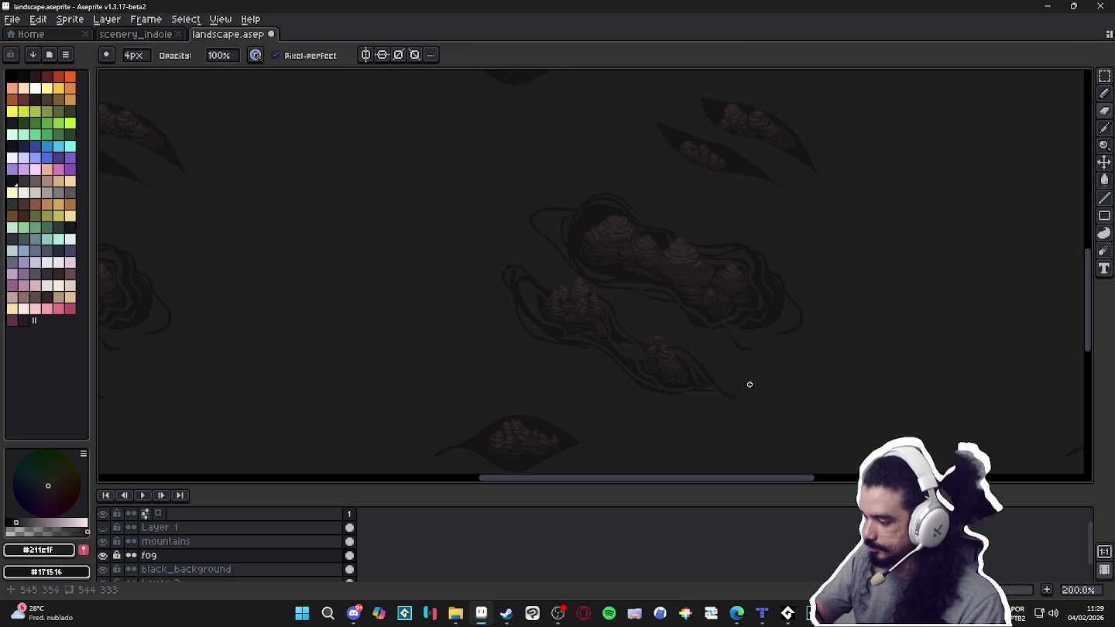
# Add wispy outline strokes right and above-left of the central cluster and below the lone rock.
pyautogui.moveTo(782, 418); pyautogui.dragTo(832, 326)
pyautogui.moveTo(823, 381)
pyautogui.mouseDown()
pyautogui.moveTo(816, 372)
pyautogui.moveTo(734, 410)
pyautogui.moveTo(806, 401)
pyautogui.mouseUp()
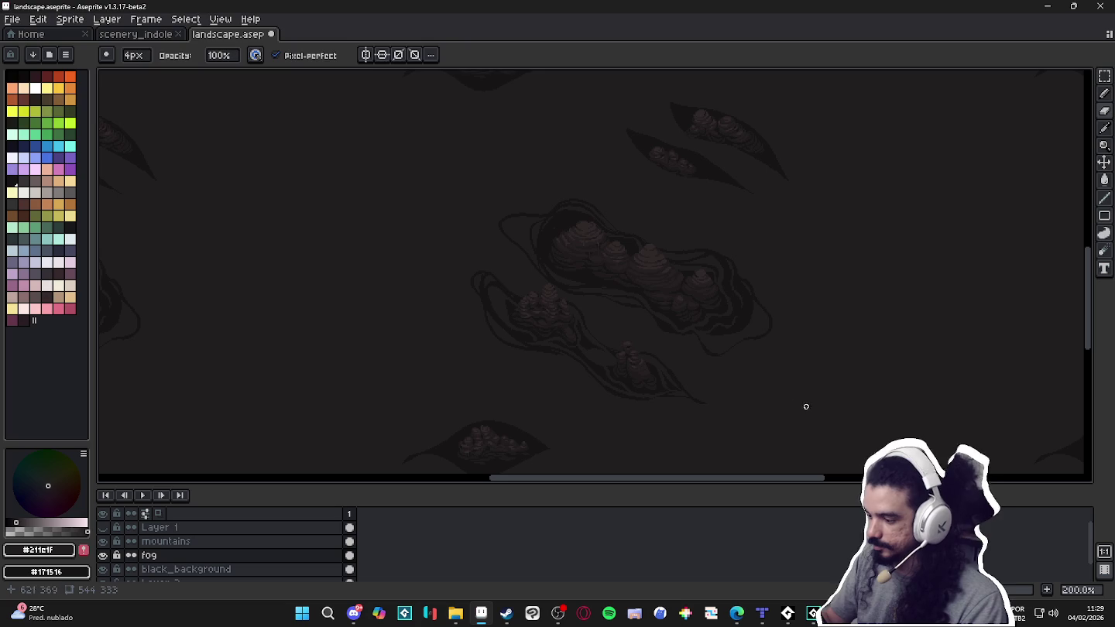
pyautogui.moveTo(756, 349); pyautogui.dragTo(779, 310)
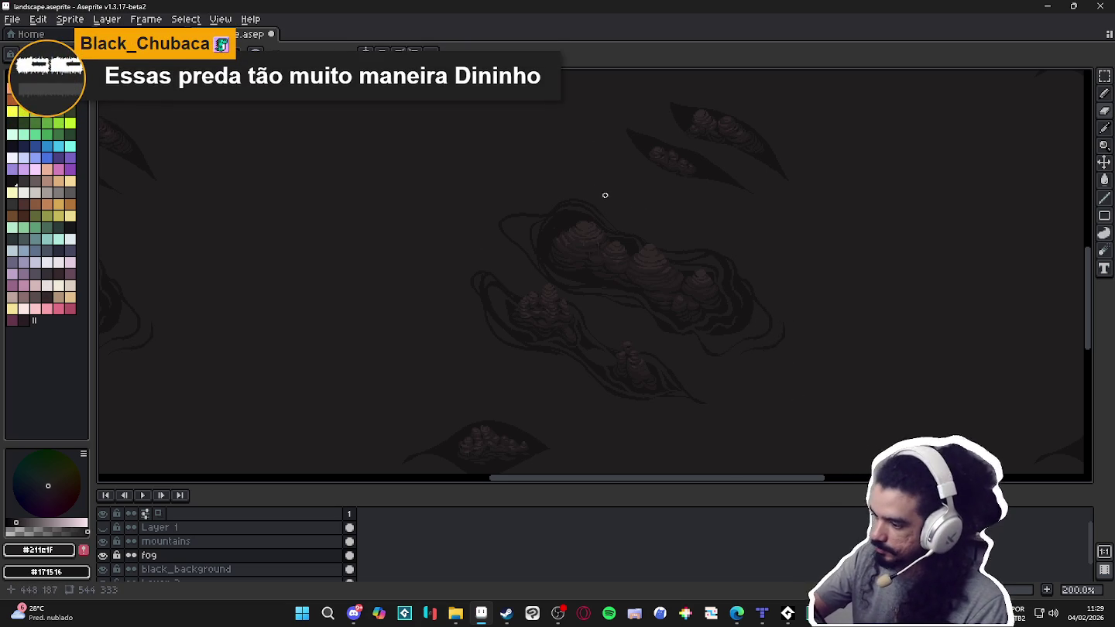
pyautogui.moveTo(589, 196); pyautogui.dragTo(492, 209)
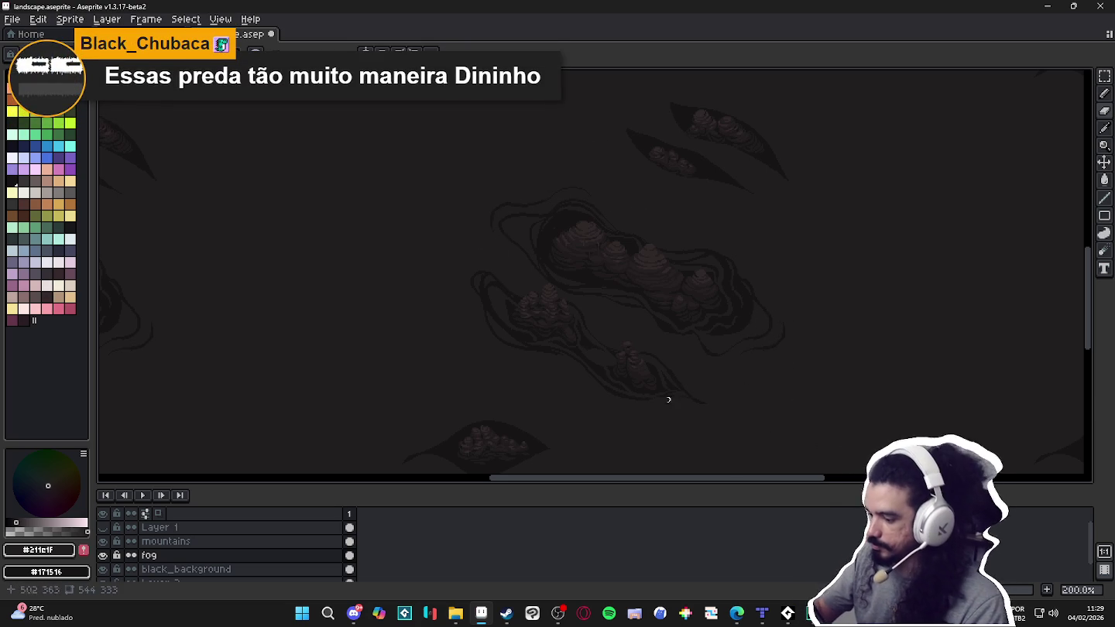
pyautogui.moveTo(615, 403); pyautogui.dragTo(734, 414)
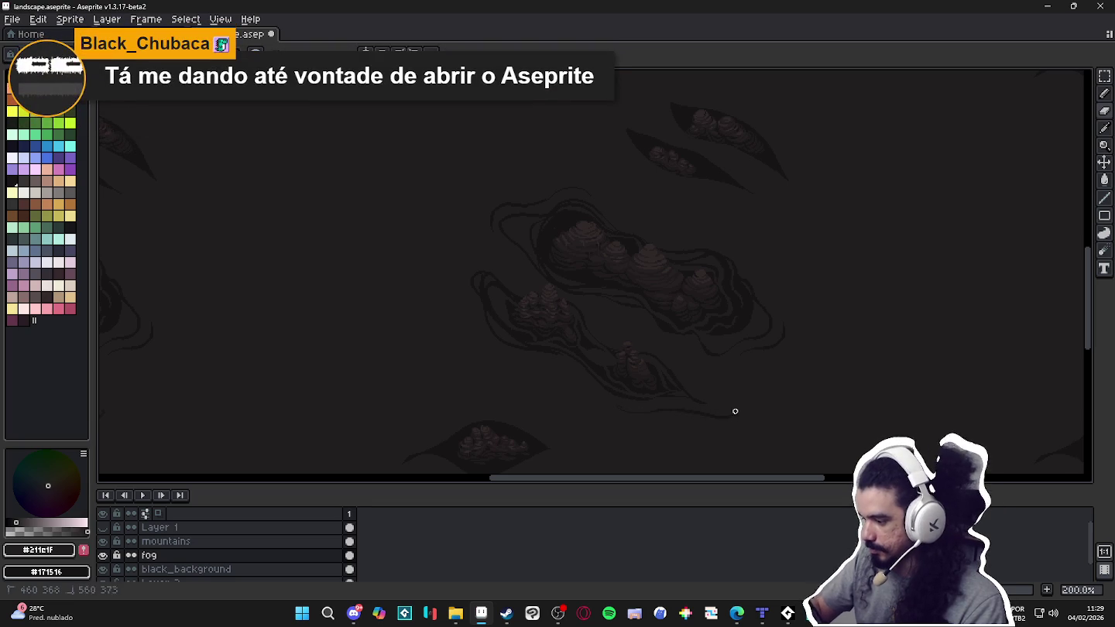
# Remove the stroke below the lone rock and open a floating preview of the artwork.
pyautogui.hotkey('ctrl', 'z')
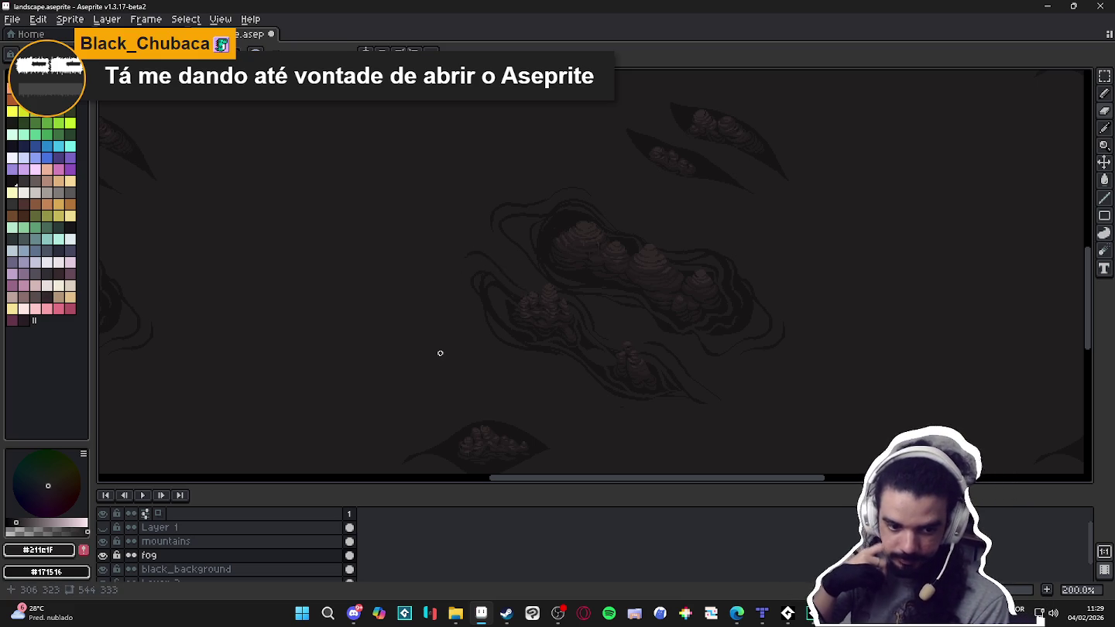
pyautogui.moveTo(762, 421); pyautogui.dragTo(771, 370)
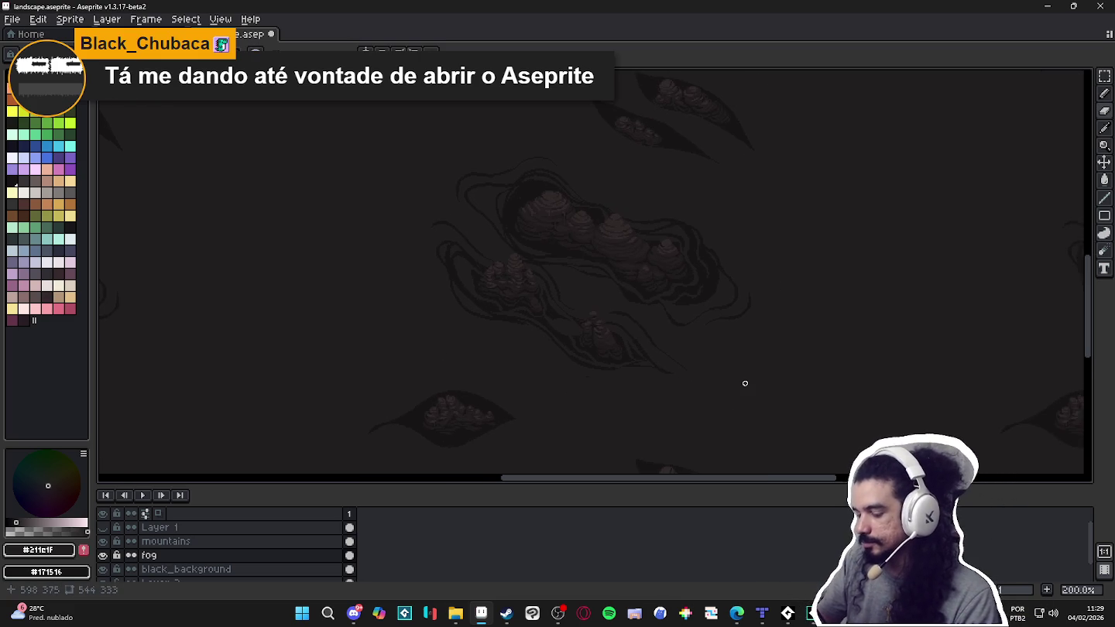
pyautogui.press('F7')
pyautogui.press('F7')
# Close the preview and save landscape.aseprite.
pyautogui.scroll(-1, 565, 261)
pyautogui.scroll(1, 617, 306)
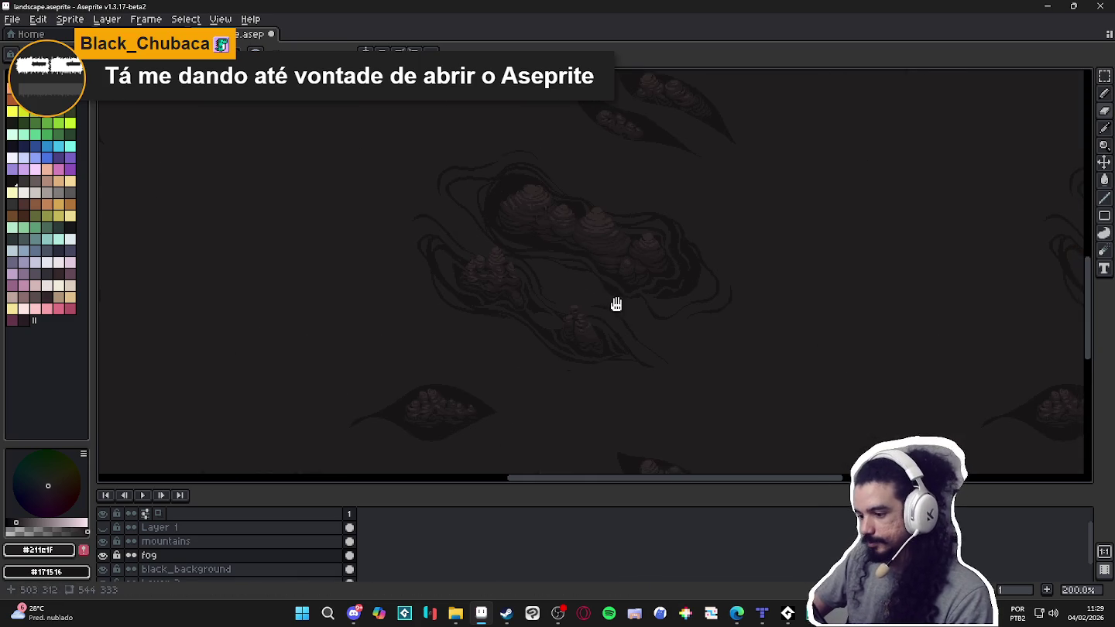
pyautogui.hotkey('ctrl', 's')
# Zoom between 100% and 200% and pan to review the fog tiling across the canvas.
pyautogui.scroll(-1, 627, 300)
pyautogui.scroll(1, 630, 315)
pyautogui.scroll(-1, 638, 313)
pyautogui.scroll(1, 638, 312)
pyautogui.scroll(-1, 639, 312)
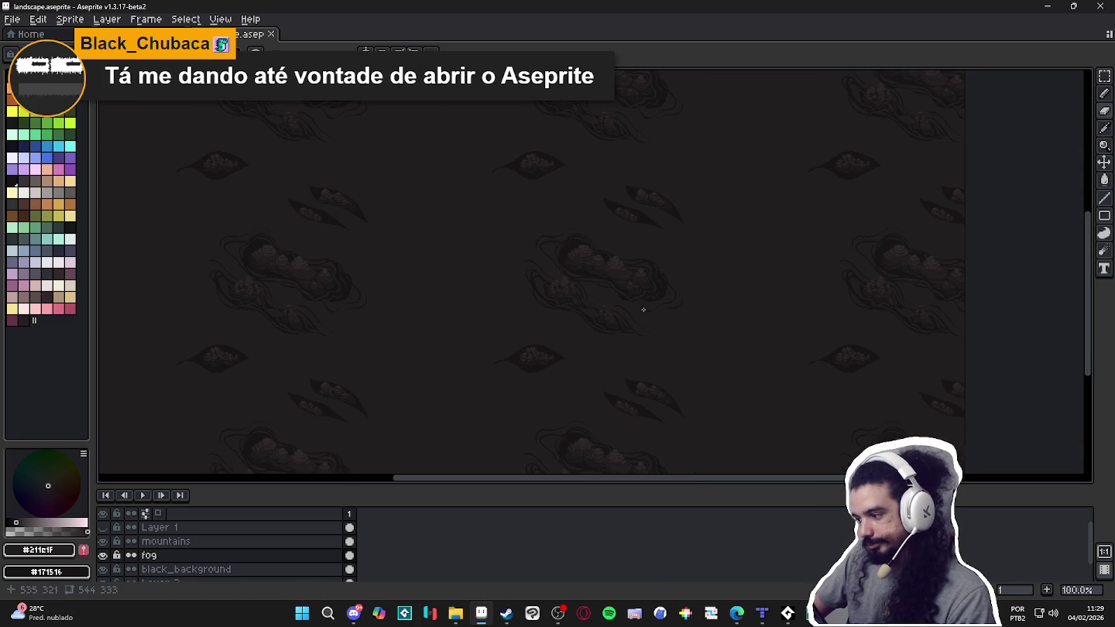
pyautogui.scroll(1, 652, 304)
pyautogui.scroll(-1, 651, 304)
pyautogui.scroll(1, 651, 304)
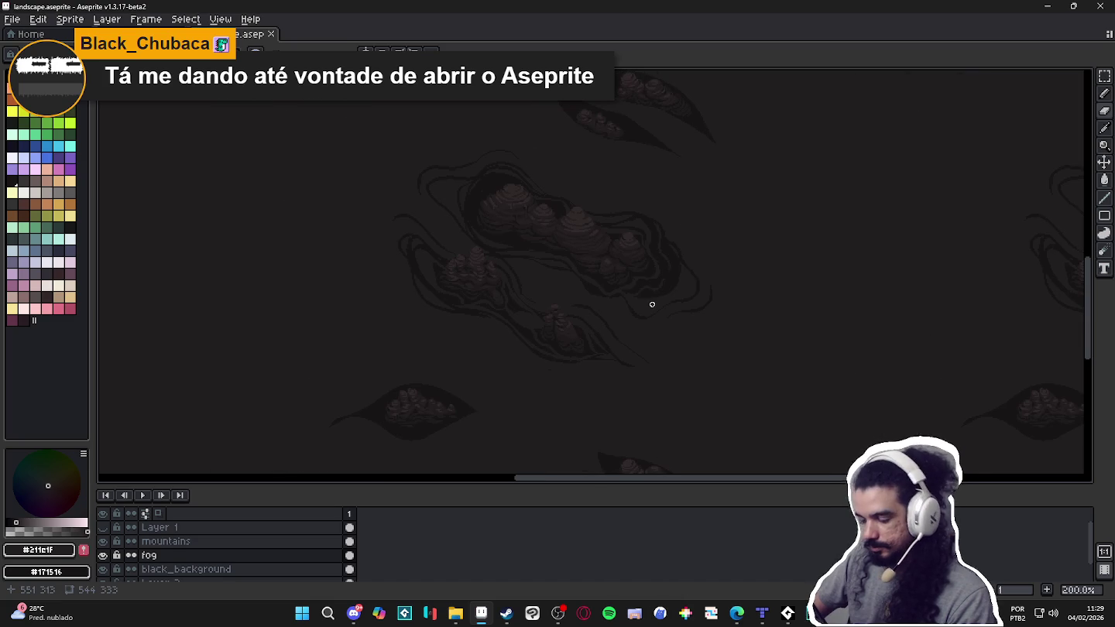
pyautogui.scroll(-1, 596, 352)
pyautogui.scroll(1, 598, 354)
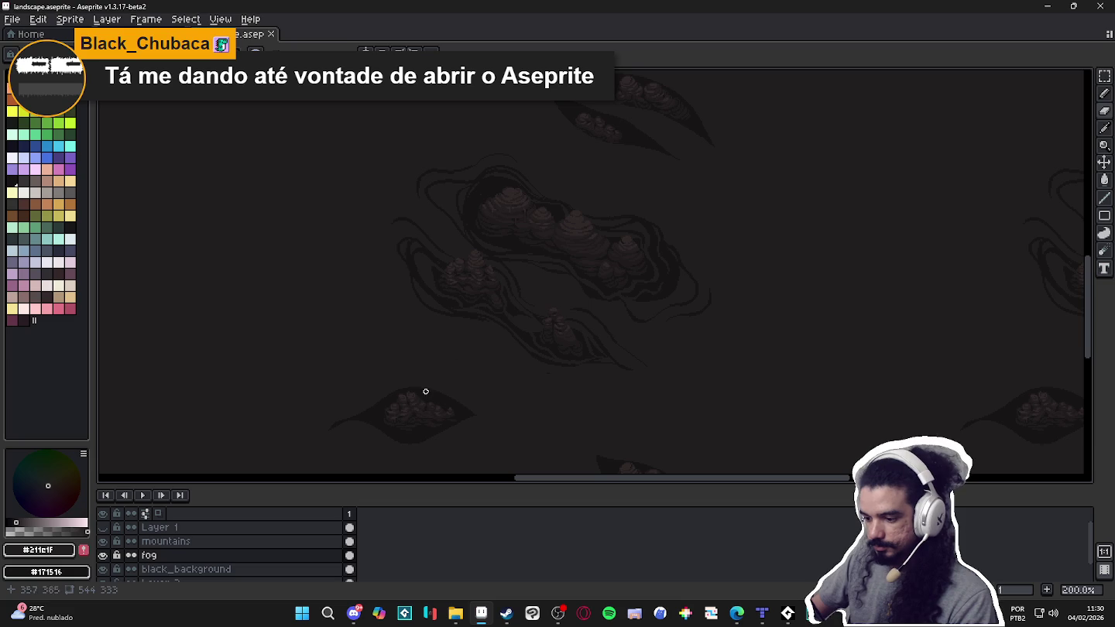
pyautogui.moveTo(511, 404); pyautogui.dragTo(618, 314)
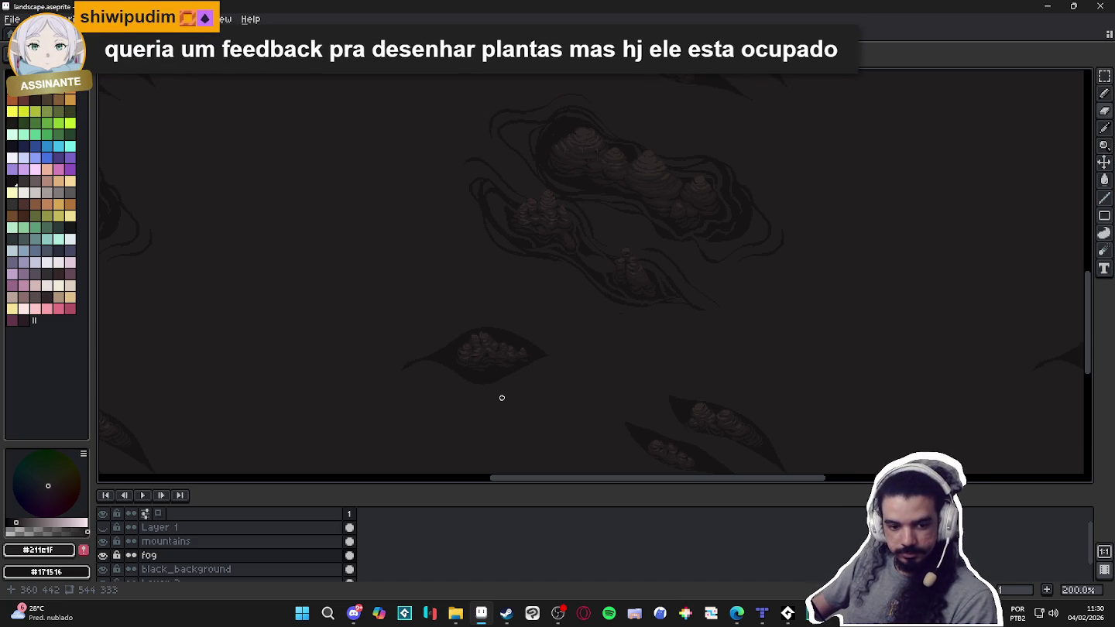
pyautogui.scroll(1, 504, 394)
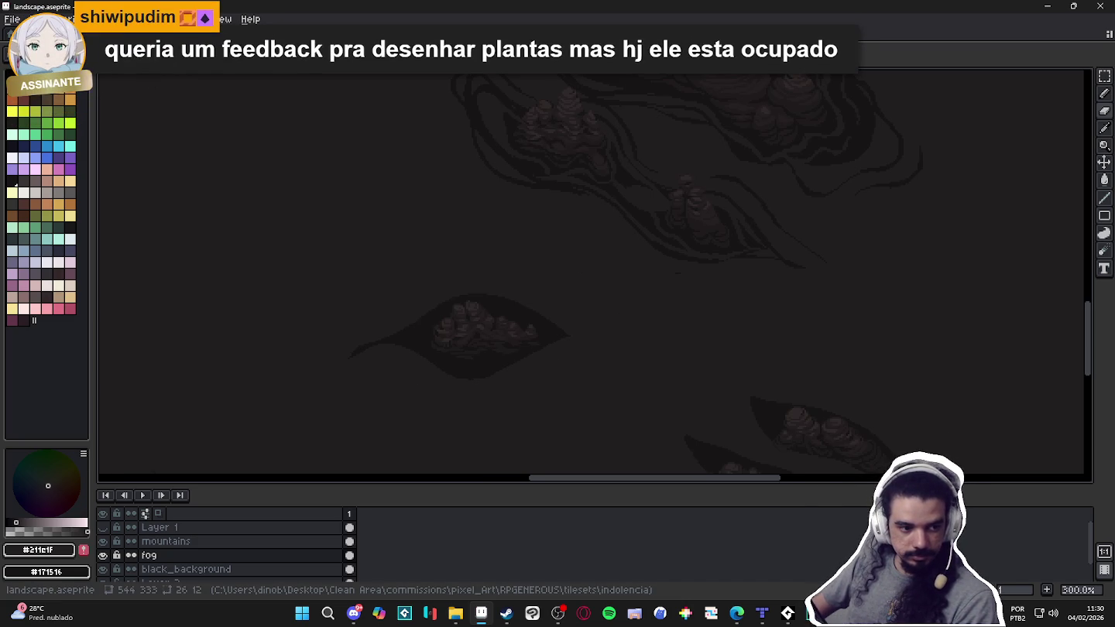
# At 400% zoom, trace wisps along the lower and upper edges of the leaf-shaped fog.
pyautogui.scroll(1, 508, 392)
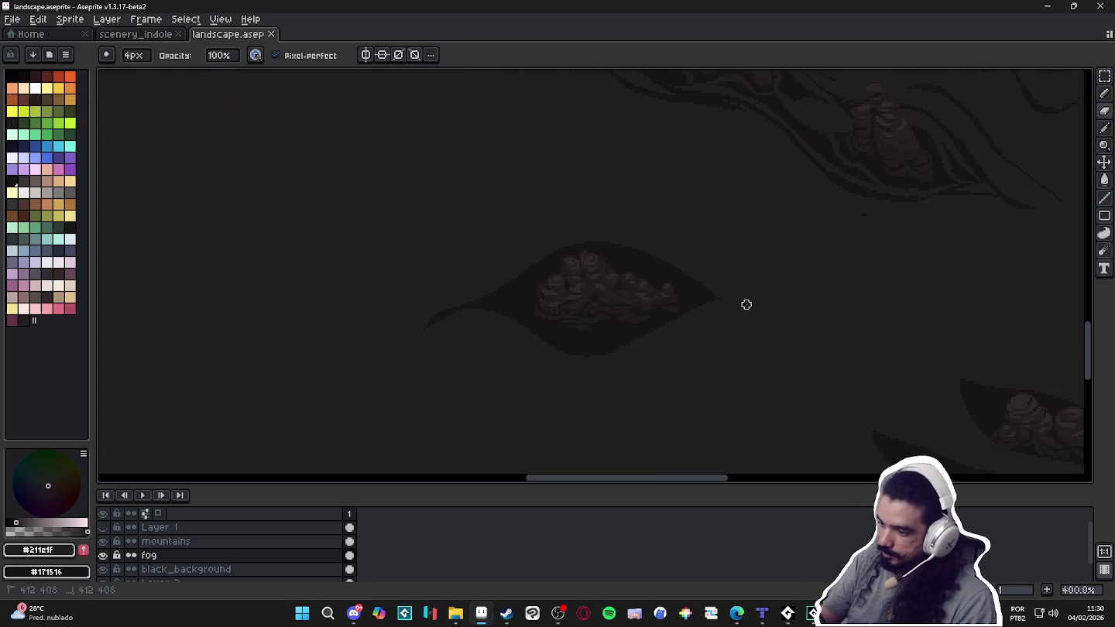
pyautogui.moveTo(713, 311)
pyautogui.mouseDown()
pyautogui.moveTo(637, 353)
pyautogui.moveTo(560, 346)
pyautogui.moveTo(472, 310)
pyautogui.moveTo(433, 322)
pyautogui.mouseUp()
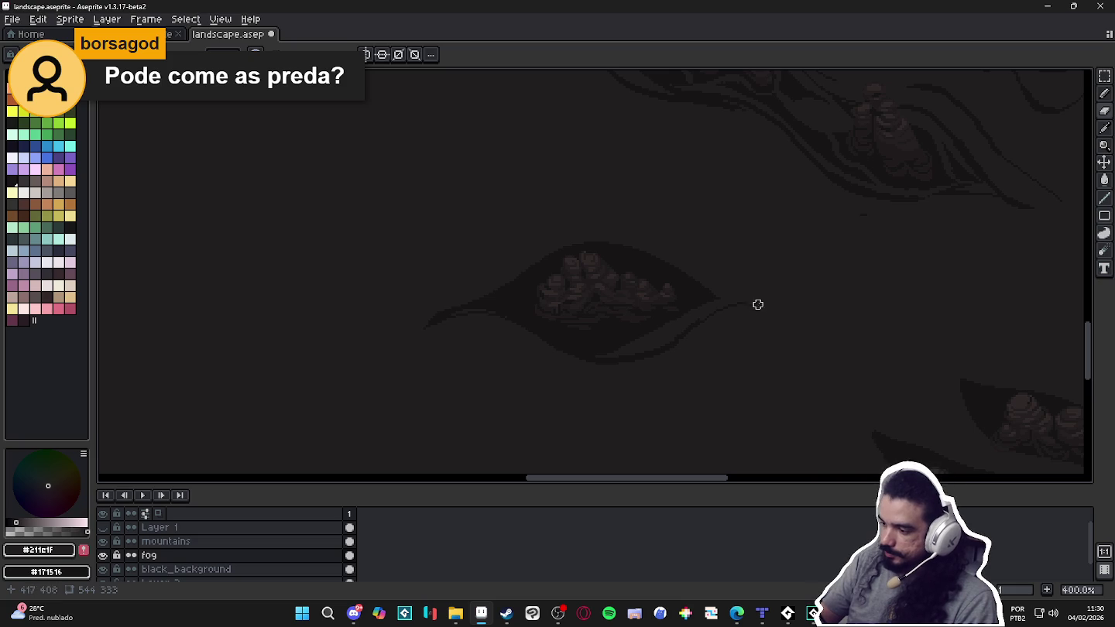
pyautogui.moveTo(751, 303)
pyautogui.mouseDown()
pyautogui.moveTo(627, 229)
pyautogui.moveTo(547, 241)
pyautogui.mouseUp()
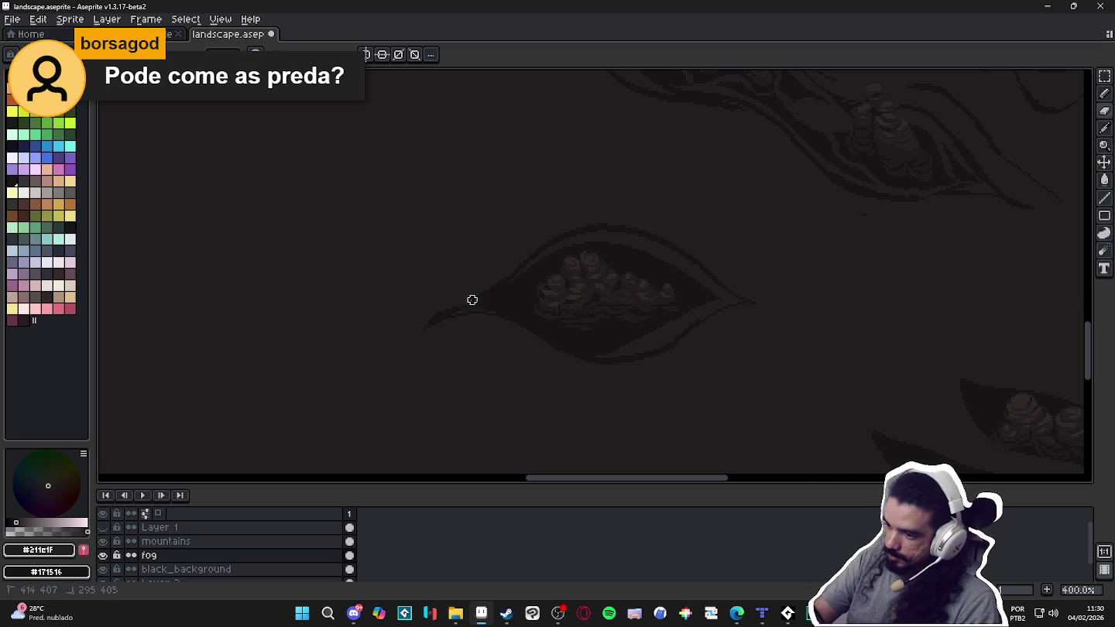
pyautogui.scroll(-2, 708, 326)
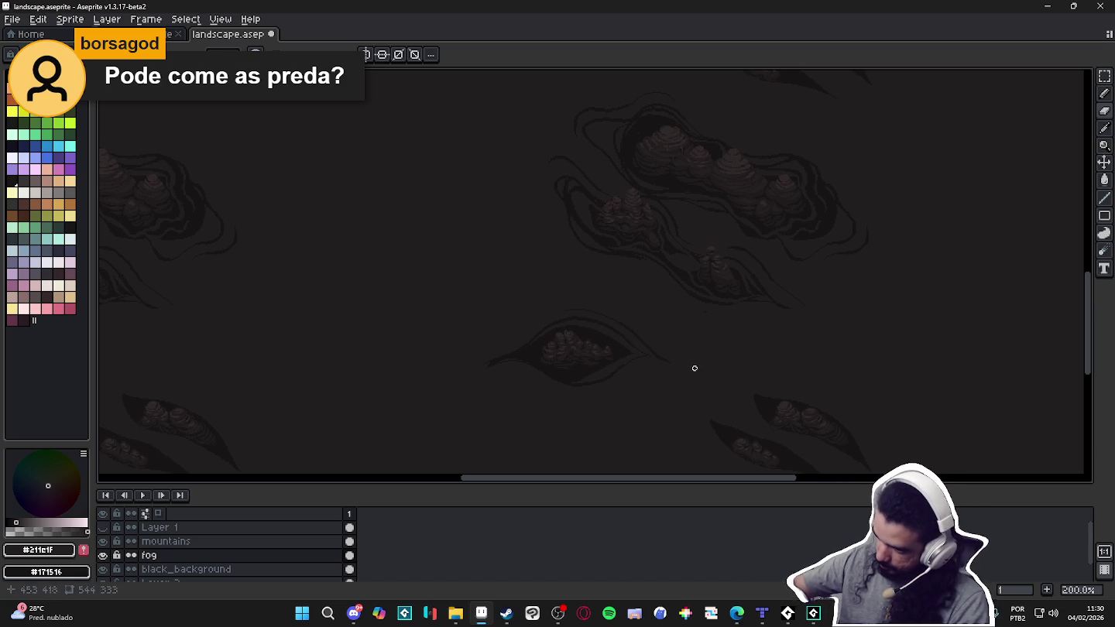
# Draw a long wisp above the lower-right leaf shapes, then zoom and pan to review the tiling.
pyautogui.moveTo(744, 380); pyautogui.dragTo(793, 389)
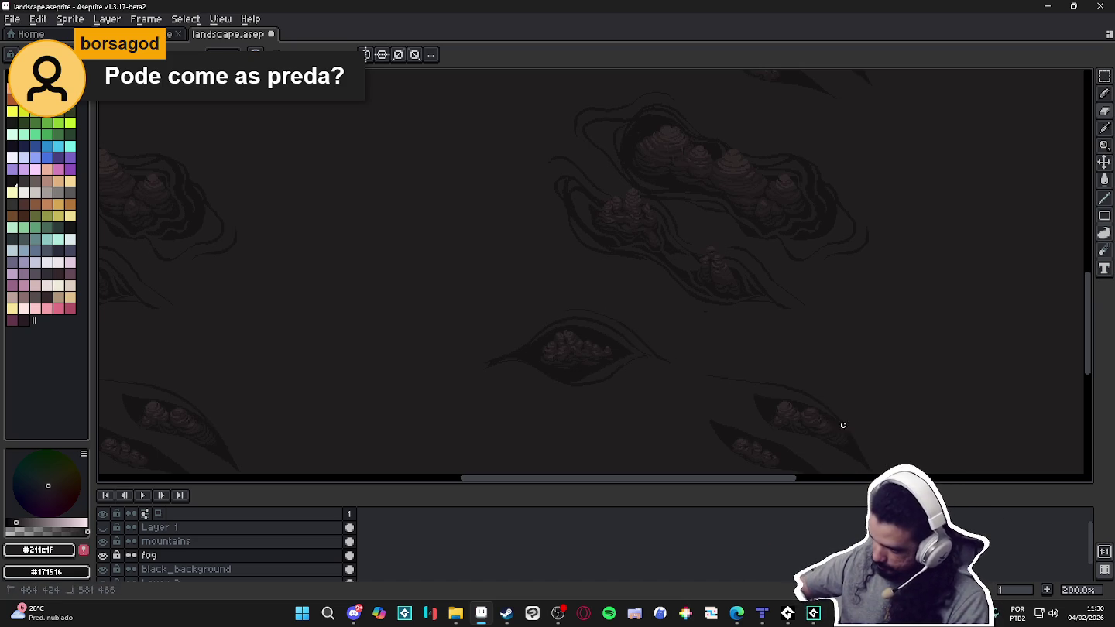
pyautogui.scroll(-2, 833, 411)
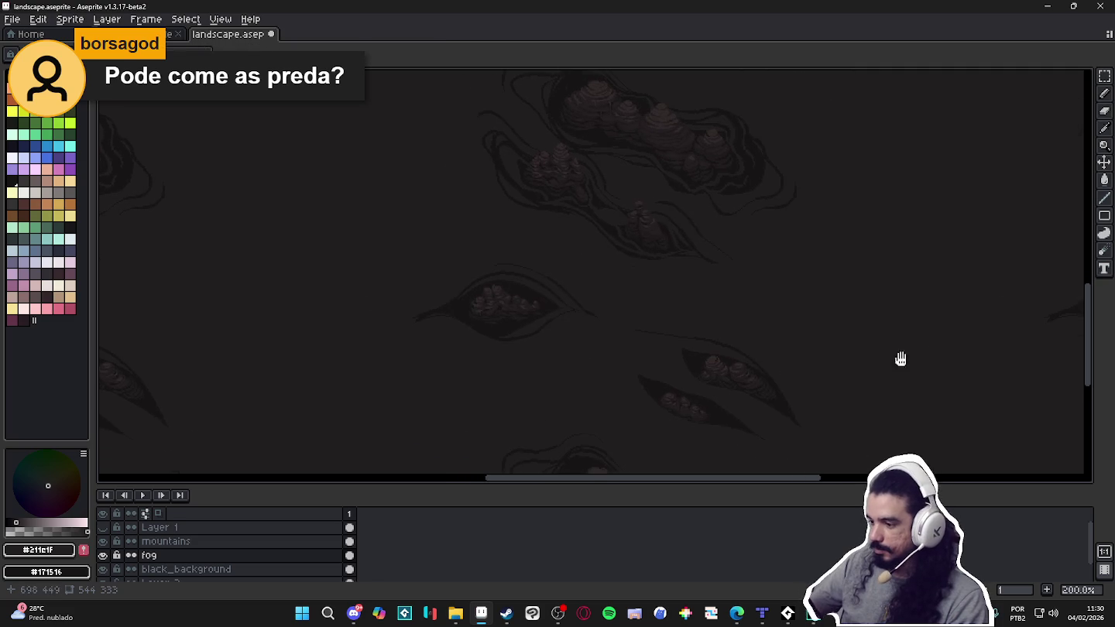
pyautogui.hscroll(3, 919, 361)
pyautogui.scroll(-2, 639, 367)
pyautogui.scroll(1, 652, 341)
pyautogui.scroll(-1, 750, 381)
pyautogui.scroll(1, 749, 379)
pyautogui.moveTo(748, 379); pyautogui.dragTo(725, 372)
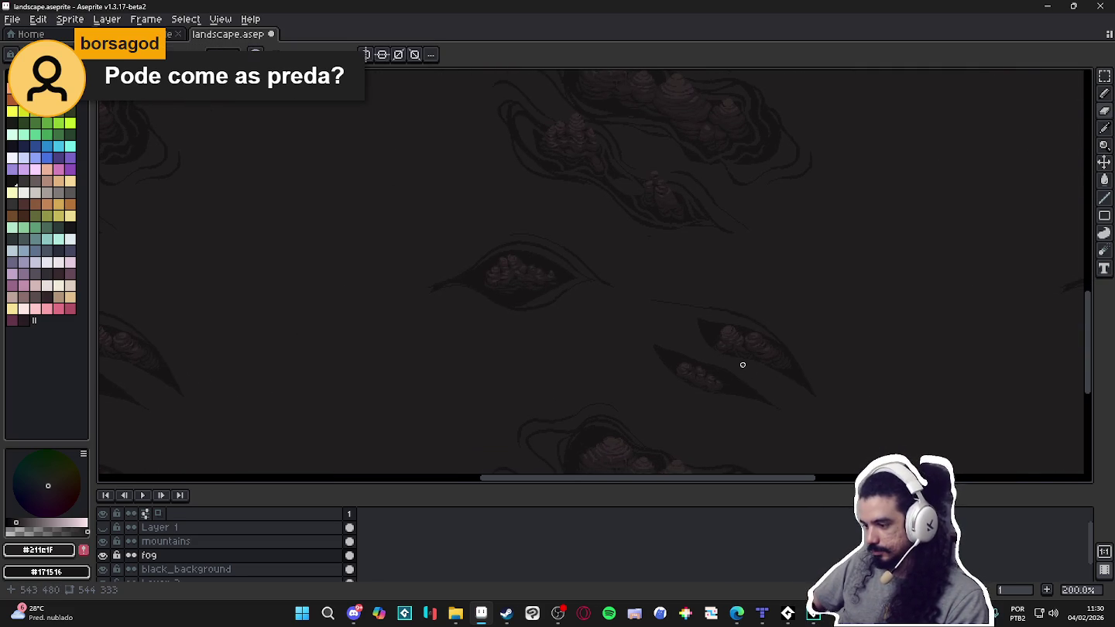